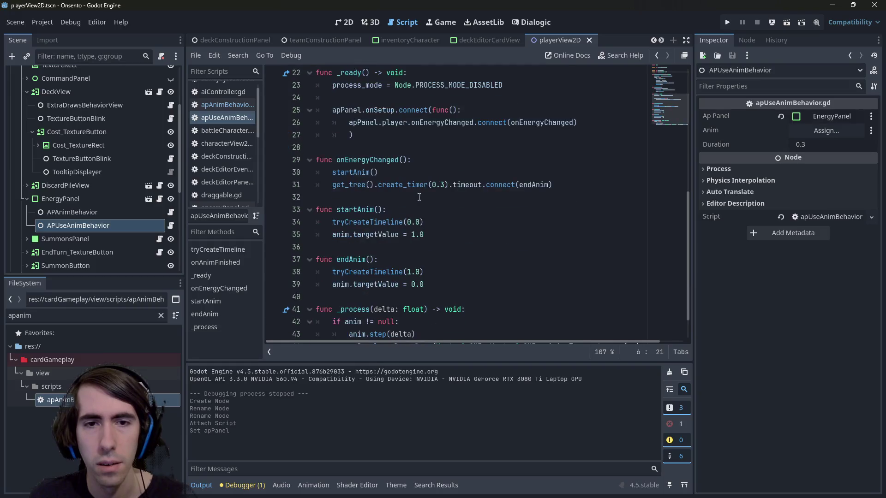
- Replace the 0.3 timer length on line 31 with the duration setting
{"action": "double_click", "coordinate": [434, 185]}
{"action": "type", "text": "duration"}
{"action": "key", "text": "Return"}
{"action": "key", "text": "Down"}
{"action": "key", "text": "Down"}
{"action": "key", "text": "Down"}
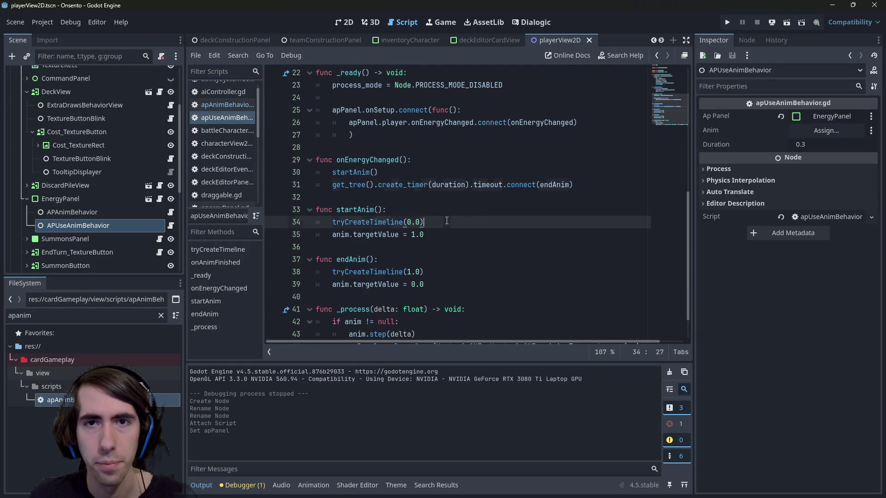
{"action": "scroll", "coordinate": [322, 41], "scroll_direction": "up", "scroll_amount": 3}
{"action": "scroll", "coordinate": [321, 40], "scroll_direction": "up", "scroll_amount": 3}
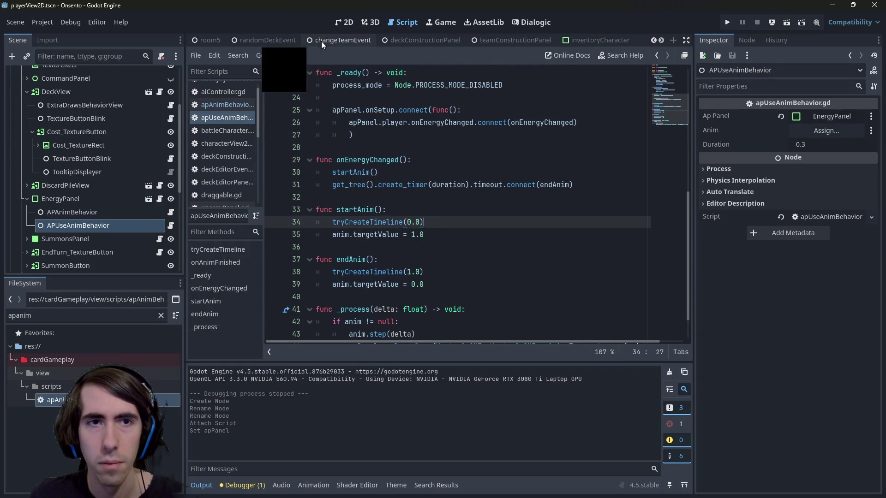
{"action": "scroll", "coordinate": [321, 41], "scroll_direction": "down", "scroll_amount": 1}
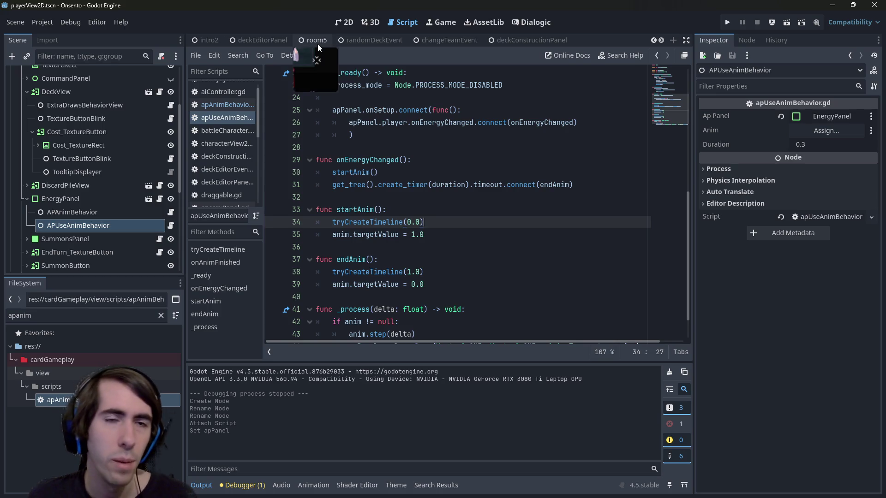
{"action": "left_click", "coordinate": [445, 185]}
- Open the miniboss1 battle scene through a 'battle' quick-open search and run it
{"action": "key", "text": "shift+alt+o"}
{"action": "type", "text": "pl"}
{"action": "key", "text": "BackSpace"}
{"action": "key", "text": "BackSpace"}
{"action": "type", "text": "battle"}
{"action": "key", "text": "Return"}
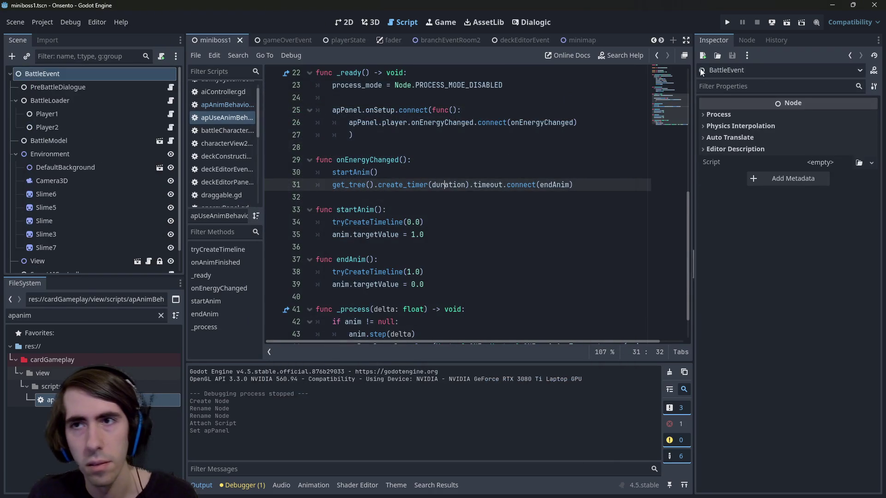
{"action": "left_click", "coordinate": [787, 23]}
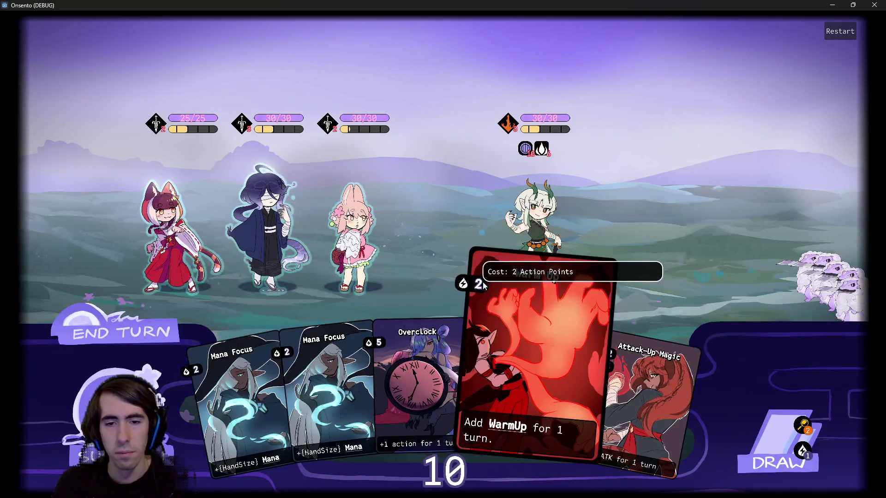
- Play Warm Up on the pink-haired and Overclock on the dark-haired character, dropping energy to 3, then close the game
{"action": "left_click_drag", "start_coordinate": [488, 347], "coordinate": [366, 259]}
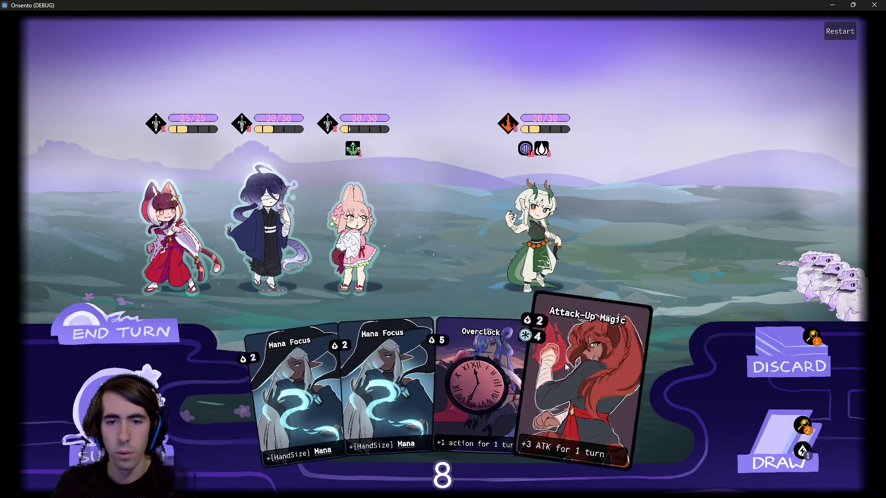
{"action": "mouse_move", "coordinate": [486, 388]}
{"action": "left_mouse_down"}
{"action": "mouse_move", "coordinate": [275, 215]}
{"action": "mouse_move", "coordinate": [267, 223]}
{"action": "left_mouse_up"}
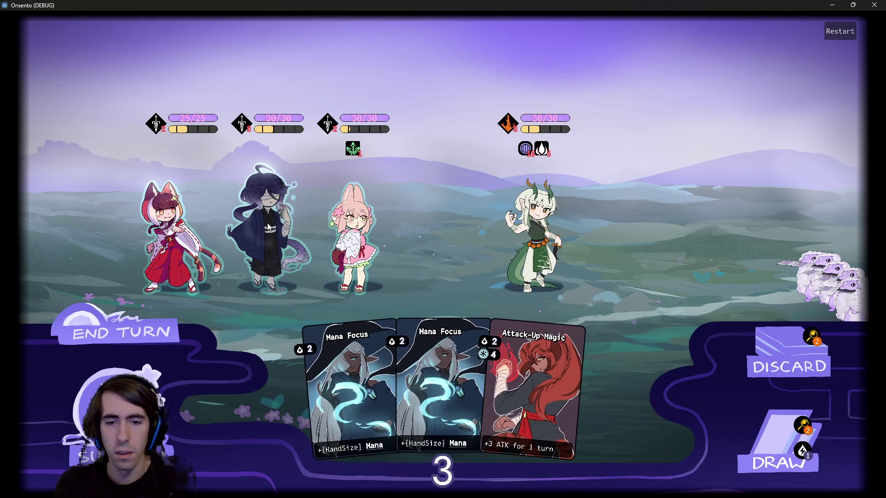
{"action": "left_click", "coordinate": [874, 5]}
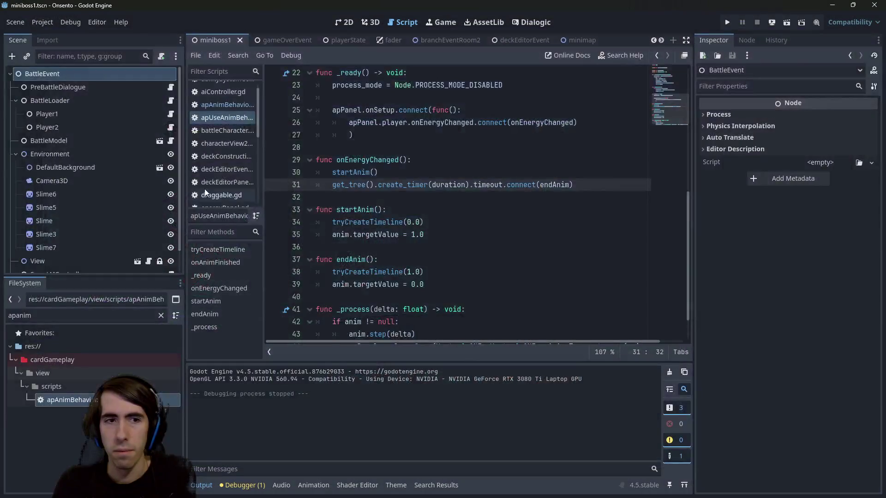
- Look over the scale animation on line 44 and the _process function header
{"action": "scroll", "coordinate": [110, 187], "scroll_direction": "down", "scroll_amount": 2}
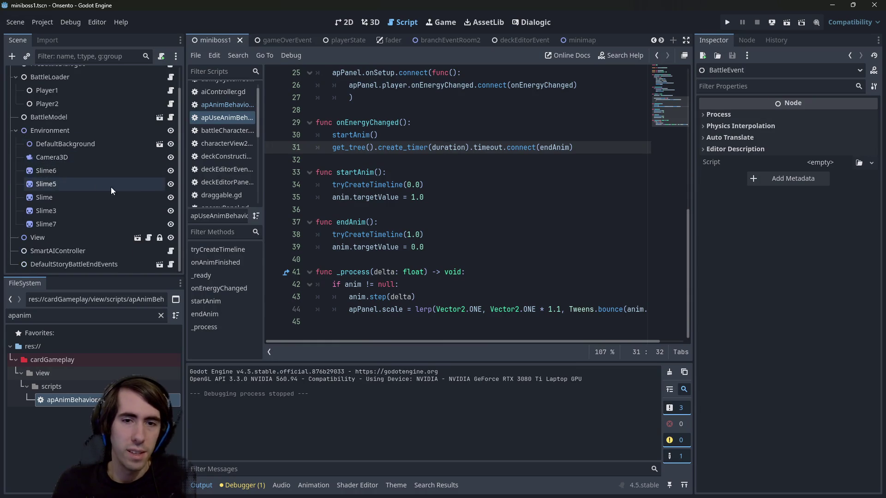
{"action": "left_click", "coordinate": [510, 308]}
{"action": "scroll", "coordinate": [462, 277], "scroll_direction": "up", "scroll_amount": 1}
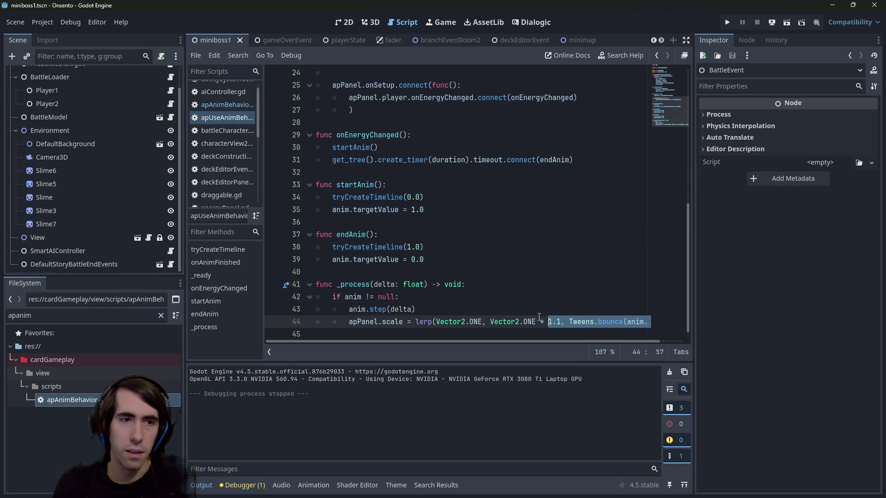
{"action": "left_click", "coordinate": [208, 327]}
- In apAnimBehavior.gd, inspect the mouse_entered and onCardViewCreated connections on lines 27–36
{"action": "key", "text": "alt+Left"}
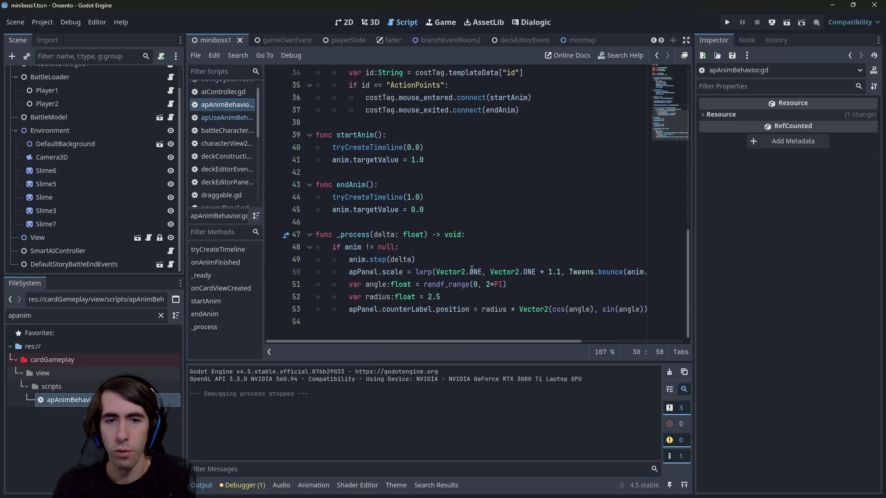
{"action": "scroll", "coordinate": [419, 248], "scroll_direction": "up", "scroll_amount": 3}
{"action": "double_click", "coordinate": [424, 209]}
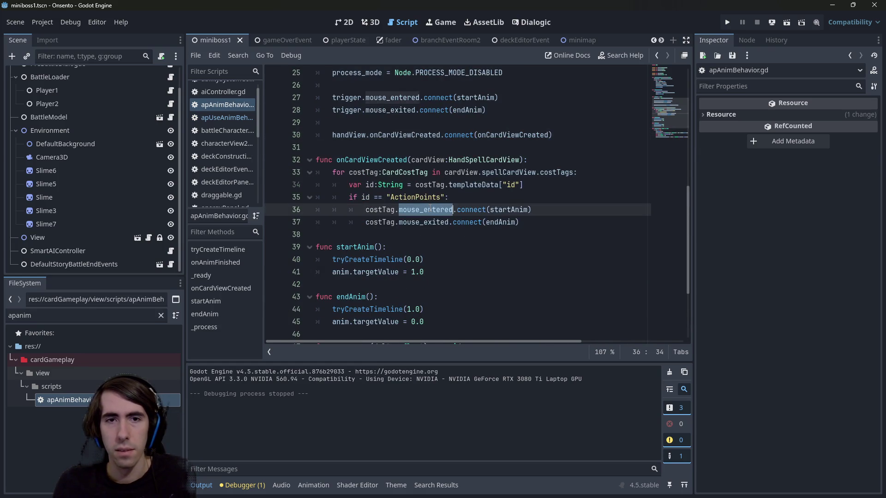
{"action": "scroll", "coordinate": [425, 209], "scroll_direction": "up", "scroll_amount": 2}
{"action": "double_click", "coordinate": [423, 210]}
{"action": "scroll", "coordinate": [422, 210], "scroll_direction": "up", "scroll_amount": 2}
{"action": "left_click", "coordinate": [388, 259]}
{"action": "double_click", "coordinate": [392, 246]}
{"action": "scroll", "coordinate": [405, 249], "scroll_direction": "up", "scroll_amount": 1}
{"action": "scroll", "coordinate": [404, 249], "scroll_direction": "up", "scroll_amount": 3}
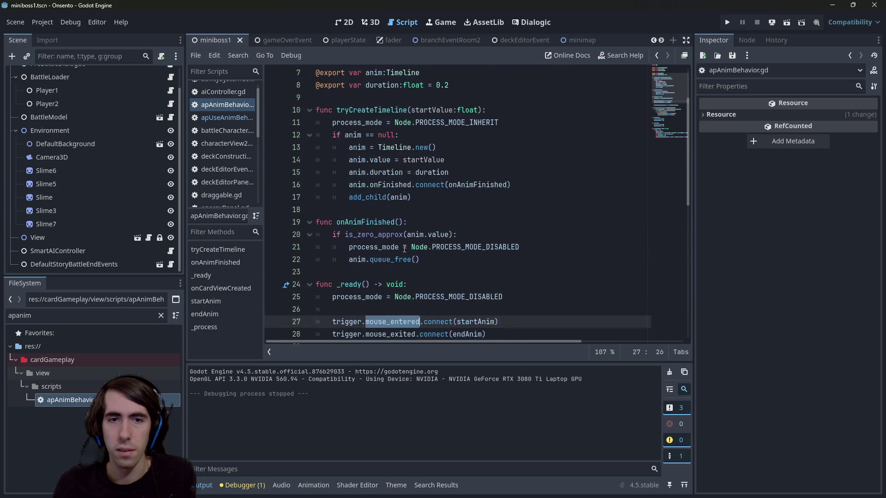
{"action": "scroll", "coordinate": [403, 247], "scroll_direction": "down", "scroll_amount": 7}
{"action": "scroll", "coordinate": [399, 246], "scroll_direction": "down", "scroll_amount": 2}
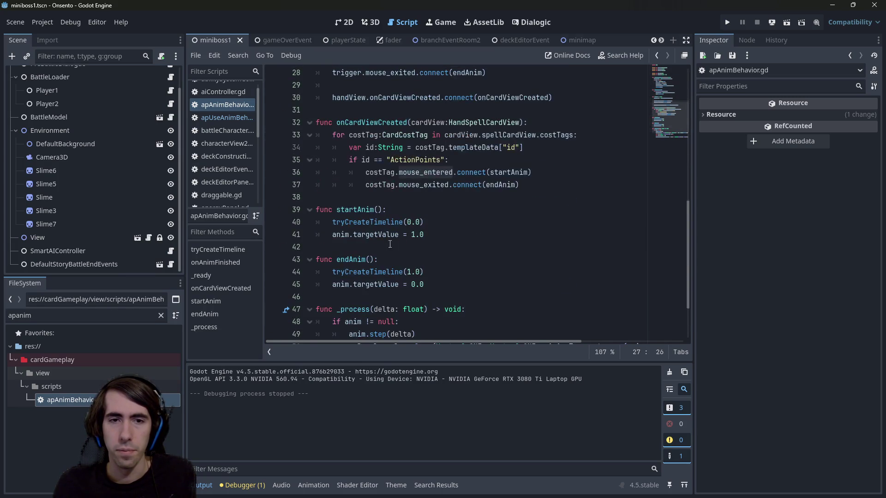
{"action": "left_click", "coordinate": [410, 200]}
- Relaunch the battle scene with five cards and 10 energy
{"action": "left_click", "coordinate": [787, 23]}
{"action": "mouse_move", "coordinate": [530, 178]}
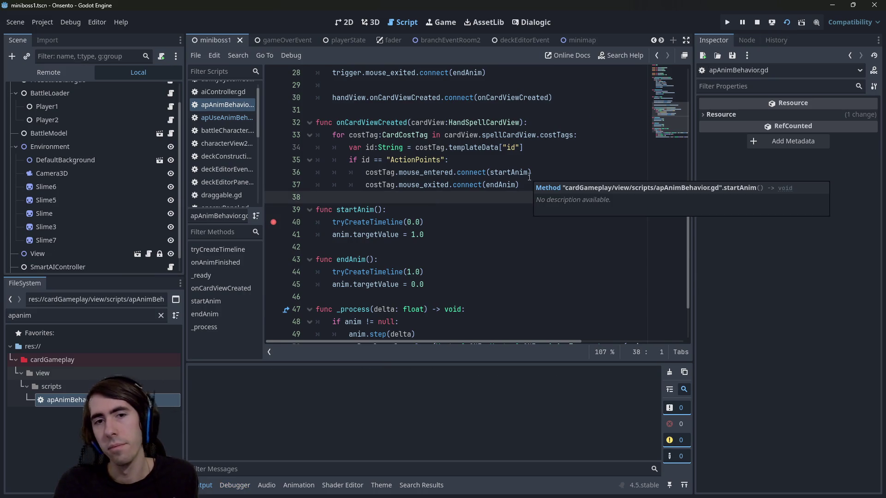
{"action": "scroll", "coordinate": [530, 177], "scroll_direction": "down", "scroll_amount": 2}
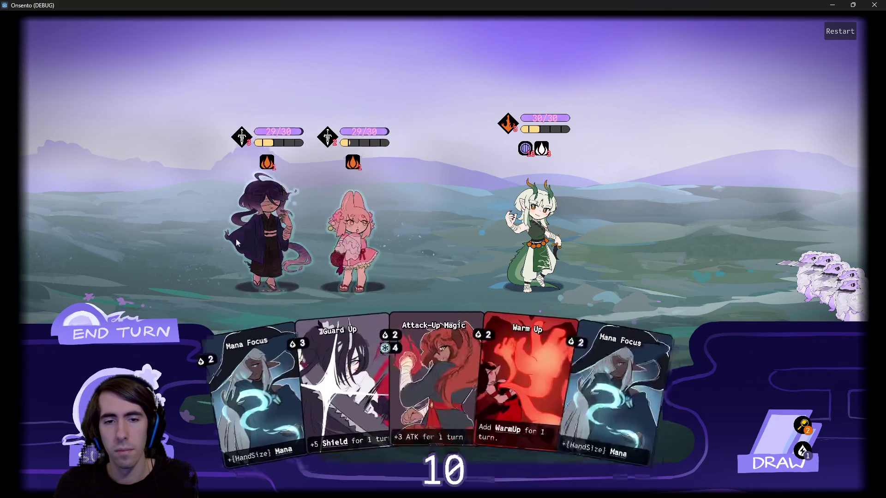
- Play Mana Focus then Guard Up on the dark-haired character, dropping energy to 5, and close the game
{"action": "mouse_move", "coordinate": [222, 424]}
{"action": "left_mouse_down"}
{"action": "mouse_move", "coordinate": [244, 406]}
{"action": "mouse_move", "coordinate": [256, 259]}
{"action": "left_mouse_up"}
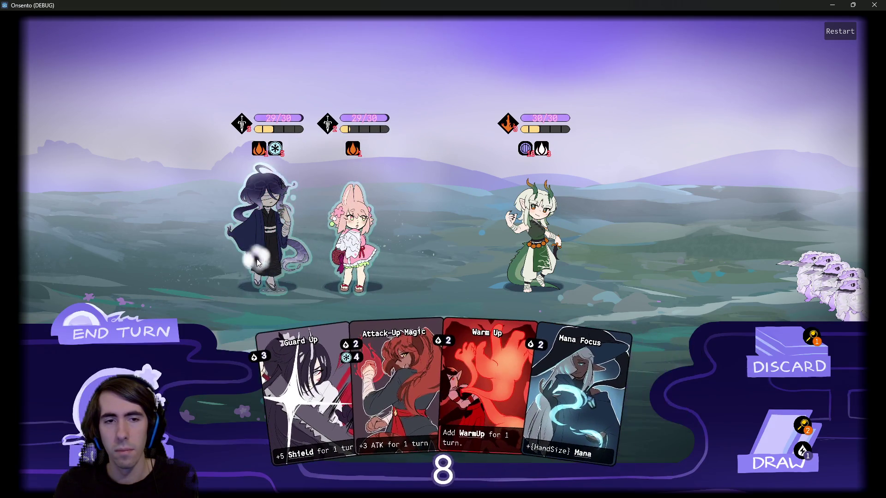
{"action": "left_click_drag", "start_coordinate": [302, 397], "coordinate": [283, 237]}
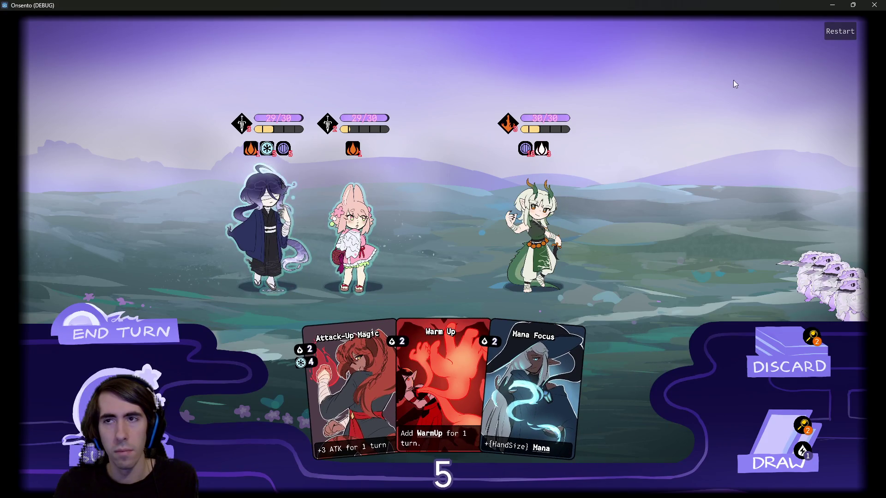
{"action": "left_click", "coordinate": [869, 8]}
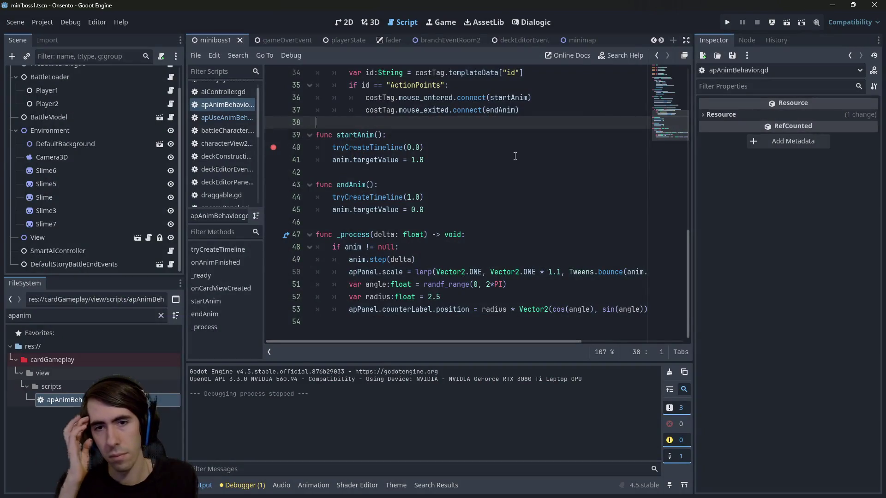
- In apUseAnimBehavior, examine the scale lerp and its value argument on line 44
{"action": "left_click", "coordinate": [222, 119]}
{"action": "left_click", "coordinate": [385, 322]}
{"action": "key", "text": "Down"}
{"action": "left_click_drag", "start_coordinate": [382, 321], "coordinate": [661, 322]}
{"action": "left_click", "coordinate": [507, 322]}
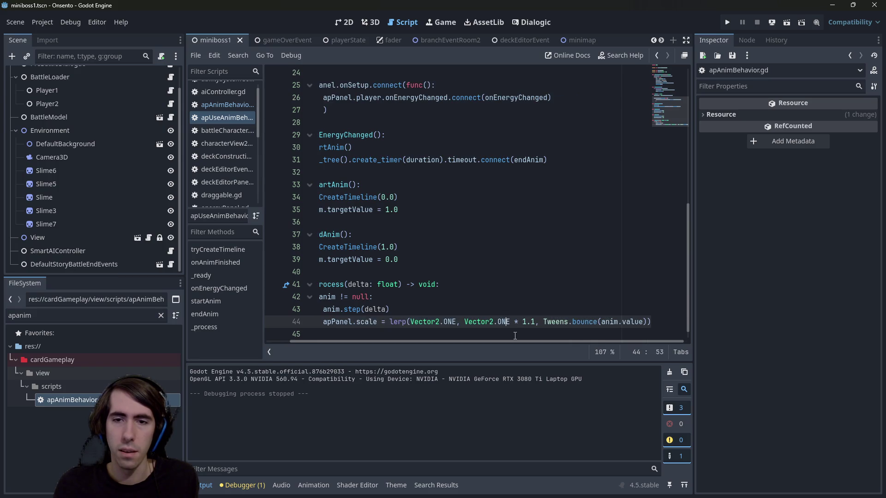
{"action": "double_click", "coordinate": [624, 322]}
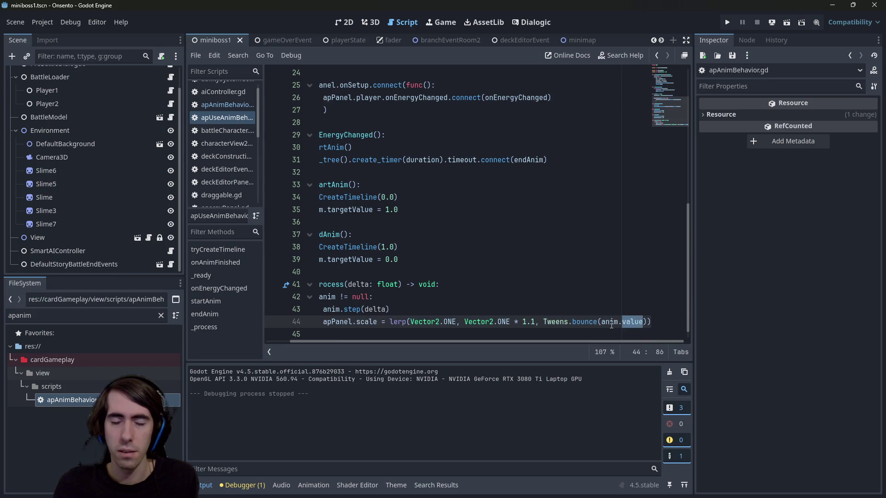
{"action": "left_click_drag", "start_coordinate": [558, 342], "coordinate": [461, 342]}
- Inspect the onEnergyChanged connection on line 26
{"action": "scroll", "coordinate": [467, 259], "scroll_direction": "up", "scroll_amount": 2}
{"action": "scroll", "coordinate": [466, 259], "scroll_direction": "up", "scroll_amount": 3}
{"action": "left_click", "coordinate": [529, 289]}
{"action": "double_click", "coordinate": [530, 285]}
{"action": "scroll", "coordinate": [534, 288], "scroll_direction": "up", "scroll_amount": 2}
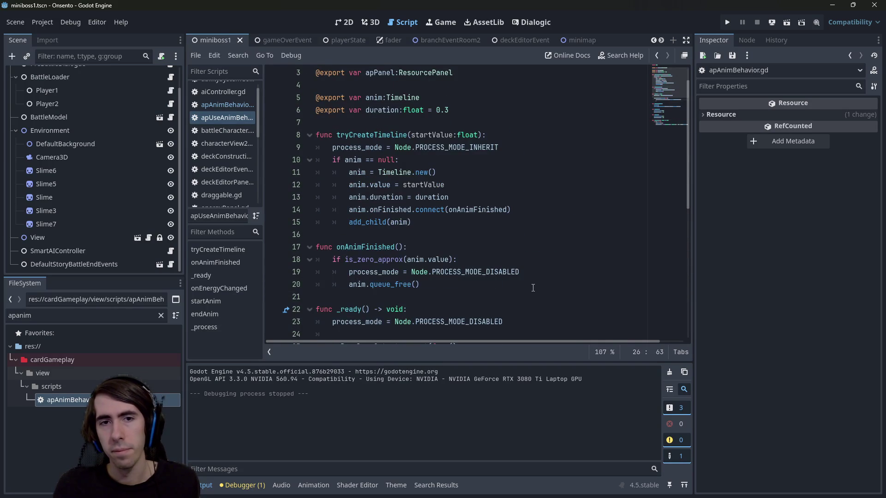
{"action": "scroll", "coordinate": [533, 288], "scroll_direction": "down", "scroll_amount": 7}
- Back in apAnimBehavior.gd, check startAnim on line 39, then relaunch the battle
{"action": "left_click", "coordinate": [228, 105]}
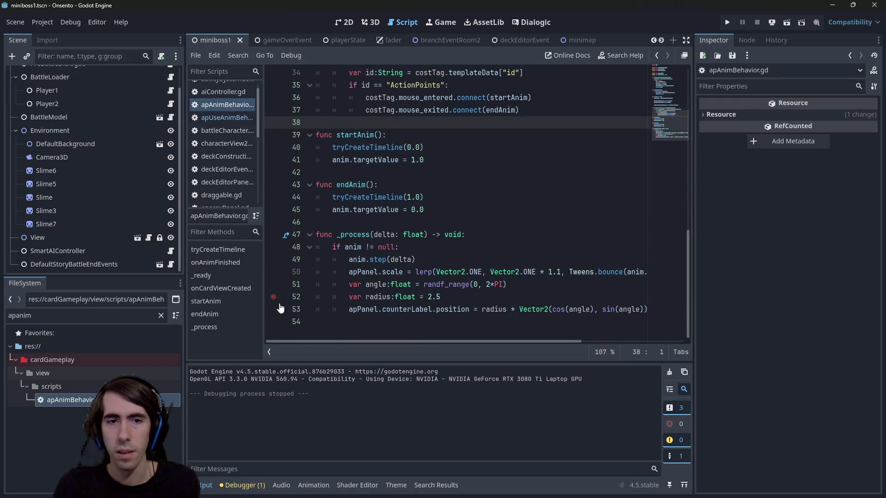
{"action": "scroll", "coordinate": [375, 195], "scroll_direction": "up", "scroll_amount": 2}
{"action": "double_click", "coordinate": [347, 210]}
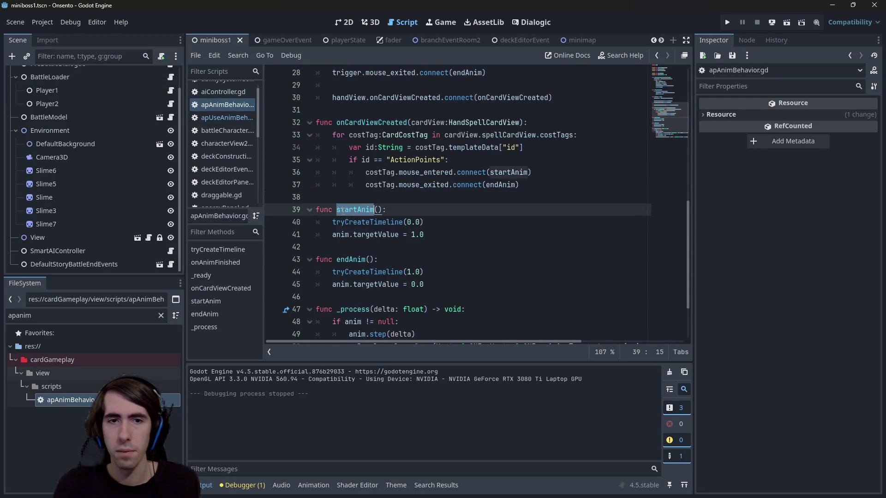
{"action": "scroll", "coordinate": [347, 212], "scroll_direction": "up", "scroll_amount": 4}
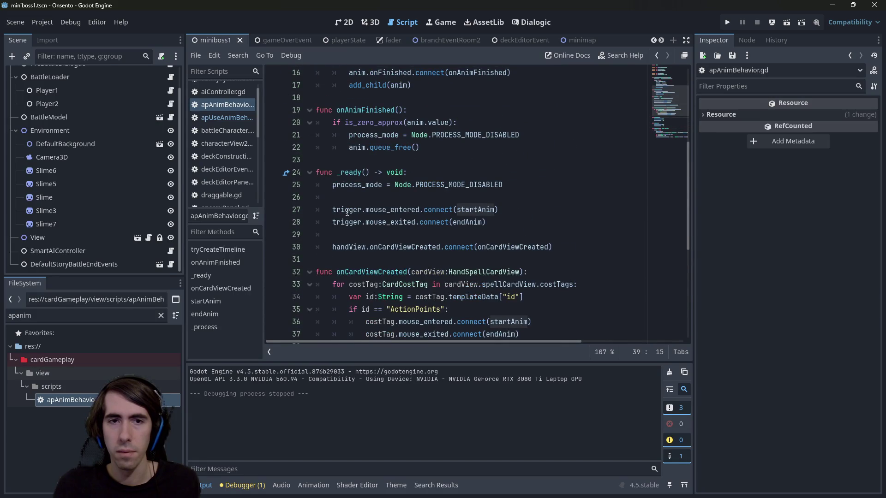
{"action": "scroll", "coordinate": [347, 212], "scroll_direction": "up", "scroll_amount": 3}
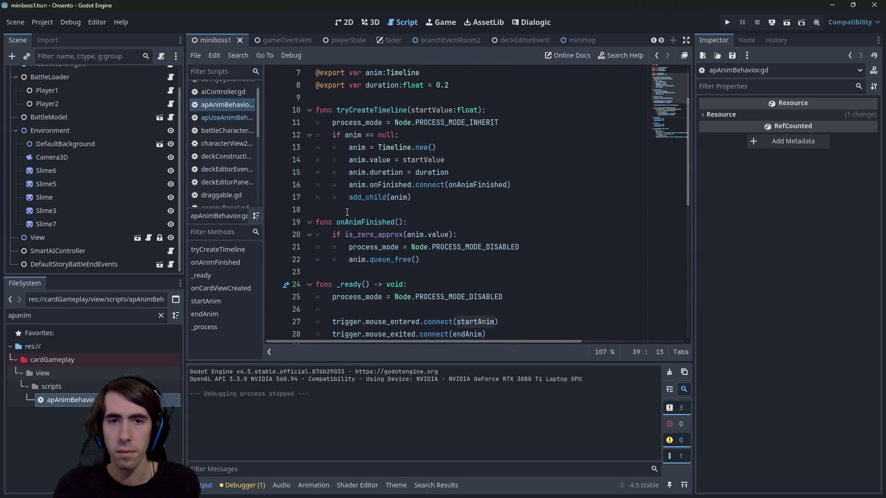
{"action": "left_click", "coordinate": [788, 22]}
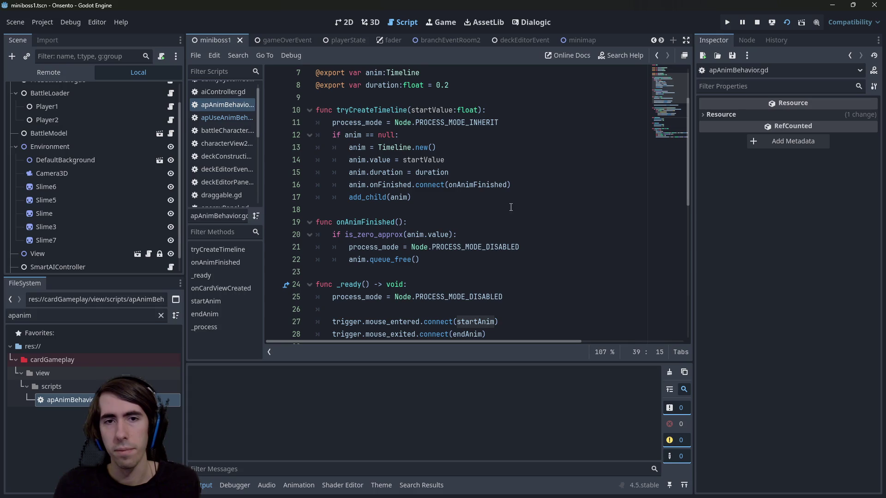
{"action": "scroll", "coordinate": [424, 196], "scroll_direction": "down", "scroll_amount": 5}
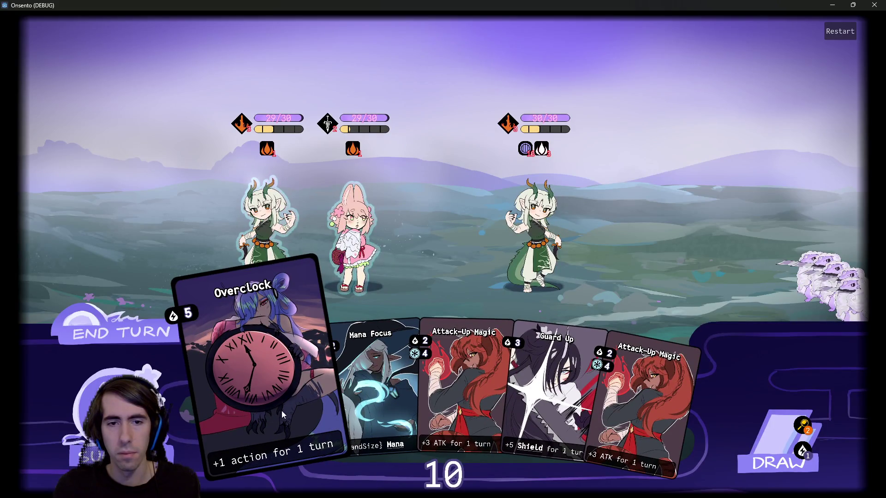
- Play Mana Focus on the pink-haired character, dropping energy to 8
{"action": "mouse_move", "coordinate": [336, 417]}
{"action": "left_mouse_down"}
{"action": "mouse_move", "coordinate": [306, 279]}
{"action": "mouse_move", "coordinate": [375, 248]}
{"action": "mouse_move", "coordinate": [360, 251]}
{"action": "left_mouse_up"}
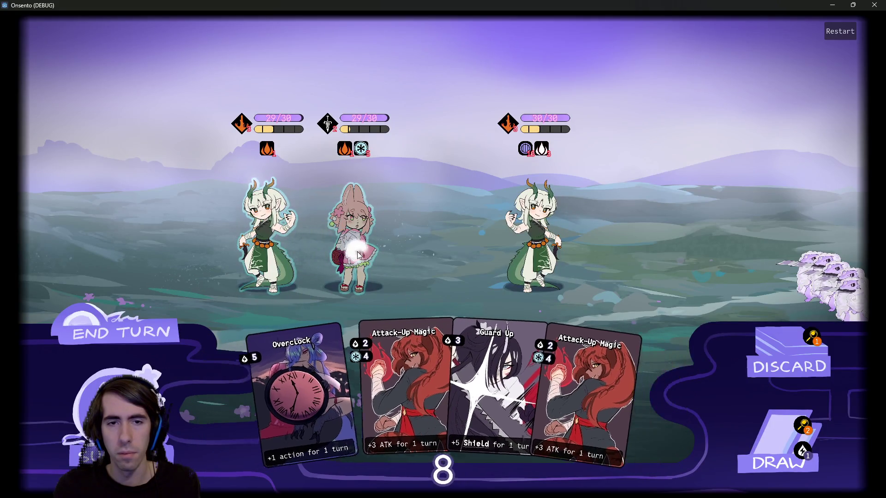
{"action": "left_click", "coordinate": [832, 5]}
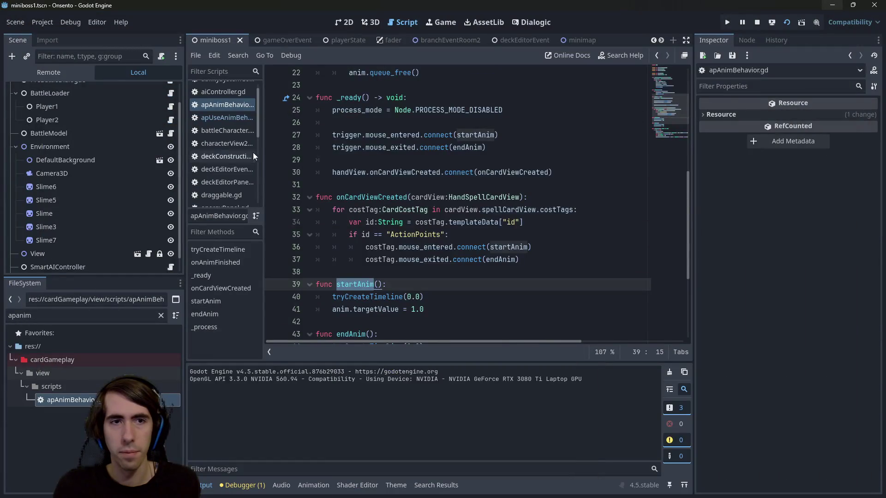
{"action": "scroll", "coordinate": [333, 291], "scroll_direction": "down", "scroll_amount": 1}
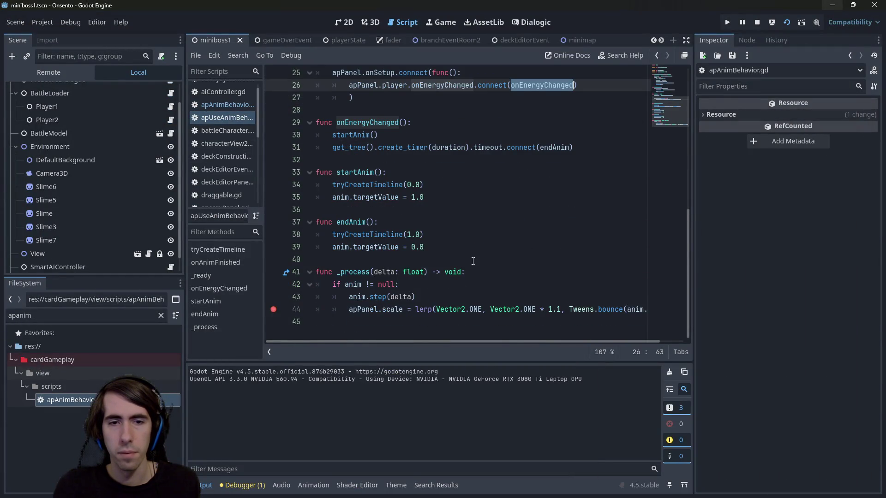
- Play Attack-Up Magic on the pink-haired character, halting the debugger at apUseAnimBehavior.gd line 44
{"action": "key", "text": "alt+Tab"}
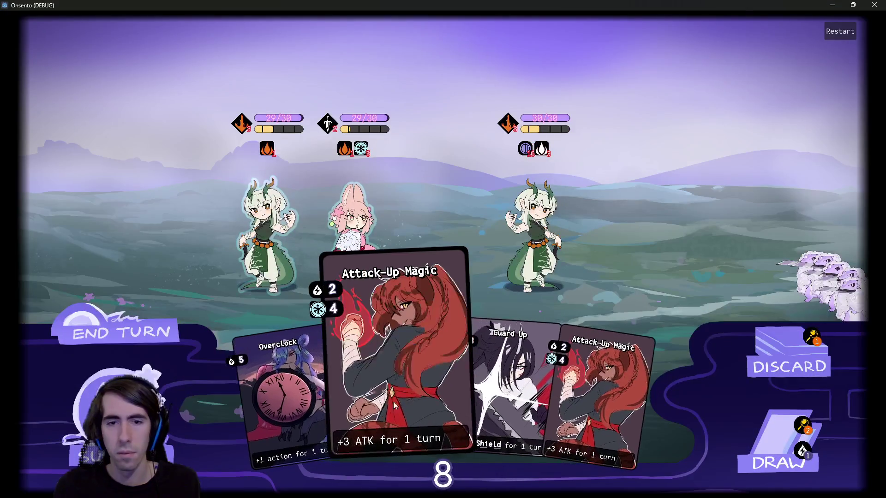
{"action": "left_click_drag", "start_coordinate": [392, 392], "coordinate": [362, 274]}
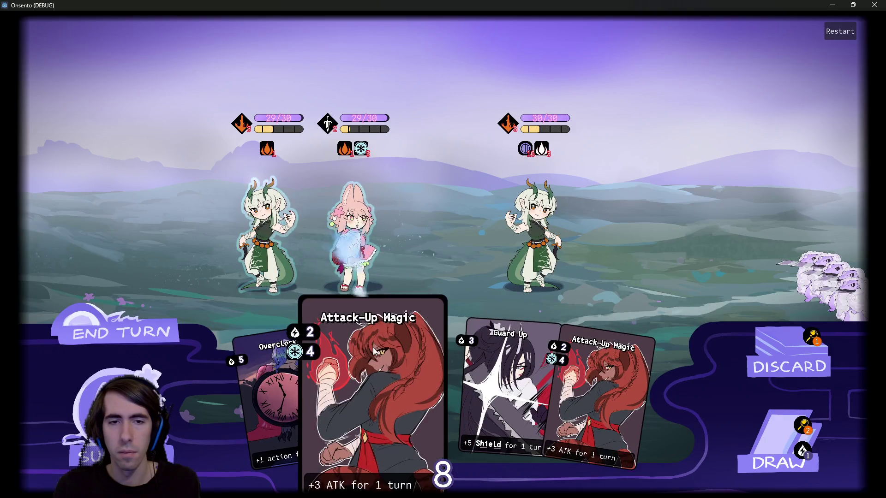
{"action": "key", "text": "alt+Tab"}
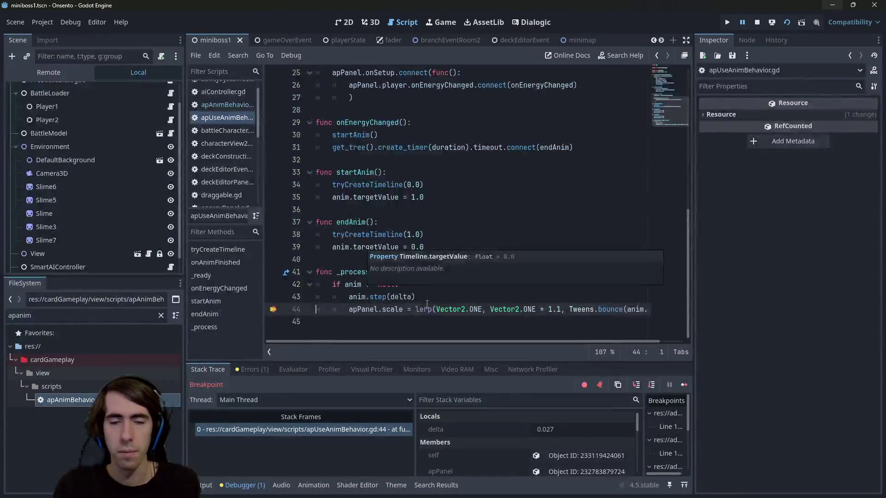
{"action": "left_click", "coordinate": [547, 296]}
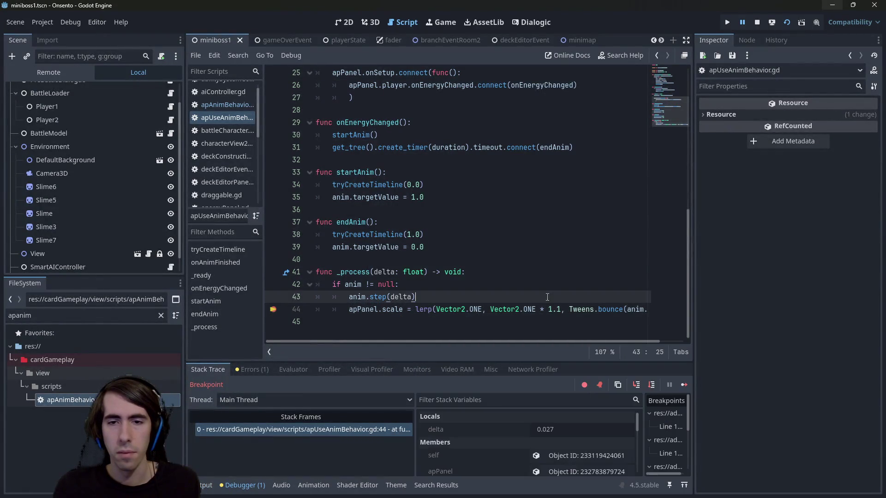
{"action": "left_click_drag", "start_coordinate": [510, 342], "coordinate": [555, 341]}
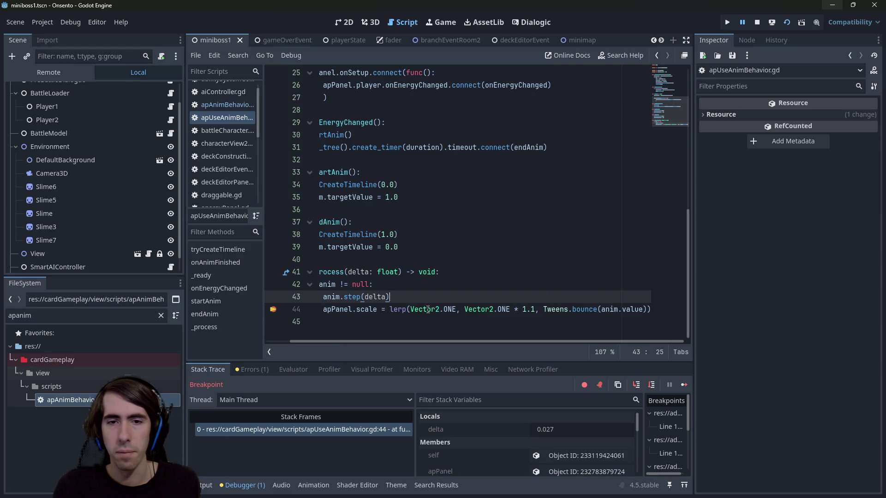
{"action": "left_click", "coordinate": [524, 309]}
{"action": "left_click_drag", "start_coordinate": [536, 310], "coordinate": [516, 310]}
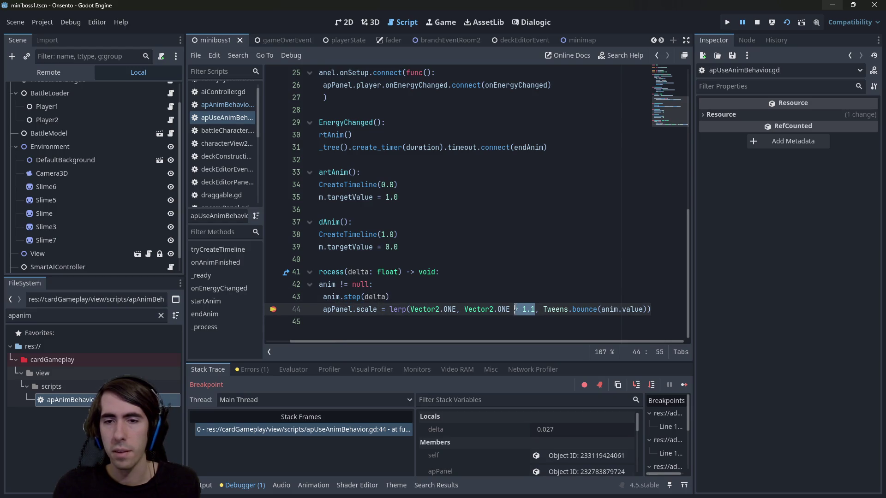
{"action": "double_click", "coordinate": [609, 310]}
{"action": "double_click", "coordinate": [633, 309]}
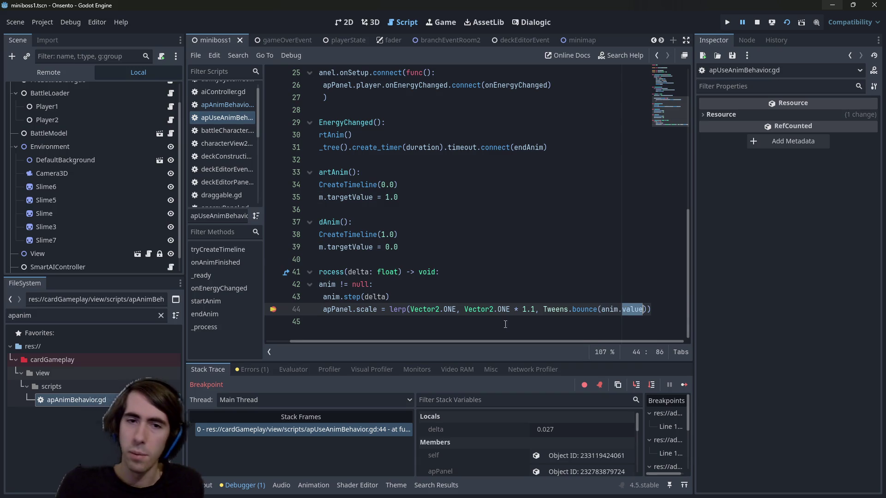
{"action": "scroll", "coordinate": [500, 342], "scroll_direction": "left", "scroll_amount": 2}
{"action": "scroll", "coordinate": [82, 224], "scroll_direction": "down", "scroll_amount": 1}
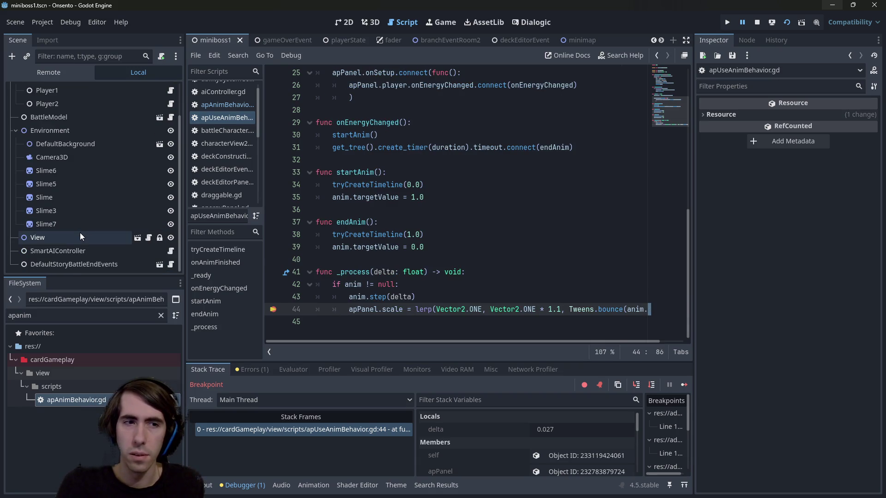
{"action": "scroll", "coordinate": [80, 189], "scroll_direction": "up", "scroll_amount": 3}
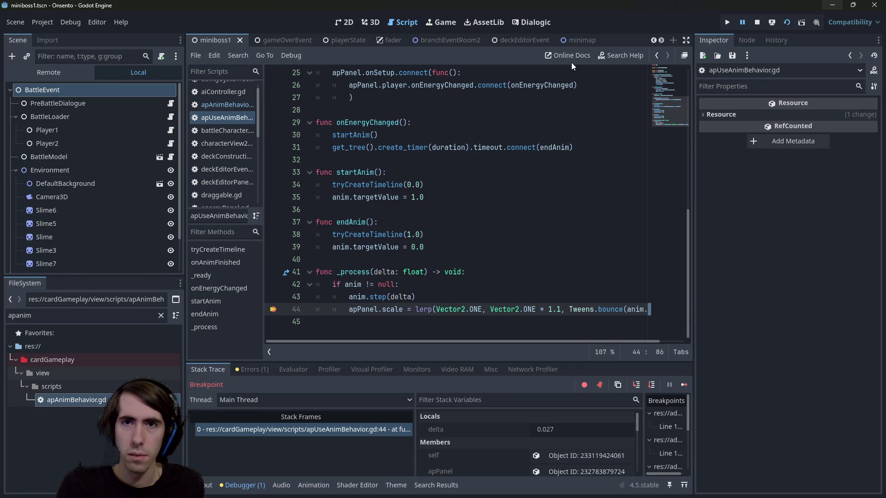
{"action": "double_click", "coordinate": [630, 309]}
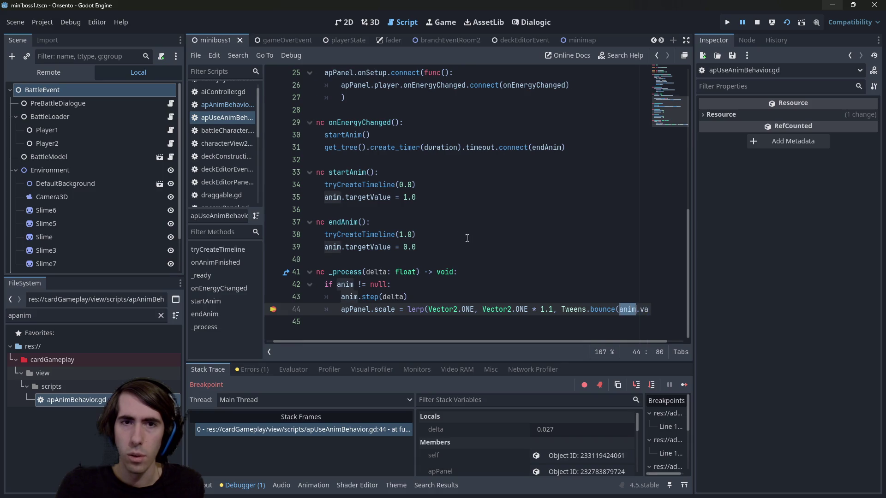
{"action": "scroll", "coordinate": [461, 227], "scroll_direction": "up", "scroll_amount": 8}
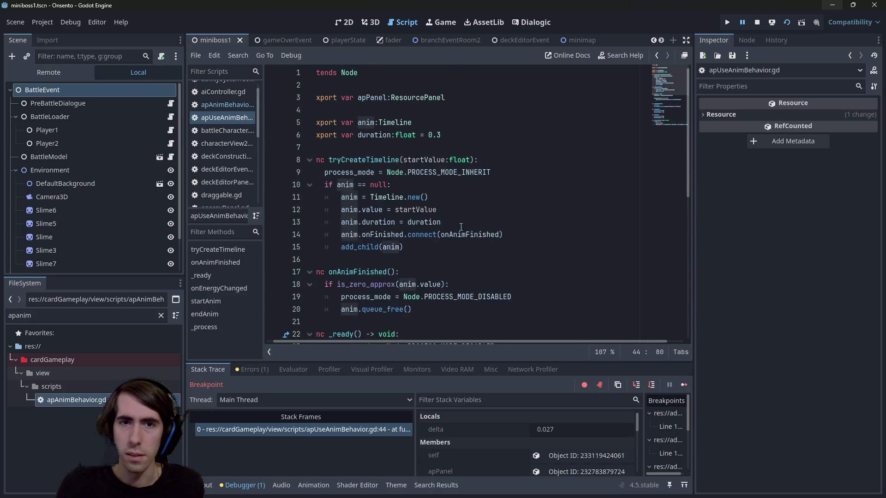
{"action": "double_click", "coordinate": [374, 122]}
{"action": "mouse_move", "coordinate": [422, 211]}
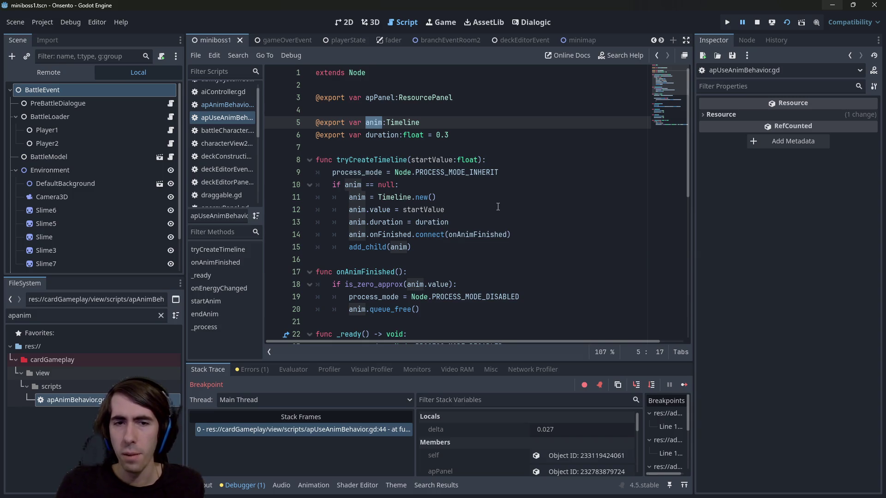
{"action": "scroll", "coordinate": [521, 201], "scroll_direction": "down", "scroll_amount": 4}
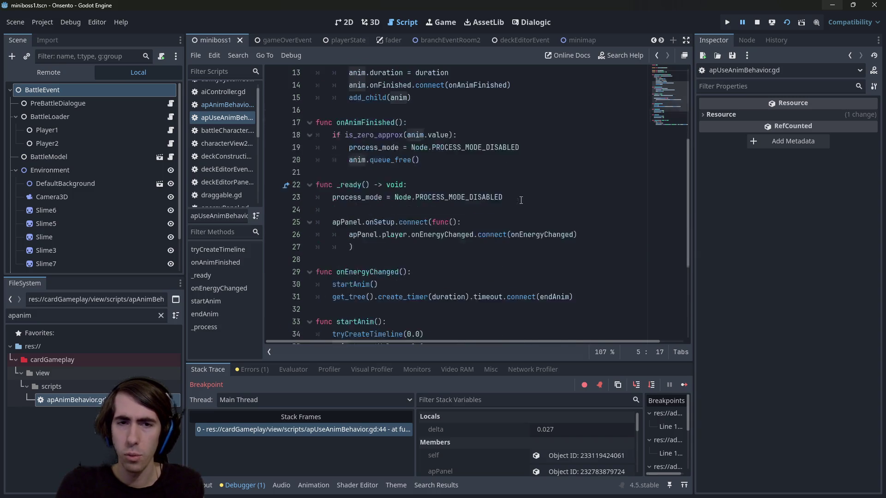
{"action": "scroll", "coordinate": [465, 205], "scroll_direction": "down", "scroll_amount": 3}
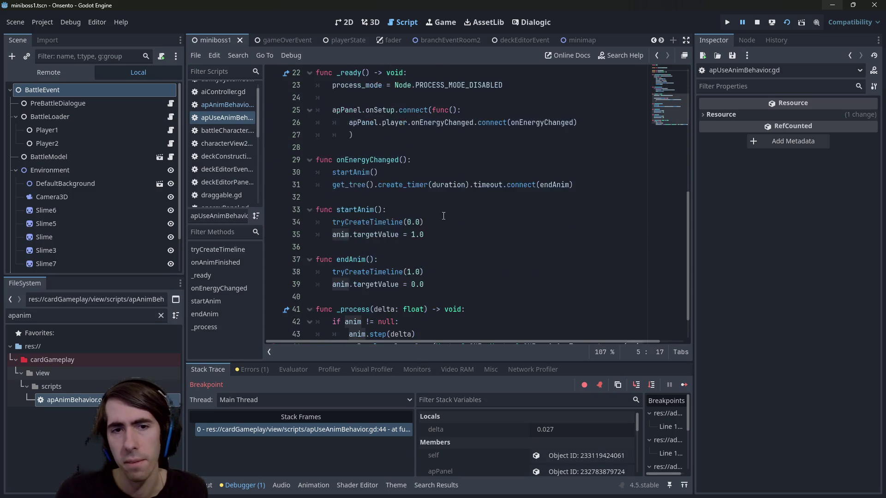
{"action": "mouse_move", "coordinate": [425, 234]}
{"action": "left_mouse_down"}
{"action": "mouse_move", "coordinate": [240, 240]}
{"action": "mouse_move", "coordinate": [255, 232]}
{"action": "left_mouse_up"}
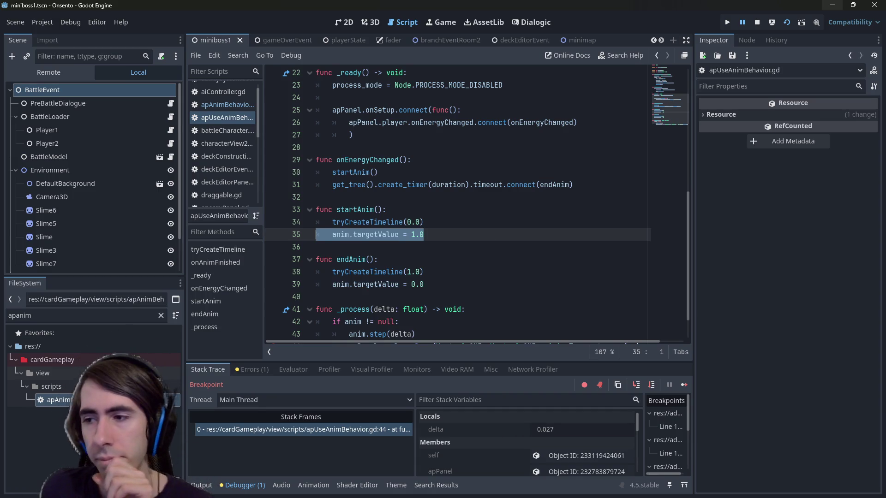
{"action": "left_click", "coordinate": [456, 230]}
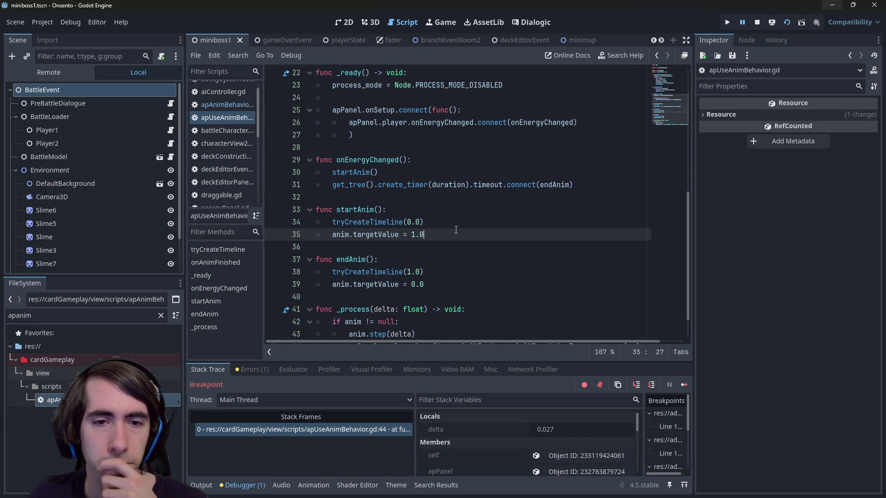
- Review targetValue and the Vector2 scale lerp arguments on line 44
{"action": "double_click", "coordinate": [367, 234]}
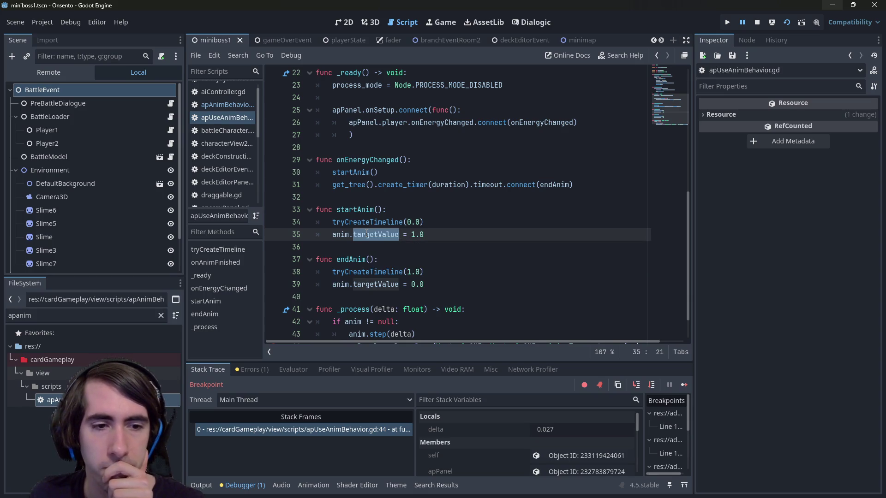
{"action": "scroll", "coordinate": [366, 234], "scroll_direction": "down", "scroll_amount": 1}
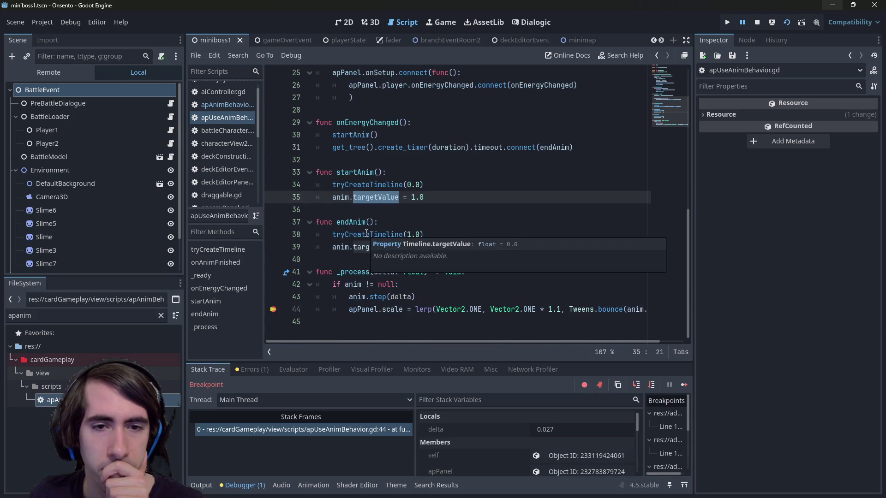
{"action": "double_click", "coordinate": [369, 247]}
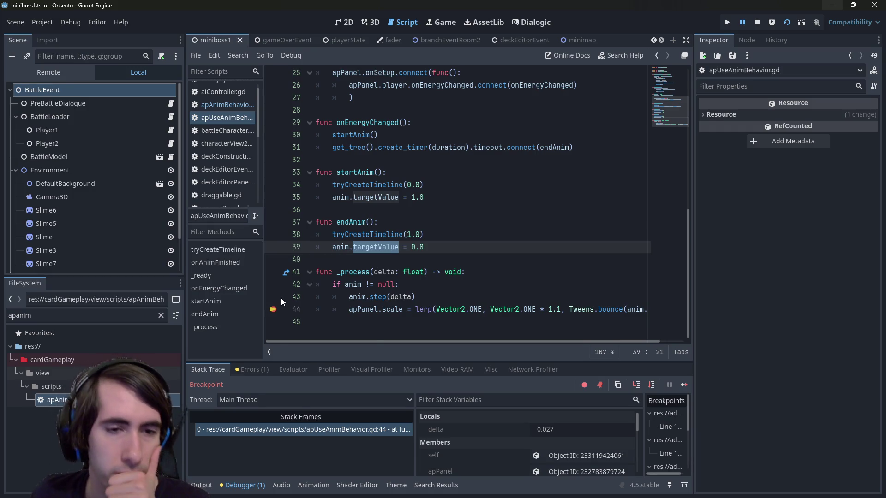
{"action": "double_click", "coordinate": [395, 310]}
{"action": "double_click", "coordinate": [424, 309]}
{"action": "left_click", "coordinate": [492, 310]}
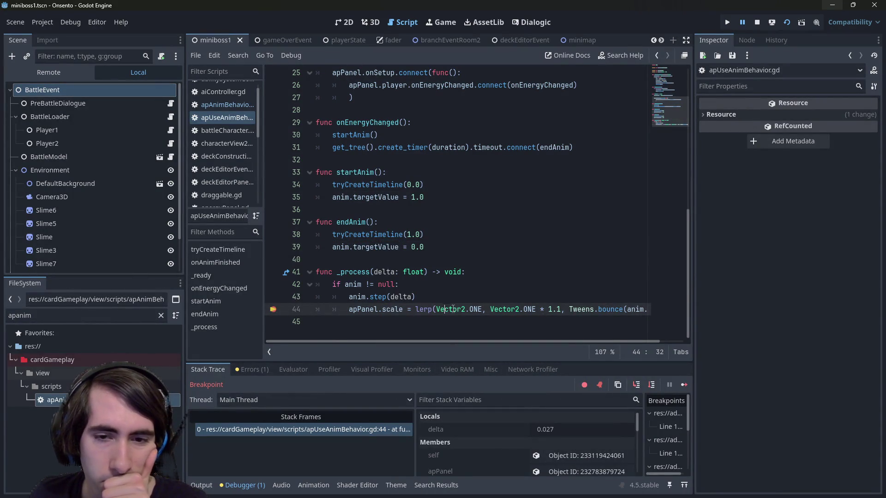
{"action": "left_click_drag", "start_coordinate": [446, 310], "coordinate": [563, 309]}
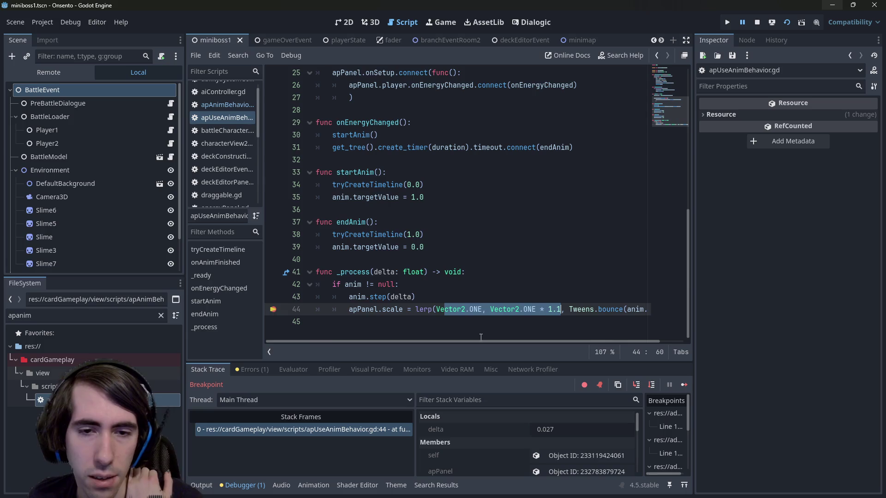
{"action": "left_click_drag", "start_coordinate": [468, 339], "coordinate": [564, 351]}
{"action": "double_click", "coordinate": [609, 310]}
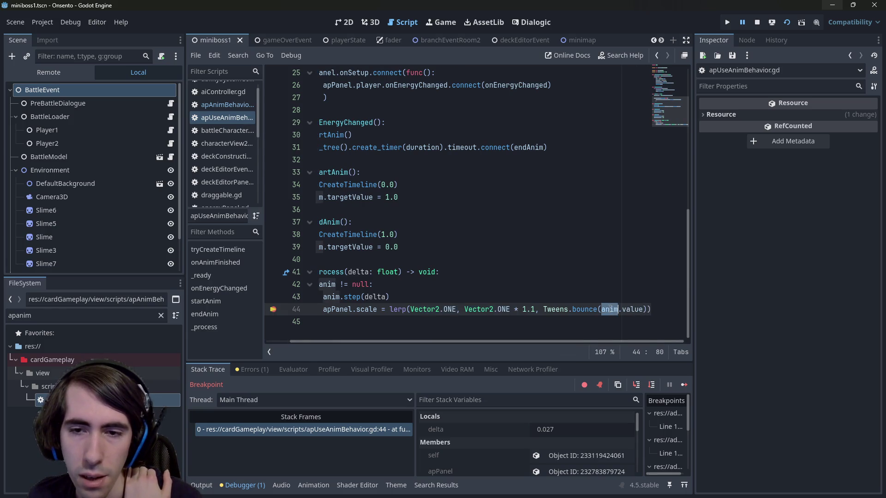
{"action": "double_click", "coordinate": [624, 309]}
{"action": "left_click_drag", "start_coordinate": [487, 341], "coordinate": [464, 340]}
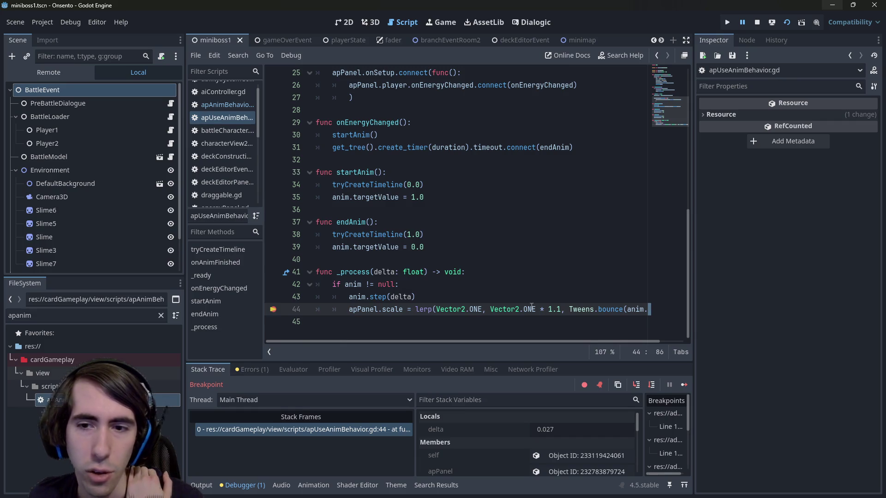
- Delete the Tweens.bounce wrapper so line 44 lerps directly on anim.value
{"action": "double_click", "coordinate": [611, 305]}
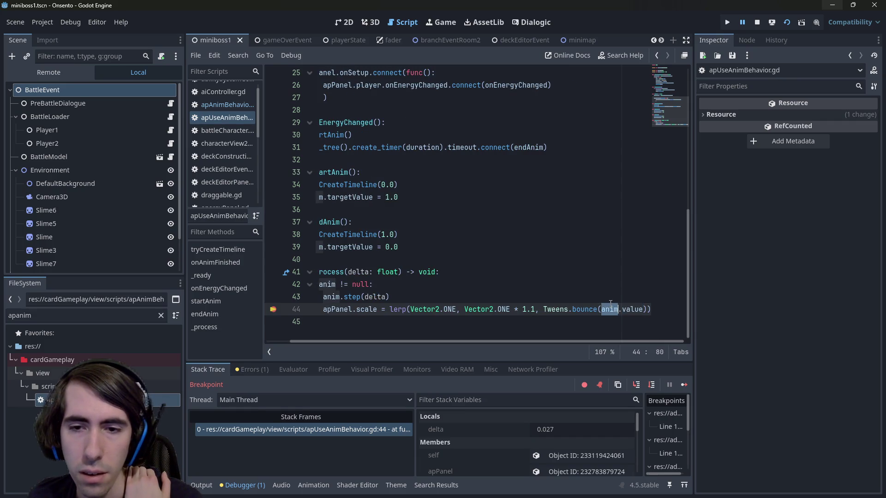
{"action": "double_click", "coordinate": [587, 308]}
{"action": "left_click_drag", "start_coordinate": [600, 308], "coordinate": [559, 308]}
{"action": "key", "text": "BackSpace"}
{"action": "key", "text": "BackSpace"}
{"action": "key", "text": "BackSpace"}
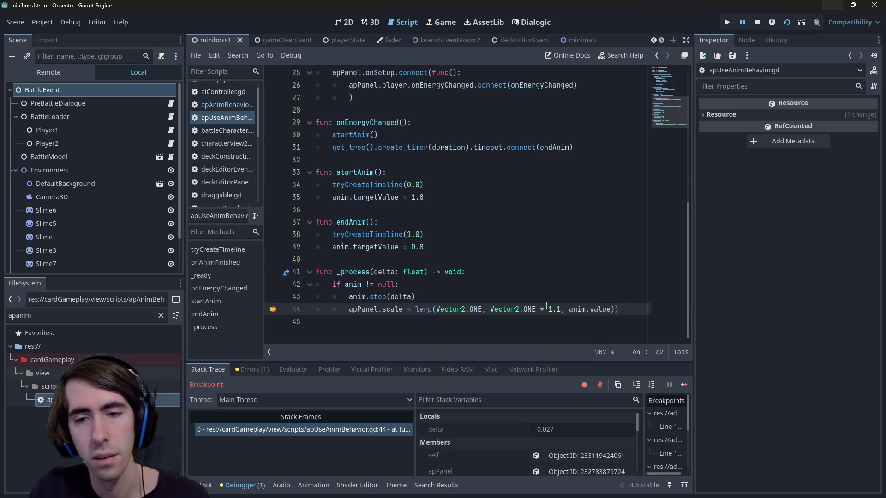
- Save the script and stop the paused debug session
{"action": "key", "text": "ctrl+s"}
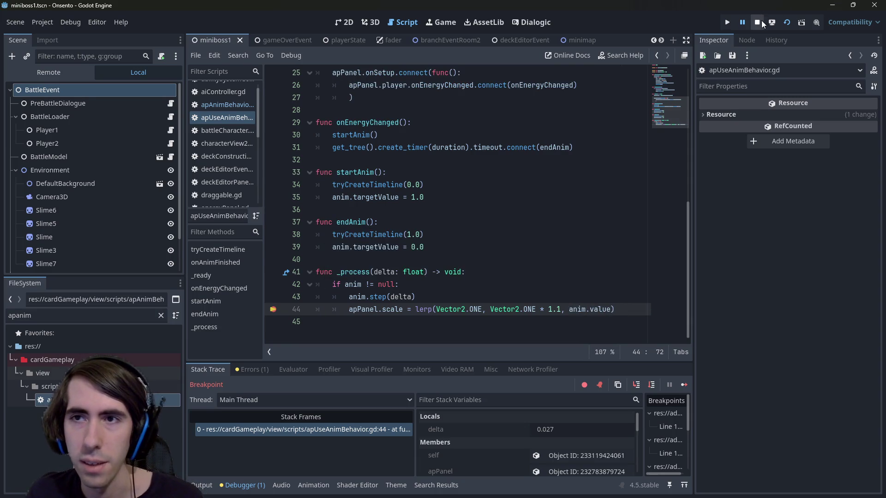
{"action": "left_click", "coordinate": [756, 22]}
{"action": "left_click", "coordinate": [529, 210]}
{"action": "key", "text": "Down"}
{"action": "key", "text": "Down"}
{"action": "key", "text": "Down"}
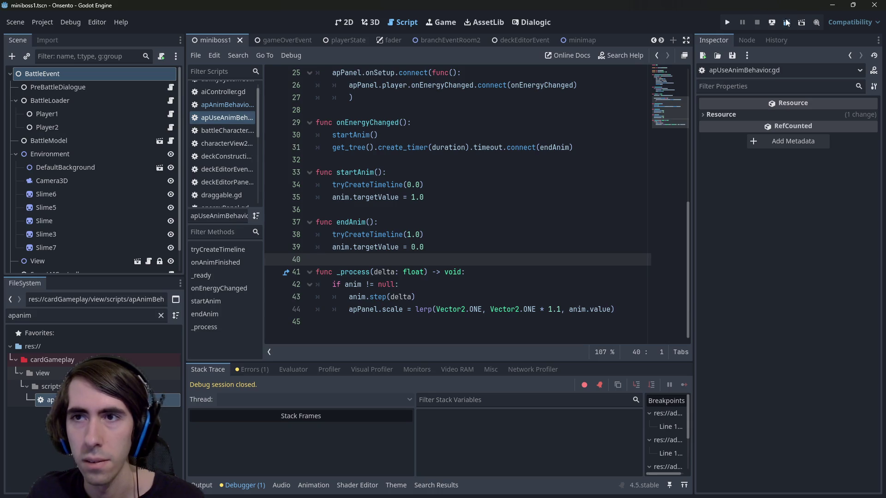
- Test-run the battle with Warm Up and two Mana Focus cards (energy 4), then close and open apUseAnimBehavior.gd
{"action": "left_click", "coordinate": [787, 21]}
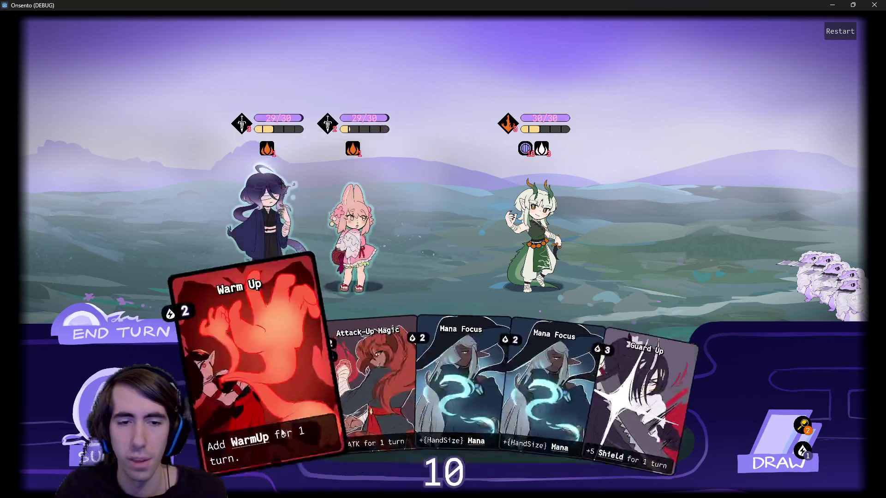
{"action": "left_click_drag", "start_coordinate": [283, 434], "coordinate": [256, 239]}
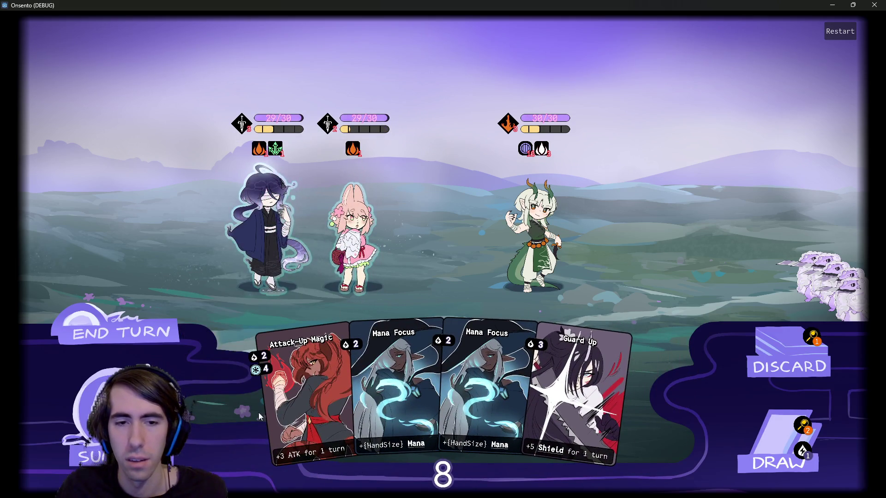
{"action": "left_click_drag", "start_coordinate": [400, 388], "coordinate": [274, 240]}
{"action": "mouse_move", "coordinate": [443, 392]}
{"action": "left_mouse_down"}
{"action": "mouse_move", "coordinate": [276, 209]}
{"action": "mouse_move", "coordinate": [267, 214]}
{"action": "left_mouse_up"}
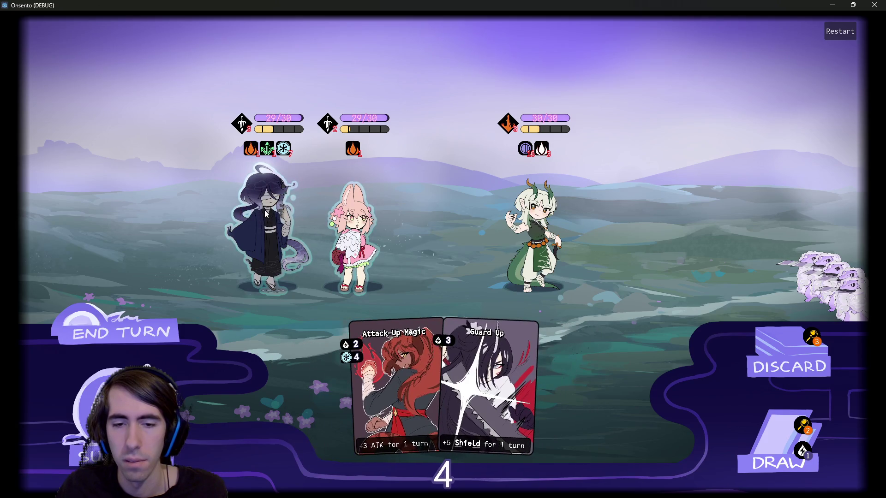
{"action": "left_click", "coordinate": [874, 5]}
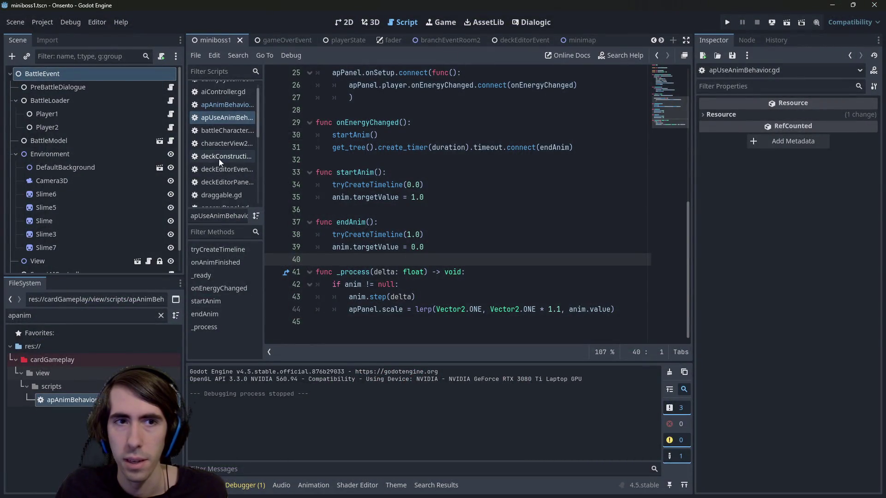
{"action": "left_click", "coordinate": [226, 110]}
- Shorten the exported duration on line 6 from 0.3 to 0.1
{"action": "scroll", "coordinate": [104, 213], "scroll_direction": "down", "scroll_amount": 2}
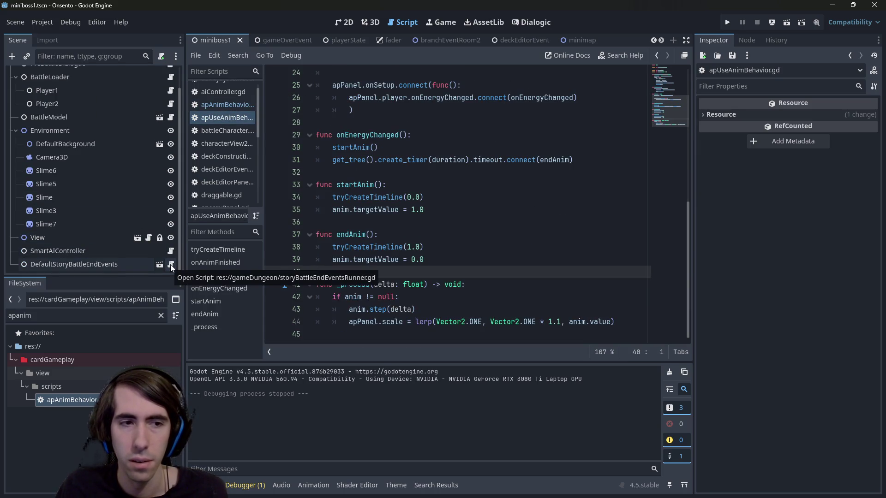
{"action": "scroll", "coordinate": [167, 230], "scroll_direction": "up", "scroll_amount": 2}
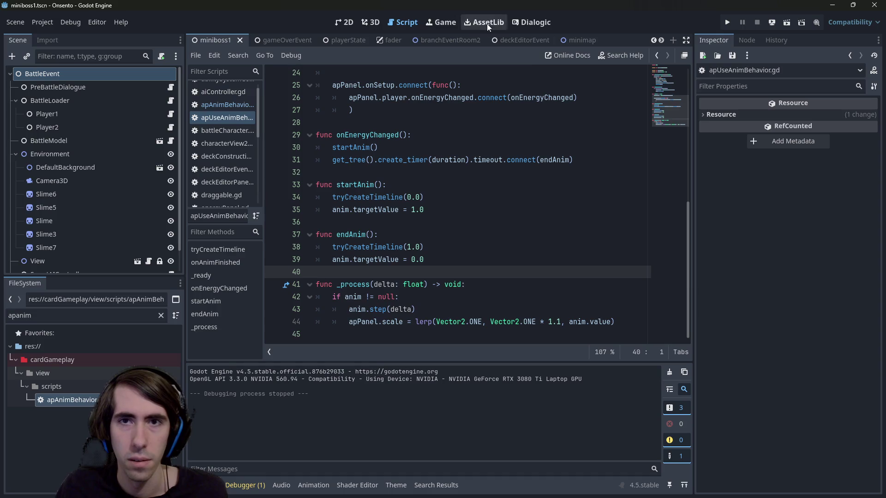
{"action": "scroll", "coordinate": [502, 39], "scroll_direction": "up", "scroll_amount": 4}
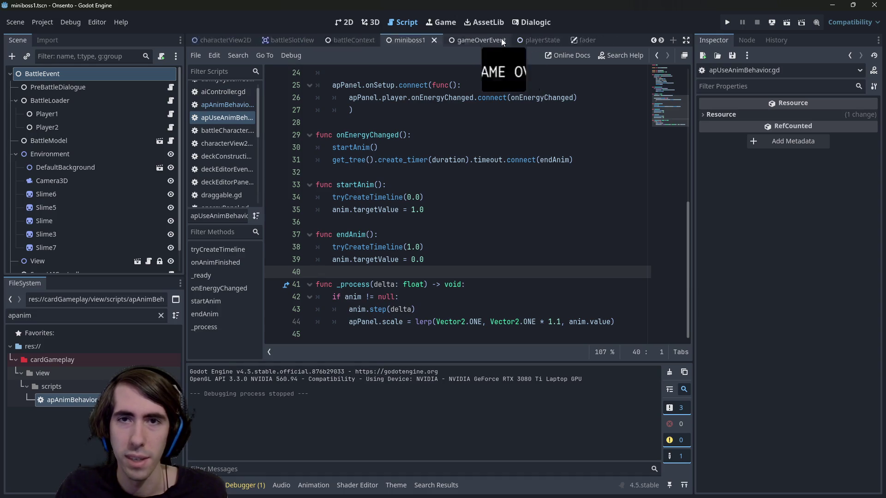
{"action": "scroll", "coordinate": [501, 38], "scroll_direction": "up", "scroll_amount": 4}
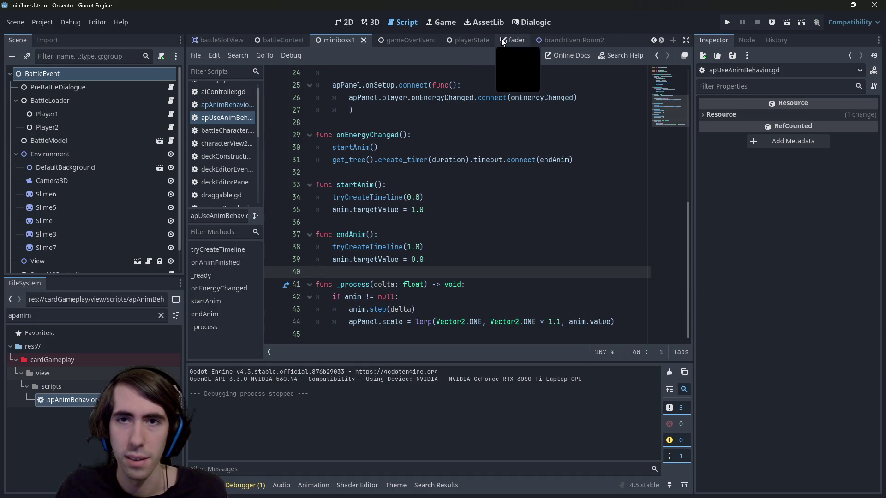
{"action": "left_click", "coordinate": [509, 133]}
{"action": "scroll", "coordinate": [467, 141], "scroll_direction": "up", "scroll_amount": 8}
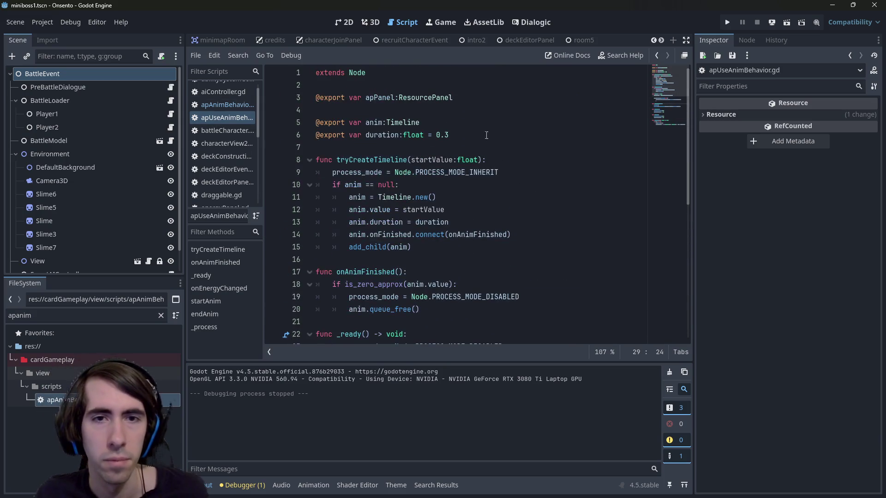
{"action": "left_click", "coordinate": [501, 134]}
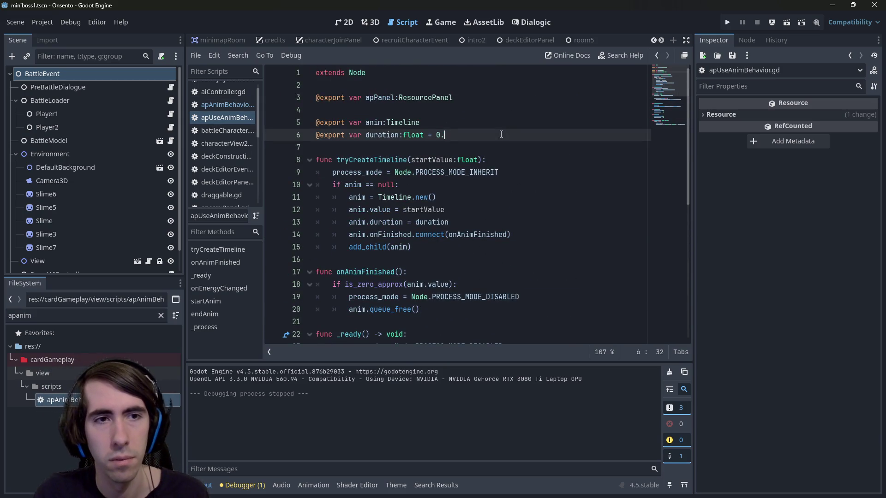
- Test in battle: place the cat girl and dark-haired character, play Mana Focus and Warm Up, then close
{"action": "left_click", "coordinate": [786, 24]}
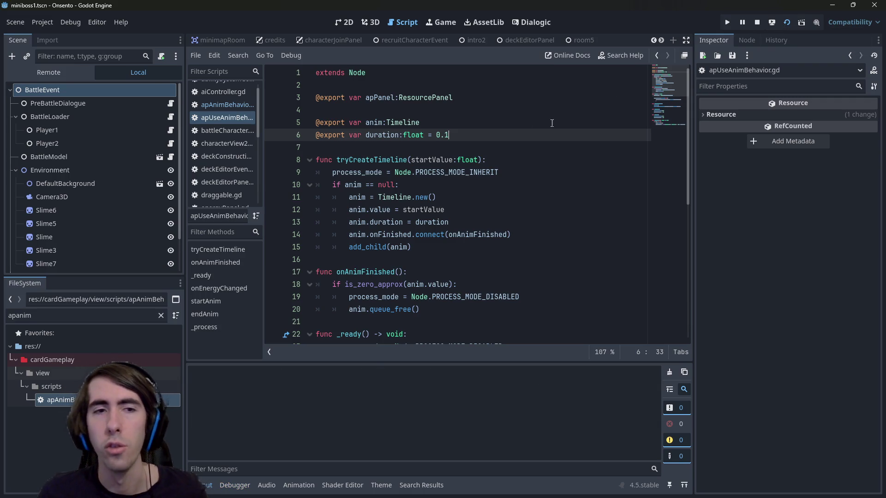
{"action": "mouse_move", "coordinate": [450, 134]}
{"action": "left_mouse_down"}
{"action": "mouse_move", "coordinate": [309, 126]}
{"action": "mouse_move", "coordinate": [300, 136]}
{"action": "left_mouse_up"}
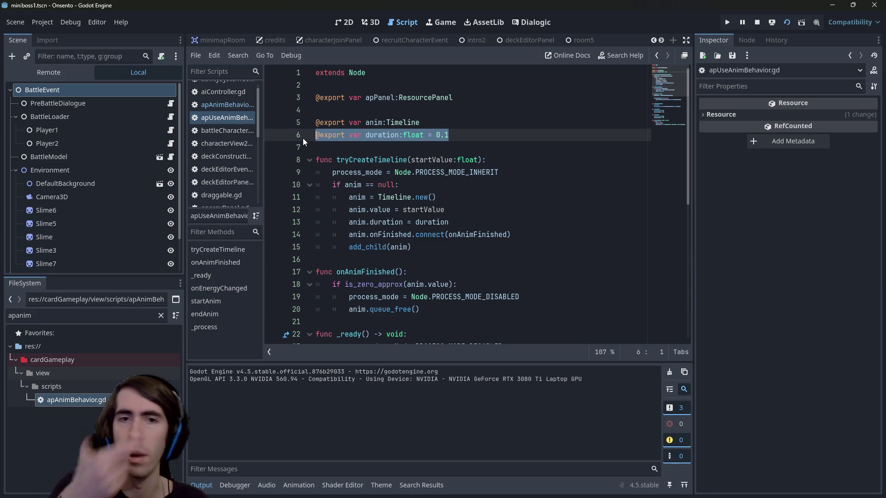
{"action": "left_click", "coordinate": [586, 488]}
{"action": "mouse_move", "coordinate": [501, 392]}
{"action": "left_mouse_down"}
{"action": "mouse_move", "coordinate": [331, 355]}
{"action": "mouse_move", "coordinate": [374, 270]}
{"action": "mouse_move", "coordinate": [351, 249]}
{"action": "left_mouse_up"}
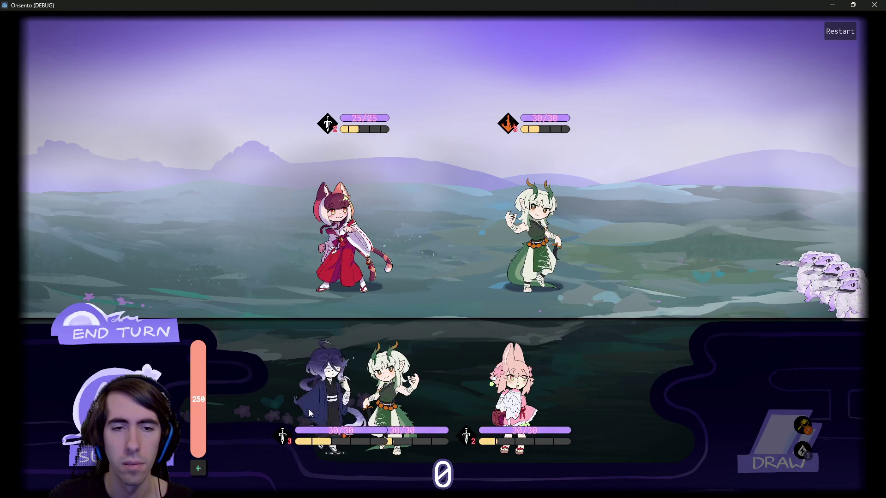
{"action": "left_click_drag", "start_coordinate": [309, 409], "coordinate": [267, 231]}
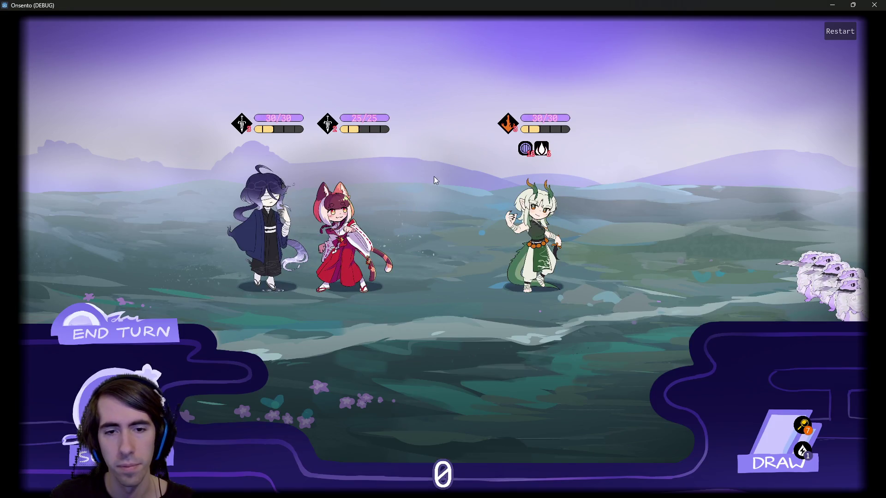
{"action": "left_click_drag", "start_coordinate": [507, 383], "coordinate": [346, 259]}
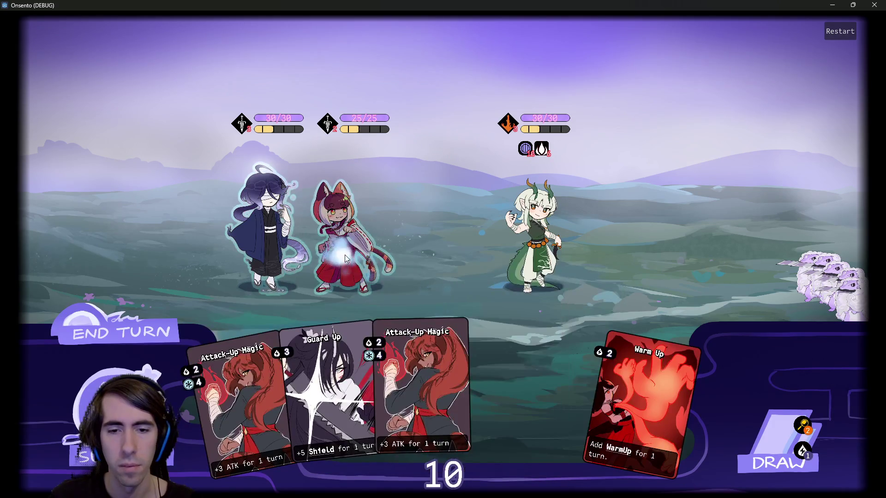
{"action": "left_click_drag", "start_coordinate": [598, 383], "coordinate": [350, 256]}
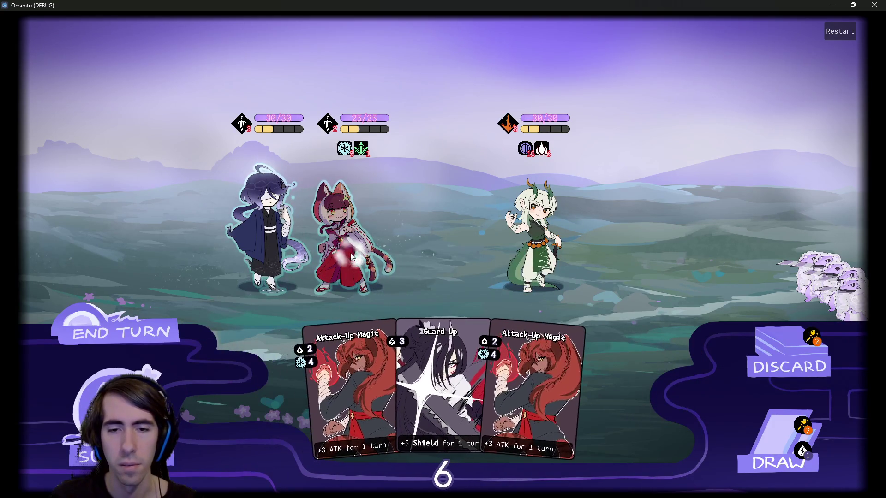
{"action": "left_click", "coordinate": [874, 4]}
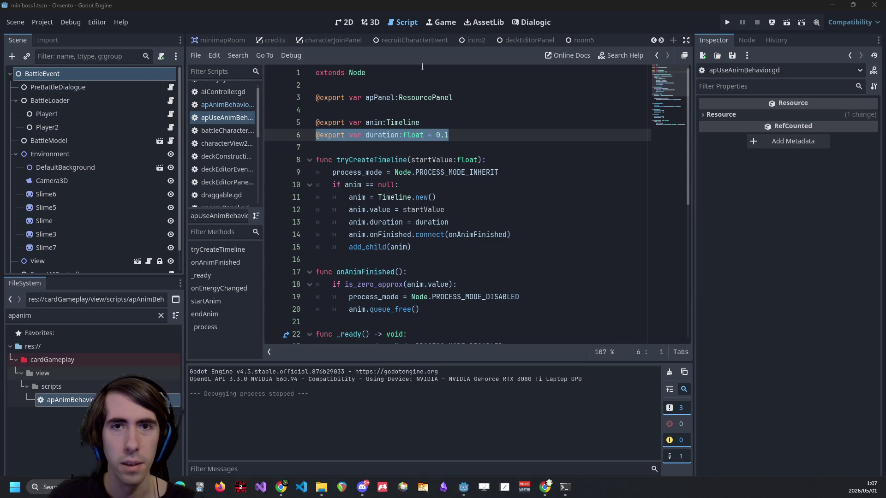
{"action": "left_click", "coordinate": [463, 132]}
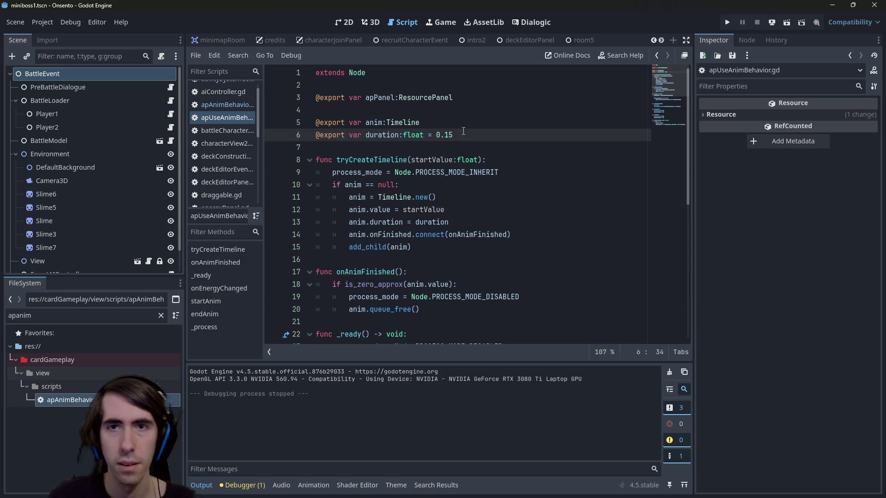
- Set the duration default on line 6 to 0.15
{"action": "scroll", "coordinate": [495, 43], "scroll_direction": "down", "scroll_amount": 5}
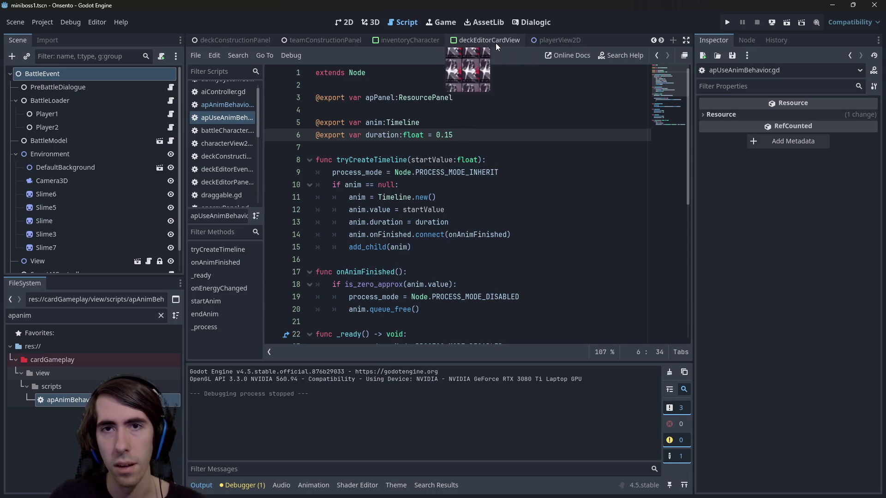
{"action": "scroll", "coordinate": [496, 43], "scroll_direction": "up", "scroll_amount": 3}
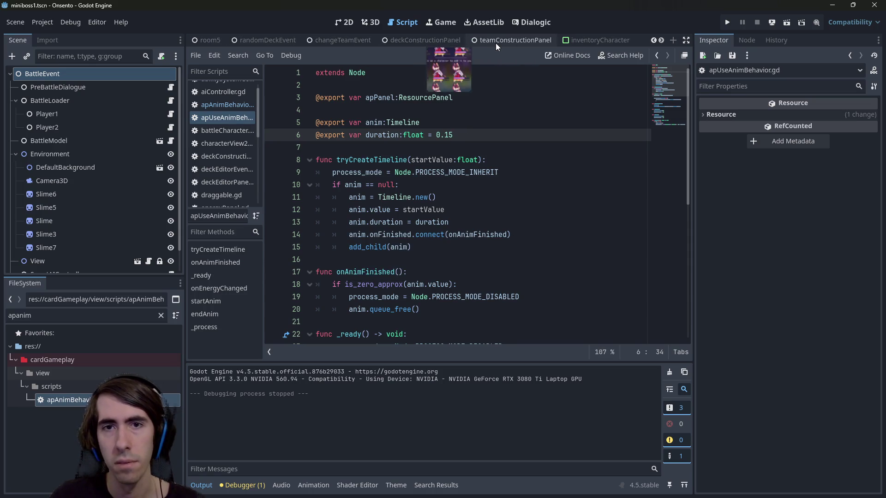
{"action": "scroll", "coordinate": [496, 43], "scroll_direction": "up", "scroll_amount": 4}
{"action": "scroll", "coordinate": [496, 43], "scroll_direction": "down", "scroll_amount": 3}
{"action": "left_click", "coordinate": [467, 106]}
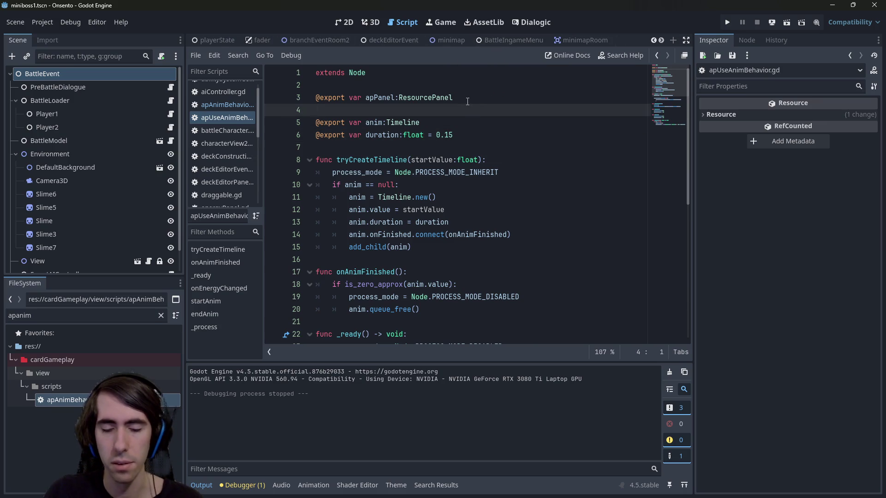
- Quick-open search 'playerview' and open playerView2D.tscn
{"action": "key", "text": "alt+shift+o"}
{"action": "type", "text": "playerview"}
{"action": "key", "text": "Down"}
{"action": "key", "text": "Down"}
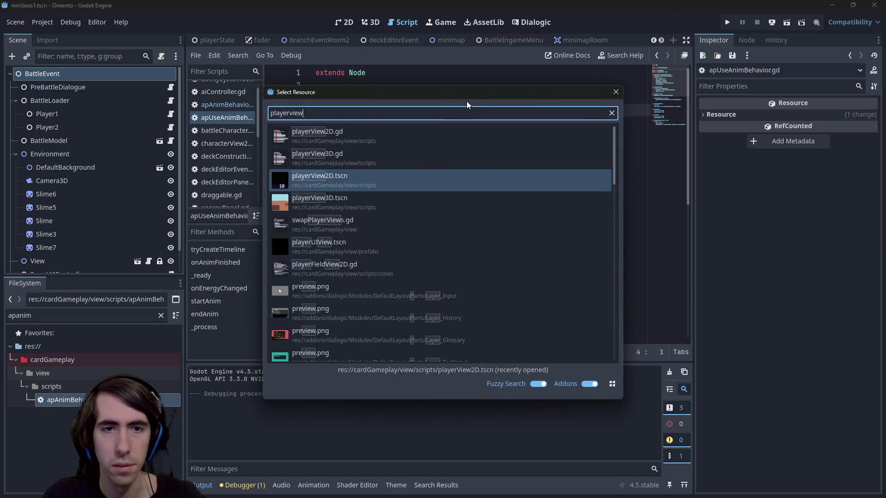
{"action": "key", "text": "Return"}
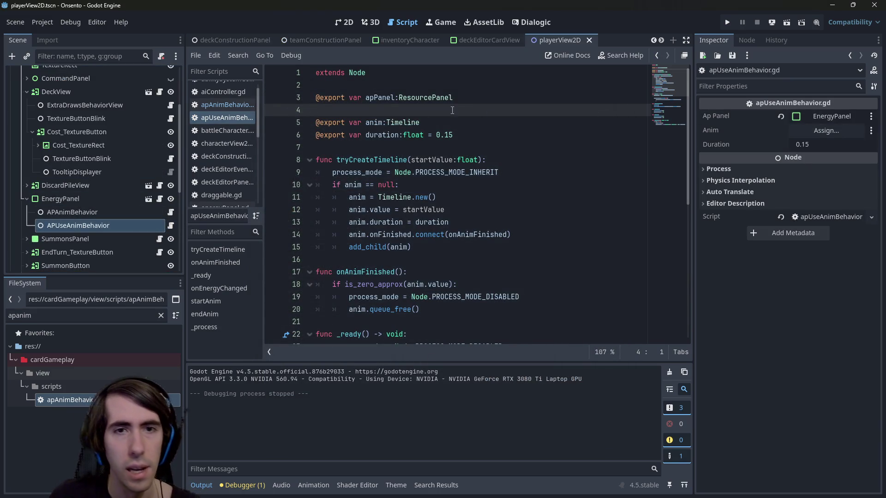
{"action": "left_click", "coordinate": [494, 147]}
{"action": "key", "text": "Return"}
{"action": "key", "text": "Up"}
{"action": "type", "text": "@export curve"}
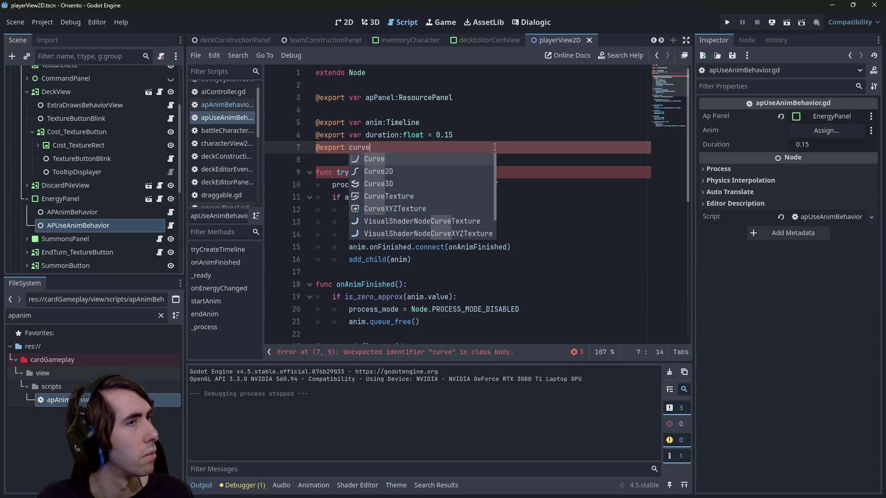
{"action": "key", "text": "ctrl+BackSpace"}
{"action": "type", "text": "var curve:Curv"}
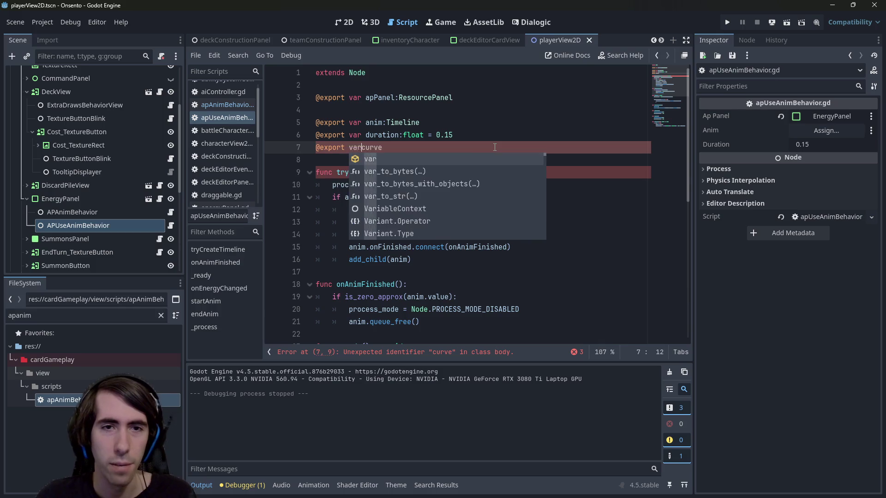
{"action": "type", "text": "e"}
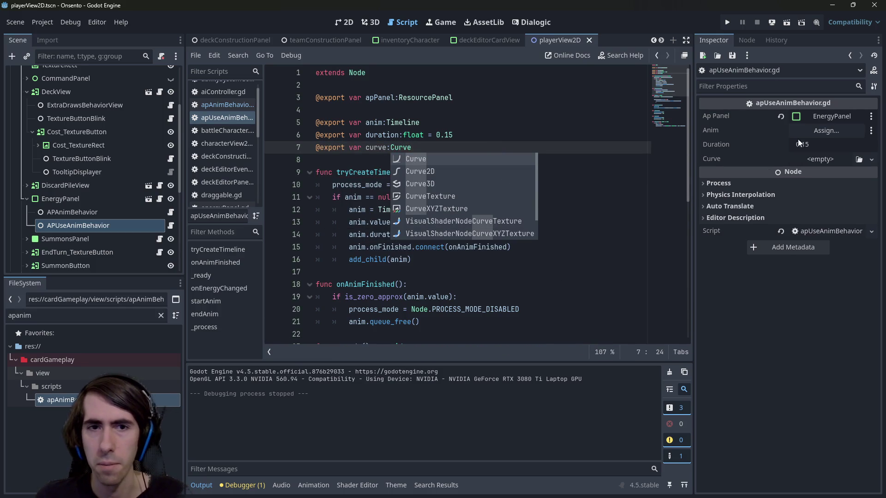
{"action": "left_click", "coordinate": [836, 159]}
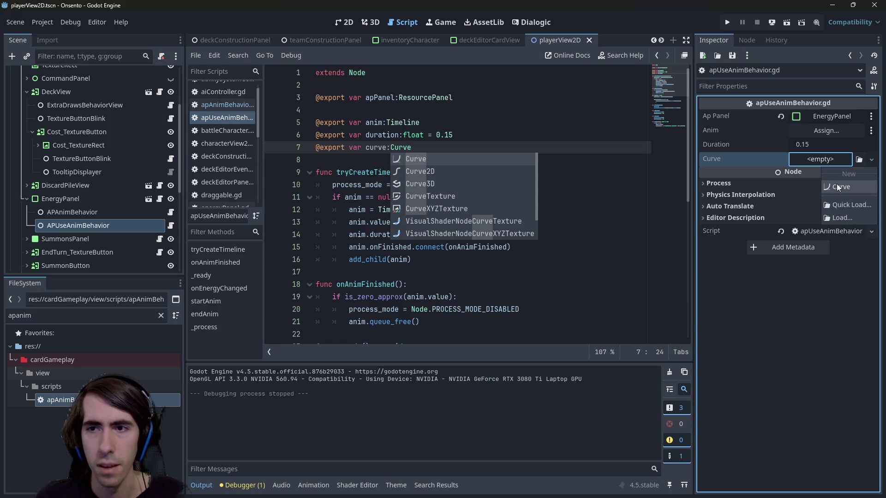
- Create a new Curve resource and shape it into an eased curve rising from 0 to 1
{"action": "left_click", "coordinate": [833, 182]}
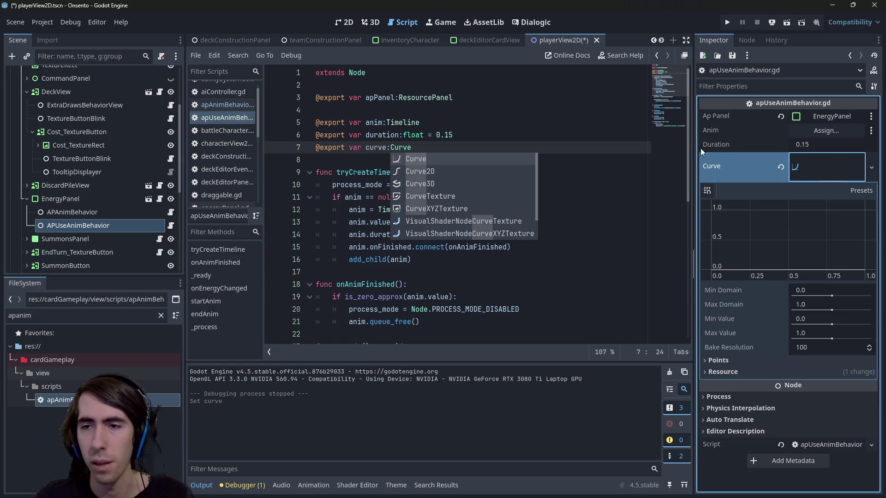
{"action": "mouse_move", "coordinate": [755, 242]}
{"action": "left_mouse_down"}
{"action": "mouse_move", "coordinate": [766, 272]}
{"action": "mouse_move", "coordinate": [778, 253]}
{"action": "mouse_move", "coordinate": [791, 278]}
{"action": "mouse_move", "coordinate": [852, 280]}
{"action": "left_mouse_up"}
{"action": "mouse_move", "coordinate": [717, 268]}
{"action": "left_mouse_down"}
{"action": "mouse_move", "coordinate": [705, 198]}
{"action": "mouse_move", "coordinate": [711, 270]}
{"action": "left_mouse_up"}
{"action": "left_click_drag", "start_coordinate": [869, 274], "coordinate": [870, 211]}
- Wrap anim.value on line 45 as curve.sample(anim.value) and save the scene and script
{"action": "double_click", "coordinate": [376, 147]}
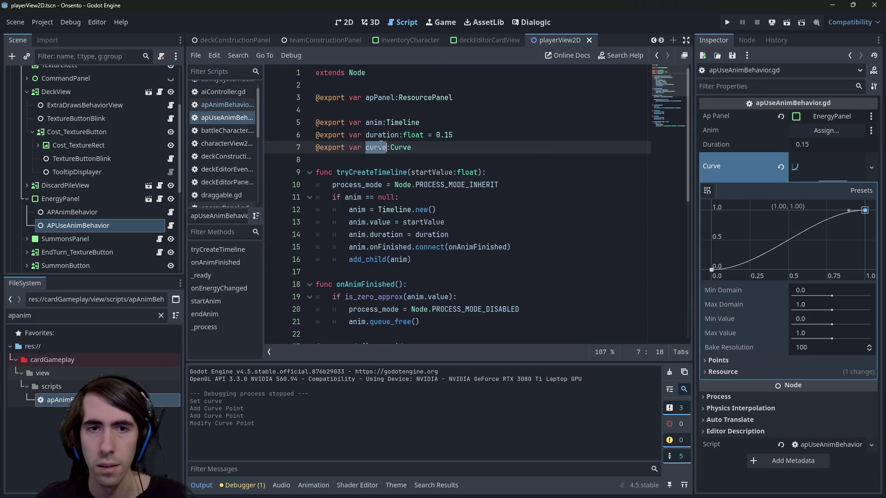
{"action": "scroll", "coordinate": [459, 244], "scroll_direction": "down", "scroll_amount": 8}
{"action": "left_click", "coordinate": [569, 322]}
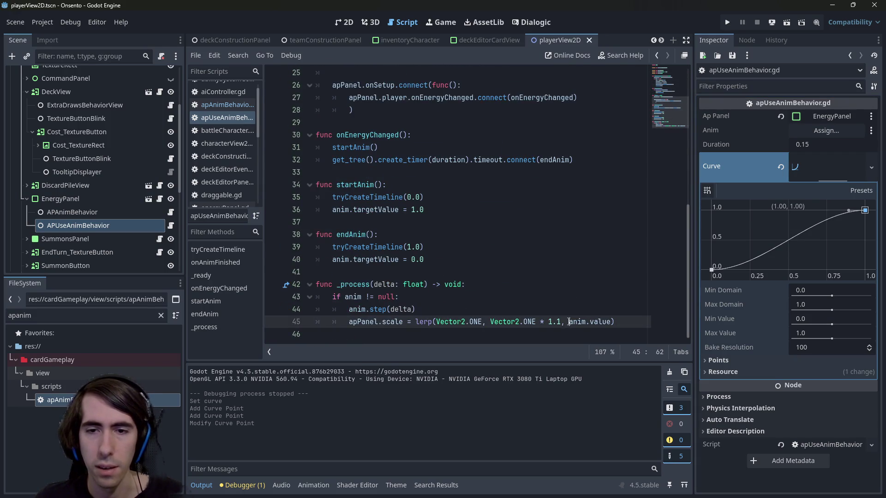
{"action": "type", "text": "curve.sample("}
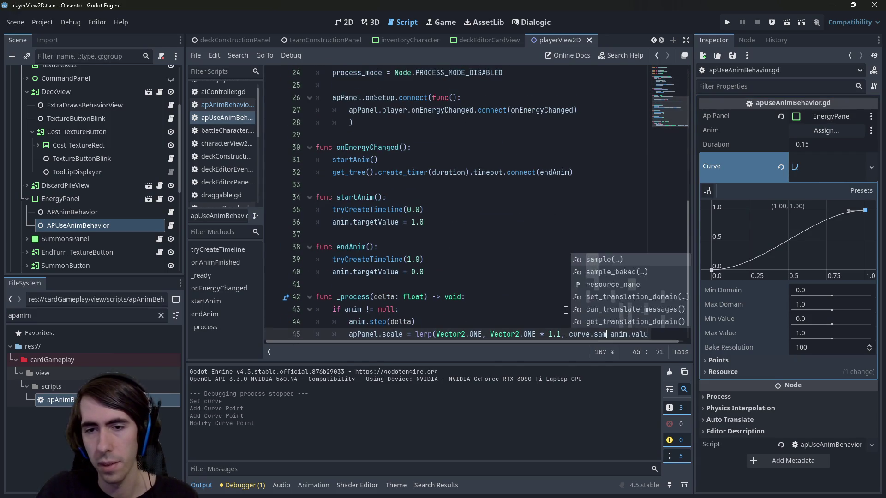
{"action": "key", "text": "Delete"}
{"action": "key", "text": "Delete"}
{"action": "key", "text": "End"}
{"action": "type", "text": ")"}
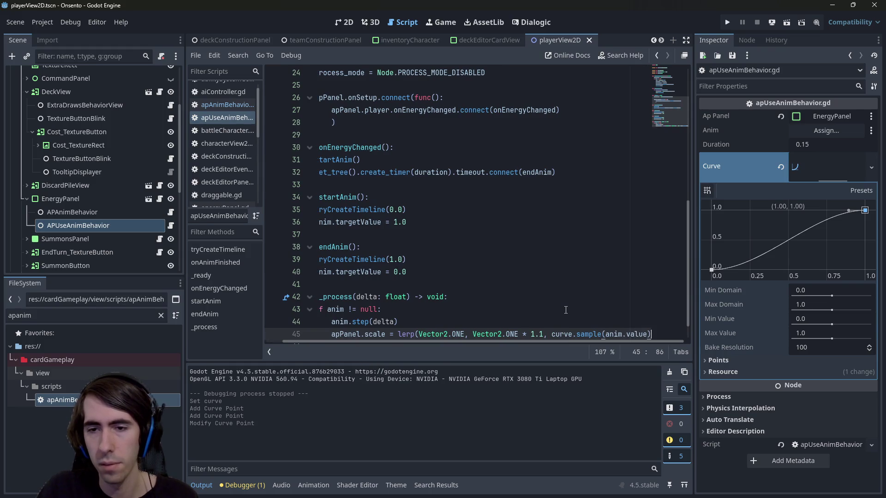
{"action": "type", "text": ")"}
{"action": "key", "text": "ctrl+s"}
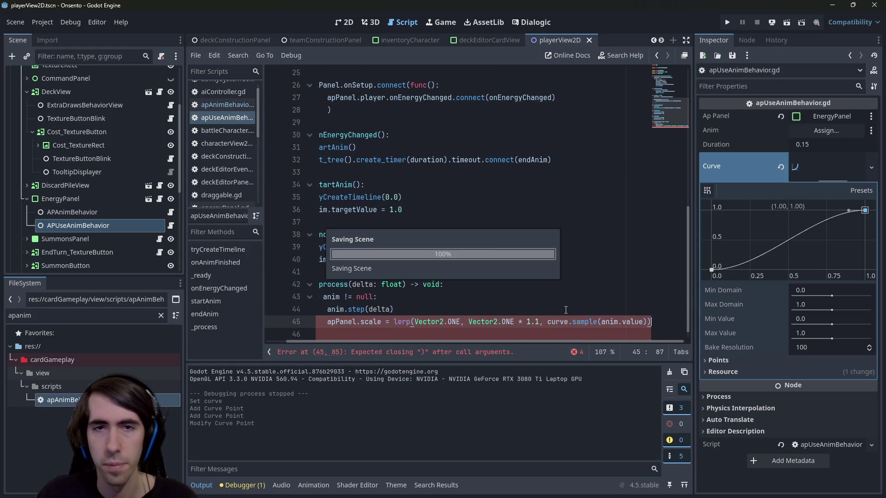
{"action": "scroll", "coordinate": [506, 193], "scroll_direction": "up", "scroll_amount": 8}
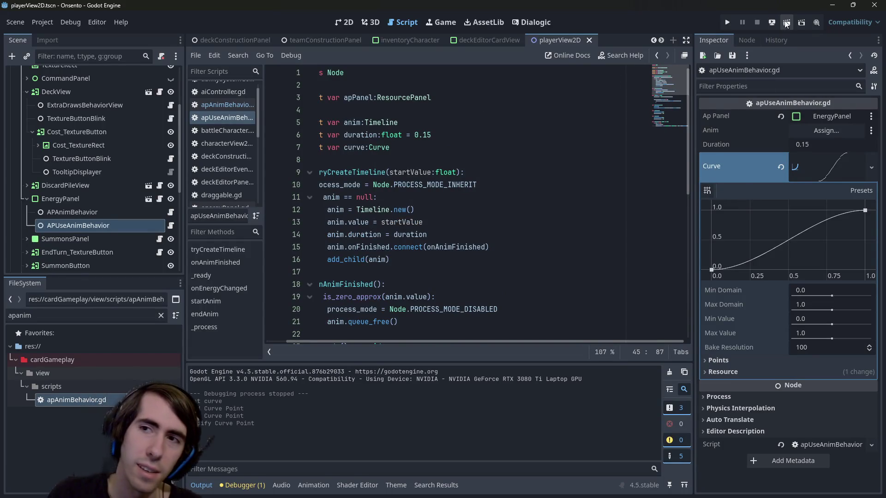
{"action": "mouse_move", "coordinate": [428, 46]}
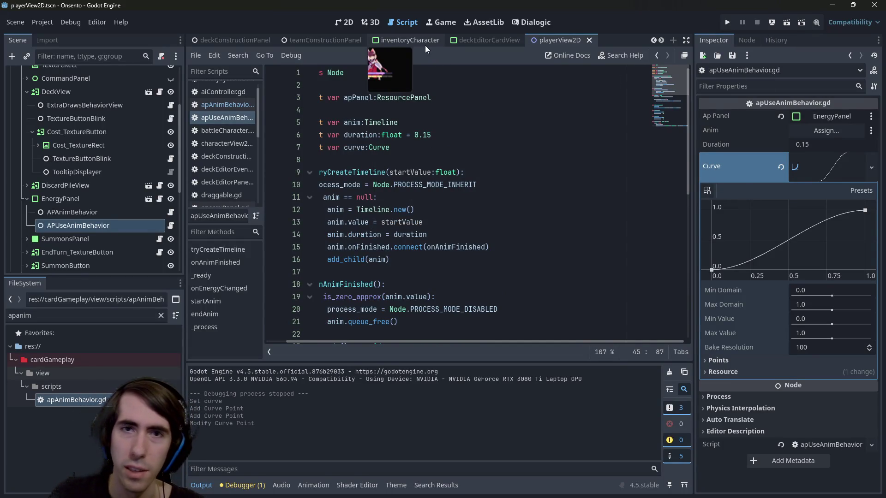
{"action": "scroll", "coordinate": [411, 38], "scroll_direction": "up", "scroll_amount": 3}
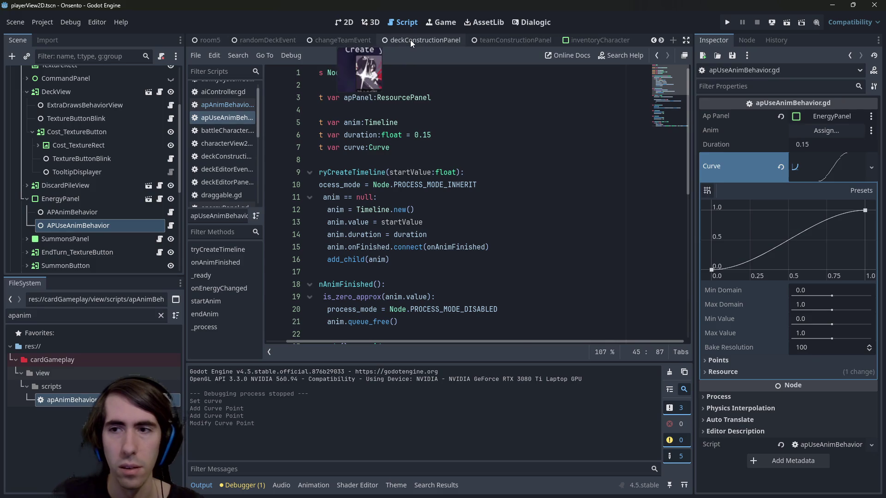
- Open miniboss1.tscn via a 'minib' quick search, run it with F6, then close the game
{"action": "left_click", "coordinate": [212, 39]}
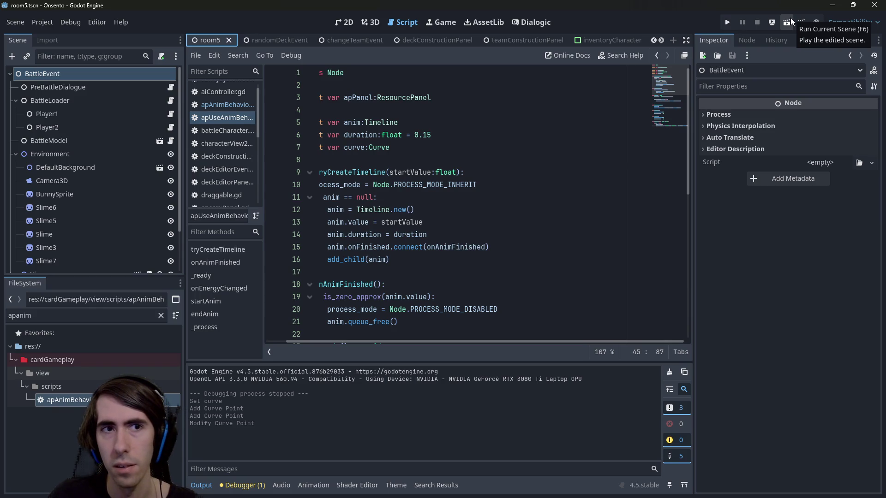
{"action": "left_click", "coordinate": [617, 96]}
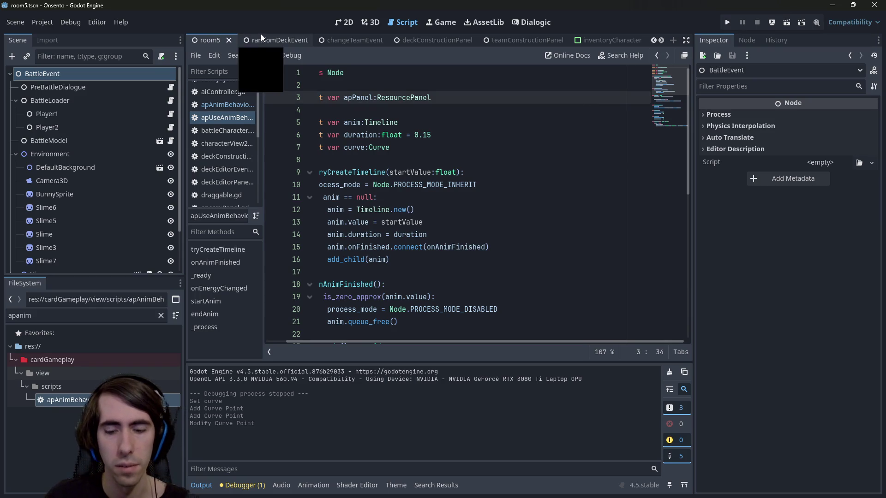
{"action": "key", "text": "shift+alt+o"}
{"action": "type", "text": "minib"}
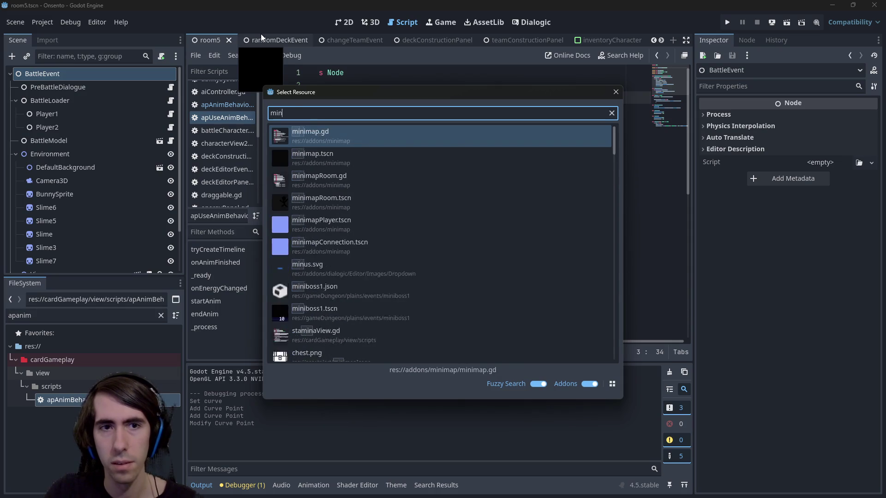
{"action": "key", "text": "Down"}
{"action": "key", "text": "Return"}
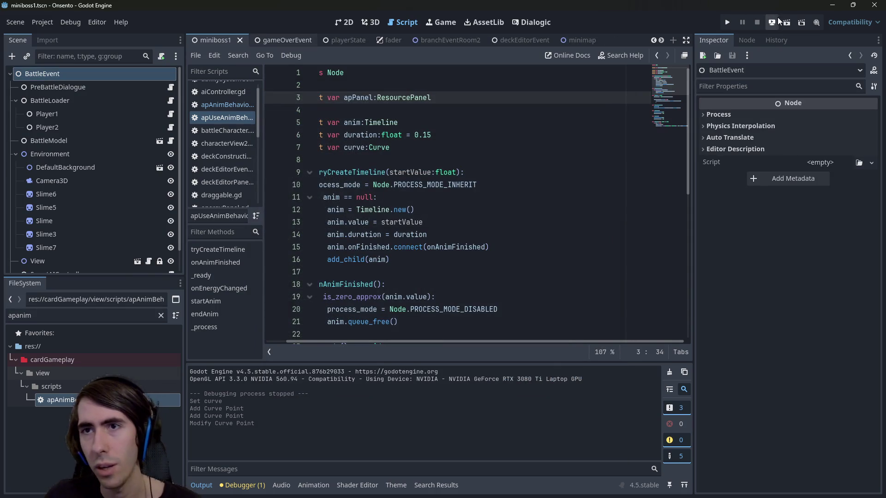
{"action": "key", "text": "F6"}
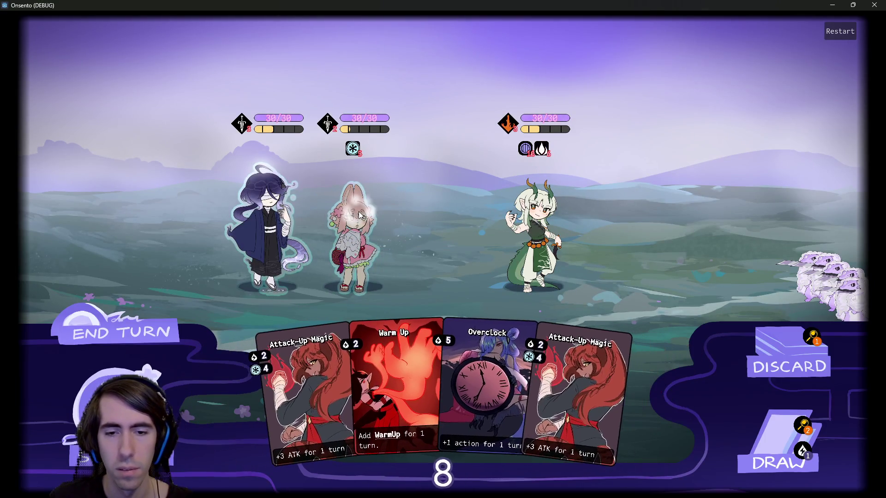
{"action": "left_click", "coordinate": [874, 4]}
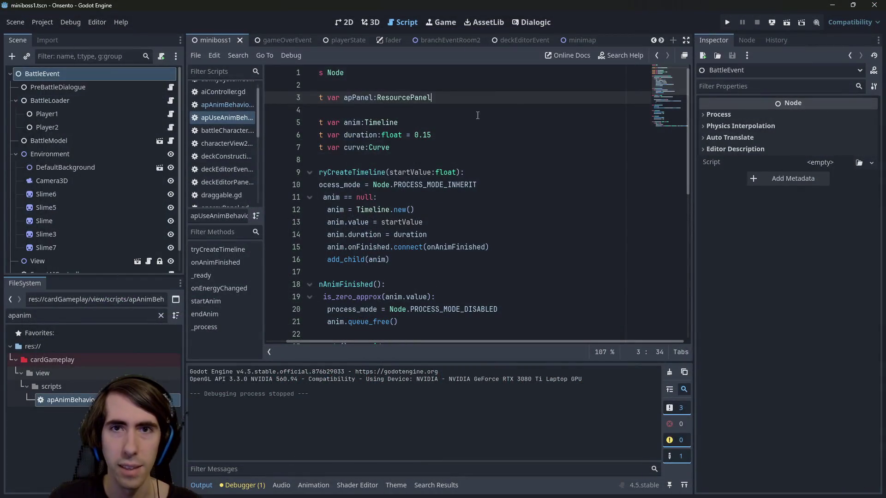
- Switch to the playerView2D scene and select the curve variable name on line 7
{"action": "scroll", "coordinate": [537, 42], "scroll_direction": "down", "scroll_amount": 5}
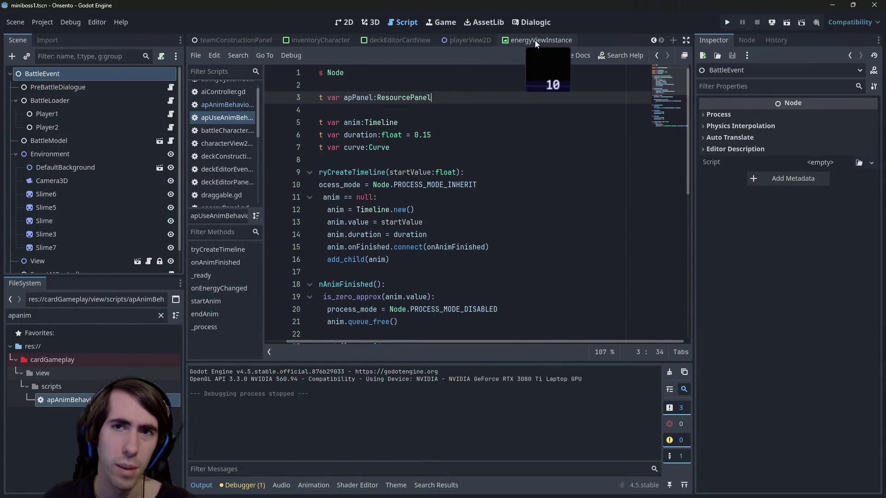
{"action": "left_click", "coordinate": [469, 43]}
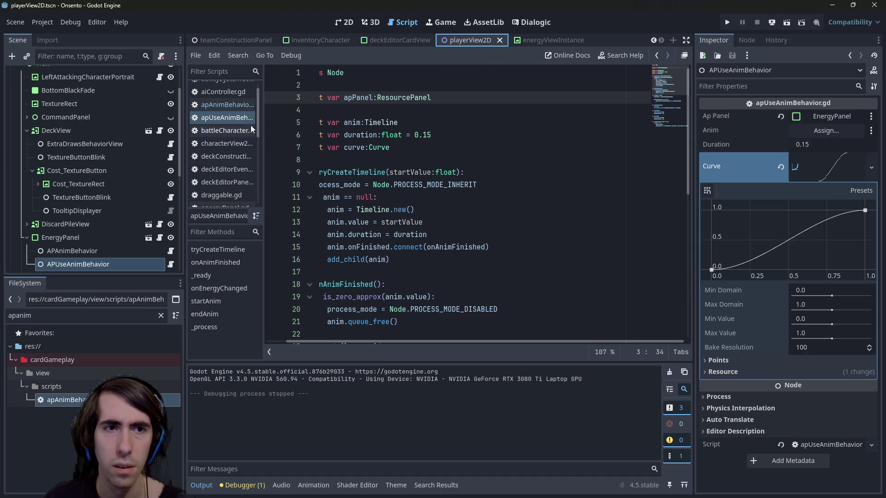
{"action": "scroll", "coordinate": [416, 202], "scroll_direction": "down", "scroll_amount": 1}
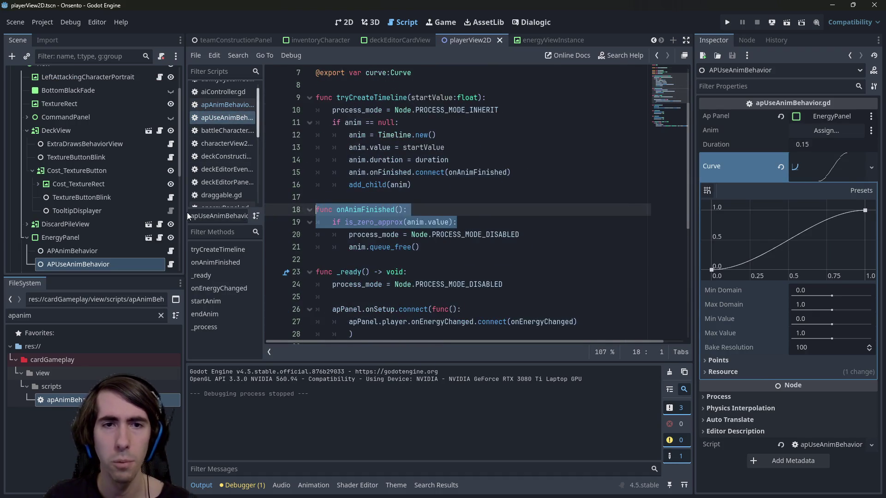
{"action": "double_click", "coordinate": [374, 146]}
- Trial-comment the two startAnim lines and type 'curve.', then undo back to the original code
{"action": "scroll", "coordinate": [415, 208], "scroll_direction": "down", "scroll_amount": 8}
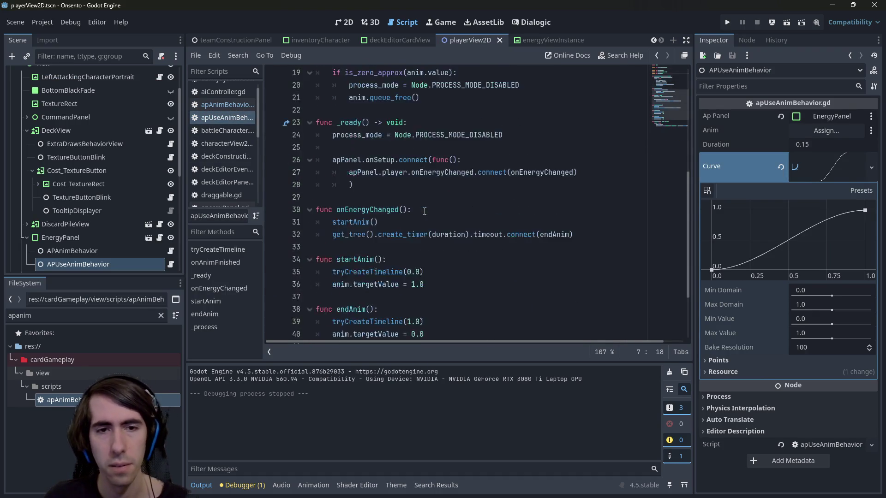
{"action": "left_click_drag", "start_coordinate": [466, 209], "coordinate": [265, 198]}
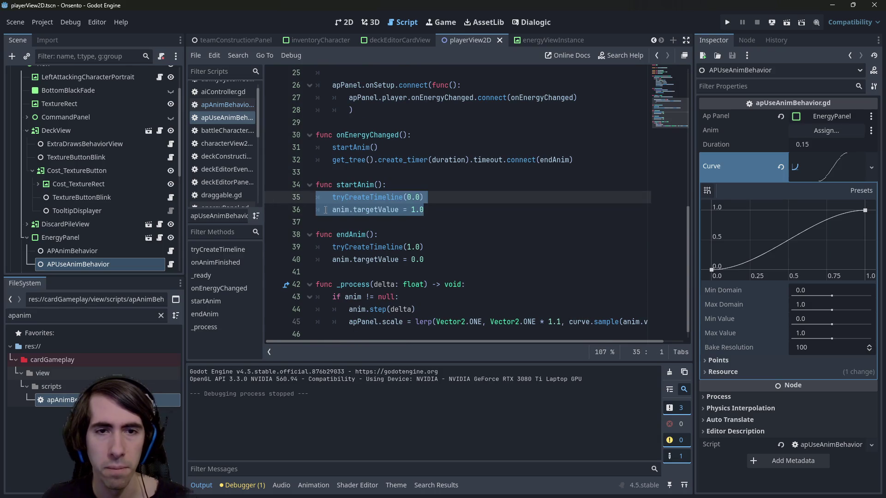
{"action": "key", "text": "ctrl+k"}
{"action": "key", "text": "Up"}
{"action": "key", "text": "End"}
{"action": "key", "text": "Return"}
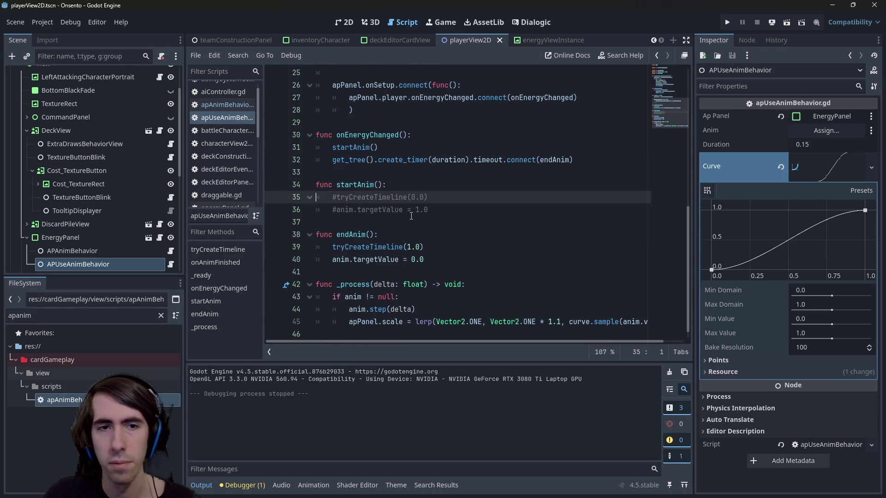
{"action": "type", "text": "curve."}
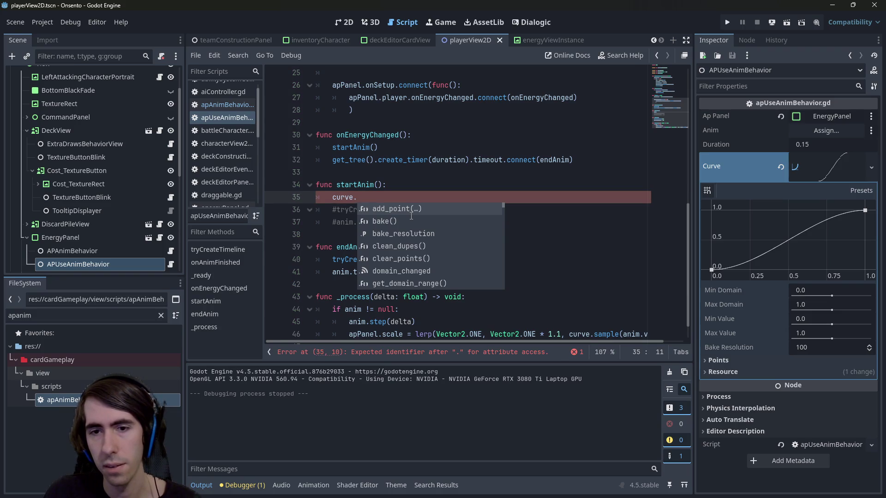
{"action": "key", "text": "BackSpace"}
{"action": "key", "text": "BackSpace"}
{"action": "key", "text": "BackSpace"}
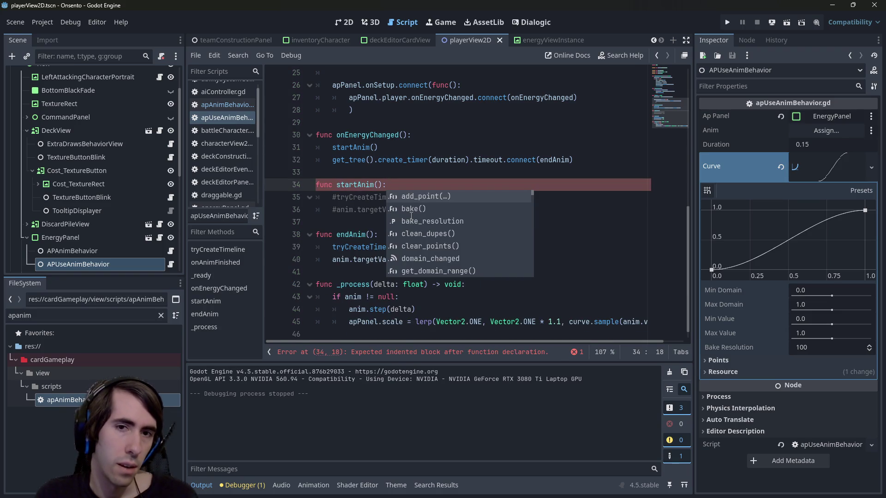
{"action": "key", "text": "Escape"}
{"action": "key", "text": "ctrl+z"}
{"action": "key", "text": "ctrl+z"}
{"action": "key", "text": "ctrl+z"}
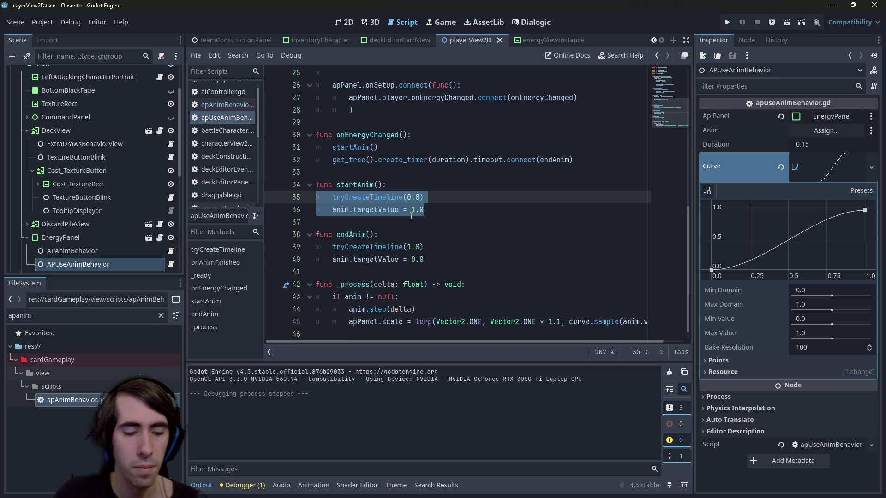
{"action": "scroll", "coordinate": [411, 216], "scroll_direction": "up", "scroll_amount": 1}
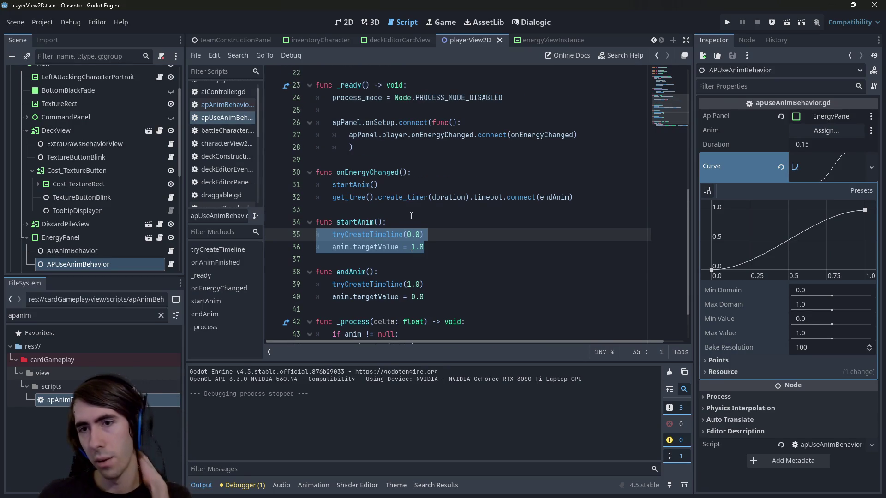
{"action": "scroll", "coordinate": [414, 216], "scroll_direction": "down", "scroll_amount": 1}
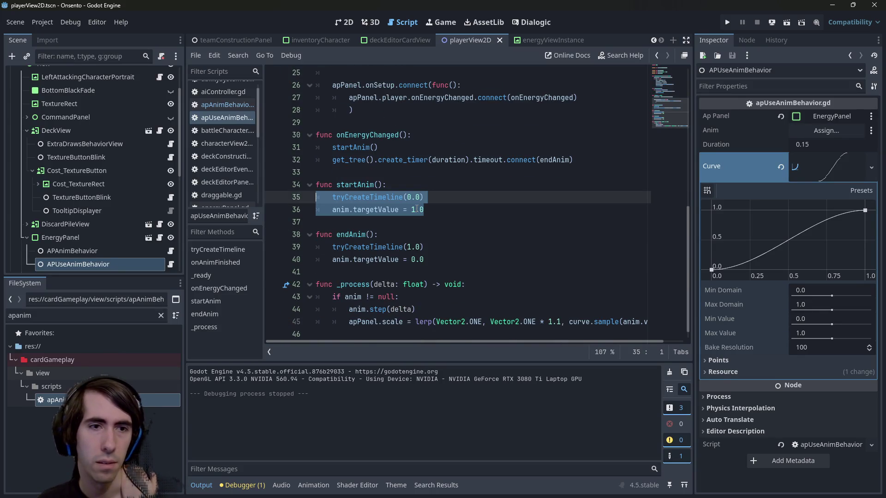
{"action": "scroll", "coordinate": [417, 209], "scroll_direction": "up", "scroll_amount": 8}
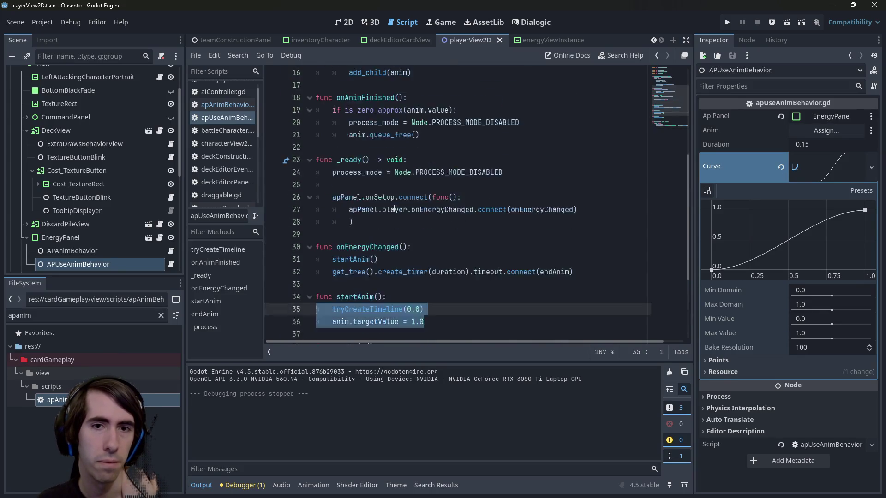
{"action": "left_click", "coordinate": [376, 186]}
{"action": "double_click", "coordinate": [457, 185]}
{"action": "left_click", "coordinate": [452, 222]}
{"action": "scroll", "coordinate": [389, 113], "scroll_direction": "down", "scroll_amount": 2}
{"action": "double_click", "coordinate": [372, 97]}
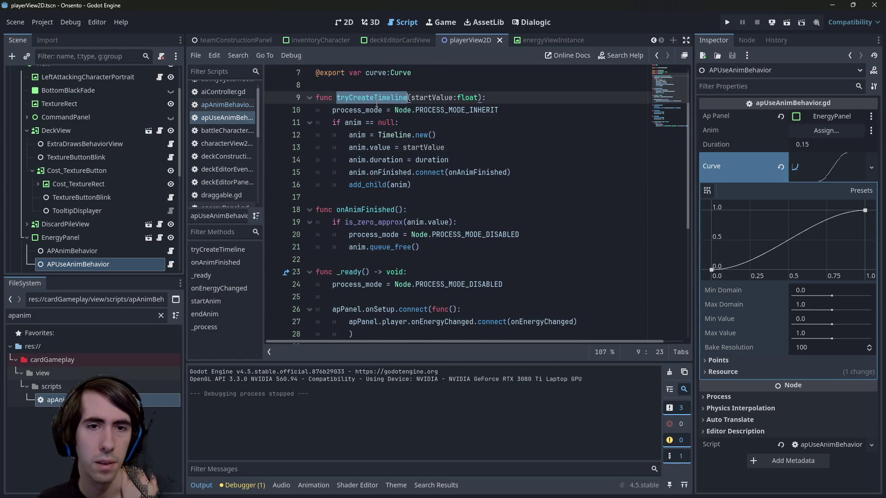
{"action": "scroll", "coordinate": [378, 174], "scroll_direction": "down", "scroll_amount": 2}
{"action": "double_click", "coordinate": [371, 136]}
{"action": "scroll", "coordinate": [394, 173], "scroll_direction": "down", "scroll_amount": 3}
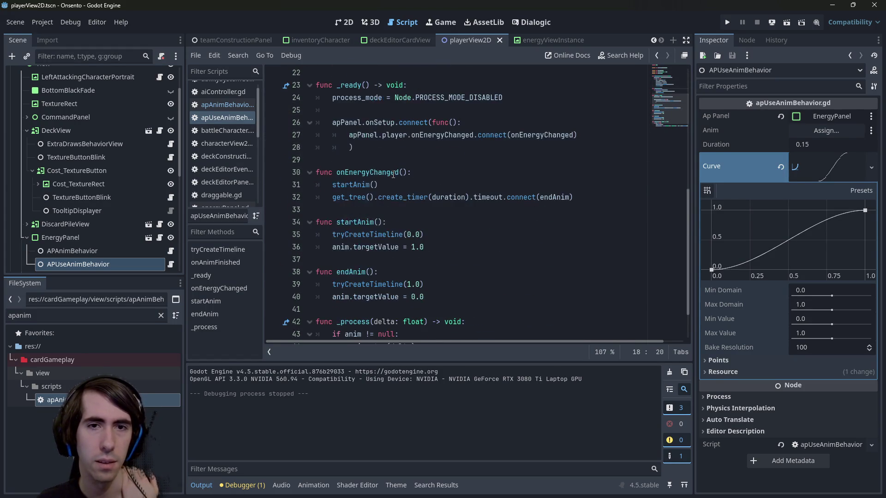
{"action": "scroll", "coordinate": [436, 194], "scroll_direction": "down", "scroll_amount": 1}
{"action": "double_click", "coordinate": [374, 197]}
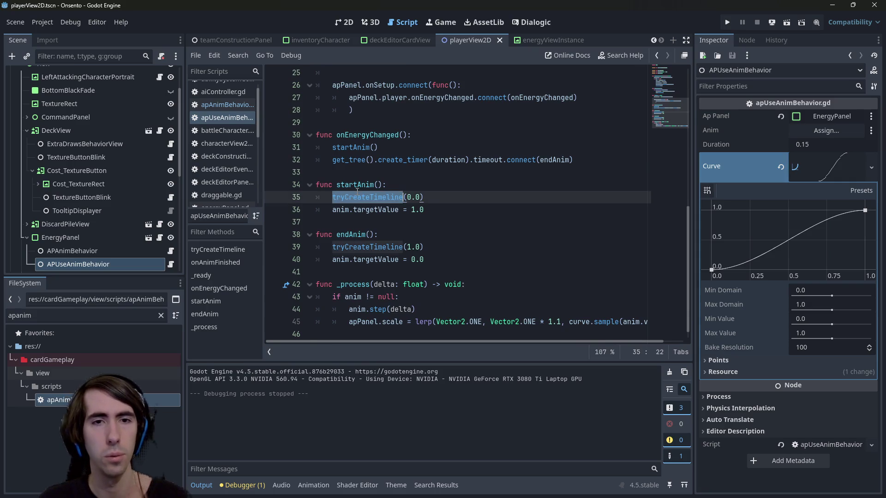
{"action": "double_click", "coordinate": [365, 187]}
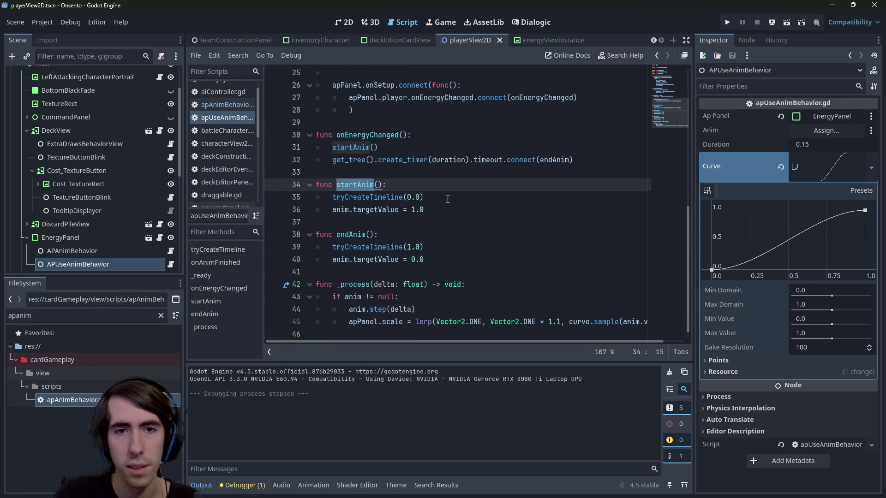
{"action": "left_click", "coordinate": [389, 199]}
{"action": "left_click", "coordinate": [381, 200], "text": "ctrl"}
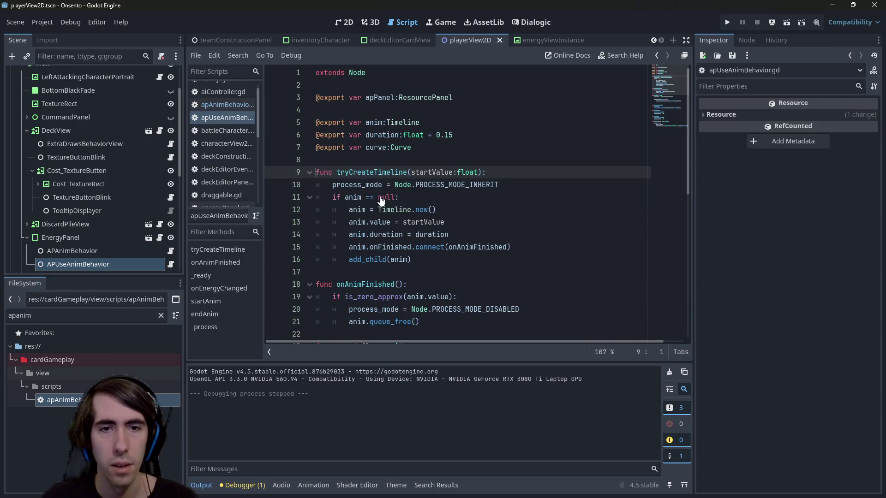
{"action": "double_click", "coordinate": [426, 172]}
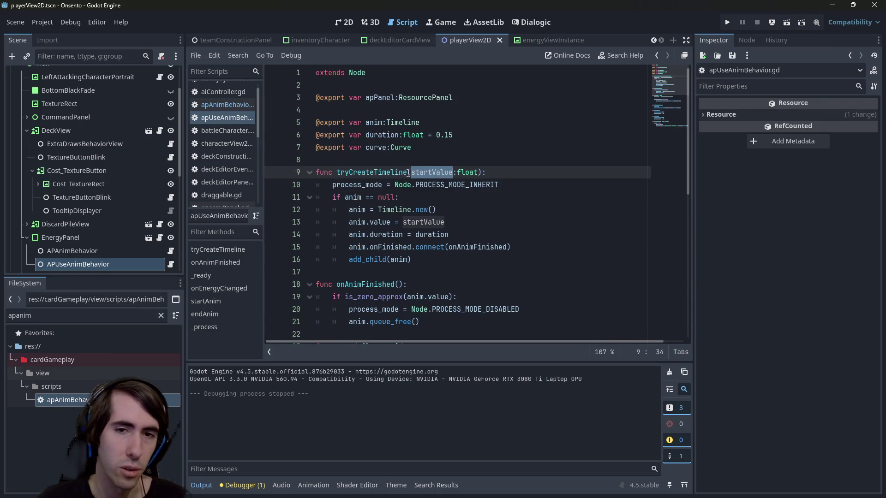
{"action": "left_click", "coordinate": [412, 252]}
{"action": "left_click", "coordinate": [444, 260]}
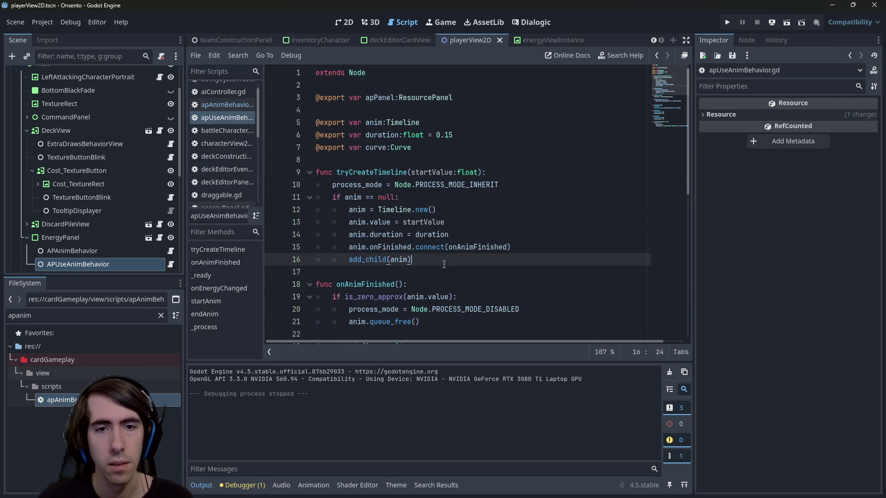
{"action": "key", "text": "Return"}
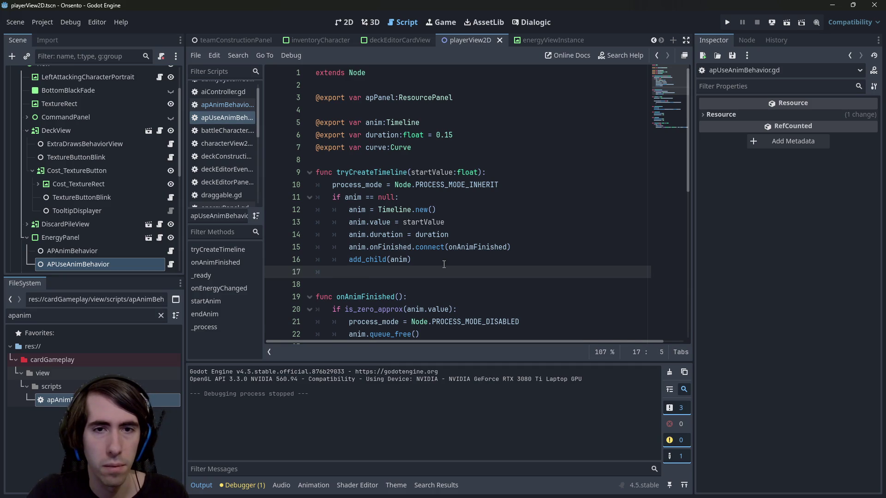
{"action": "key", "text": "ctrl+z"}
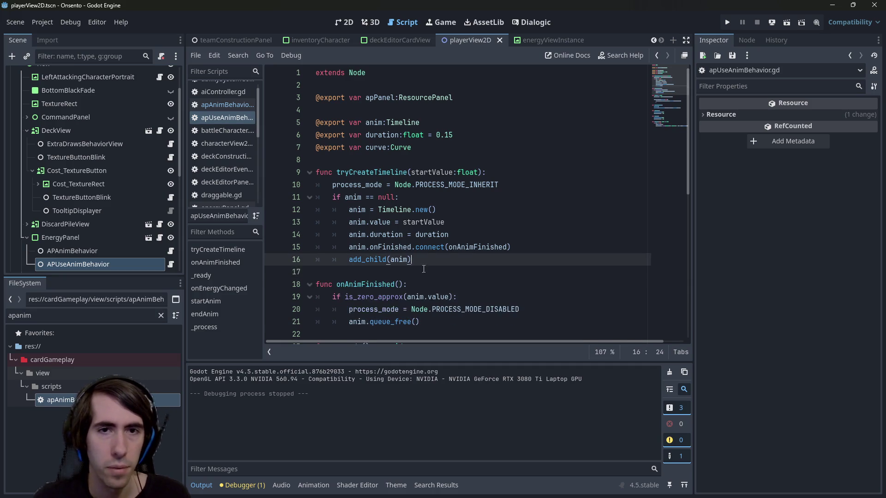
{"action": "double_click", "coordinate": [375, 123]}
{"action": "scroll", "coordinate": [422, 162], "scroll_direction": "down", "scroll_amount": 8}
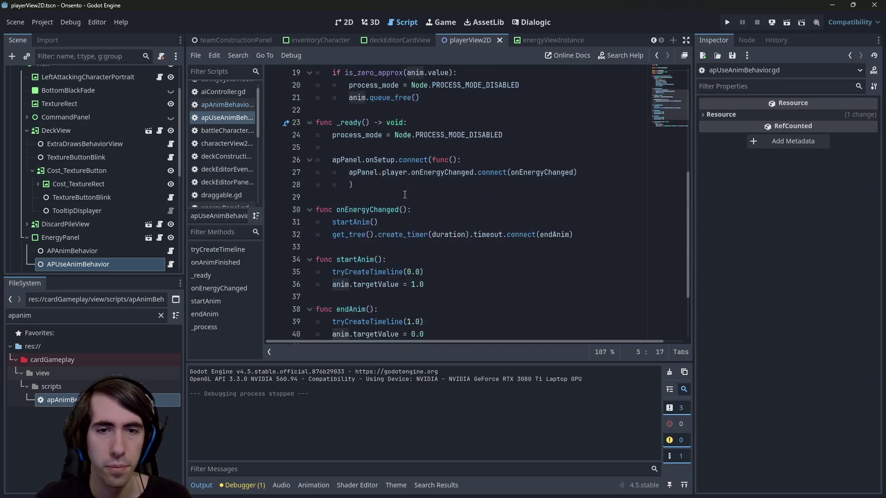
- Add an anim.value line after the tryCreateTimeline call in startAnim
{"action": "left_click", "coordinate": [446, 198]}
{"action": "left_click", "coordinate": [447, 186]}
{"action": "key", "text": "Return"}
{"action": "type", "text": "anim.value = 0.0"}
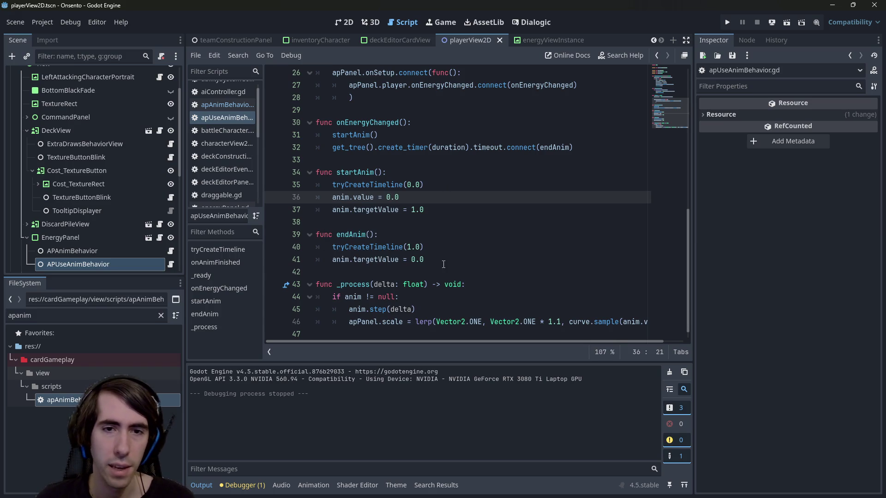
- Comment out the three-line endAnim function and the timer line that calls it
{"action": "left_click_drag", "start_coordinate": [425, 259], "coordinate": [256, 232]}
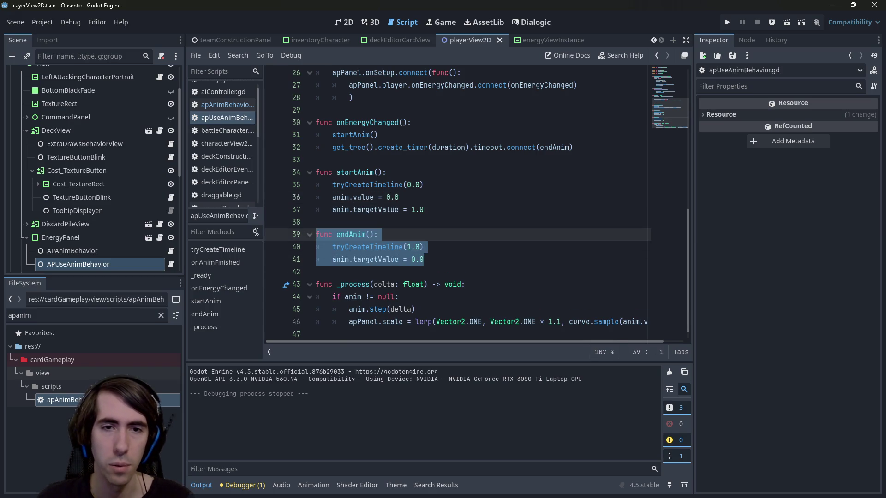
{"action": "key", "text": "ctrl+k"}
{"action": "scroll", "coordinate": [465, 220], "scroll_direction": "up", "scroll_amount": 2}
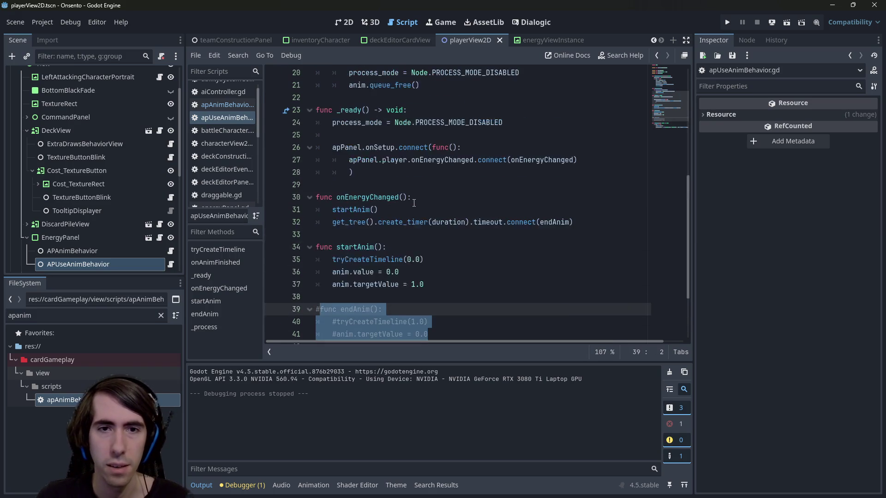
{"action": "left_click", "coordinate": [575, 222]}
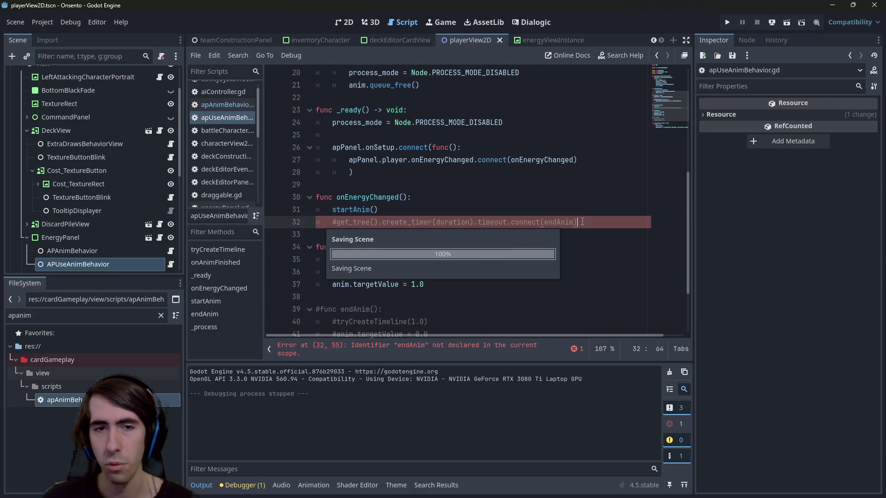
{"action": "key", "text": "ctrl+k"}
{"action": "scroll", "coordinate": [548, 241], "scroll_direction": "down", "scroll_amount": 2}
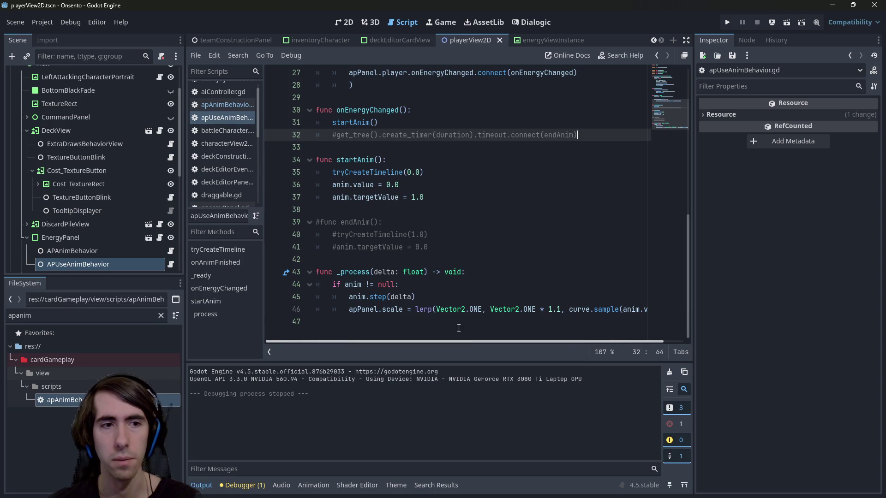
{"action": "left_click", "coordinate": [113, 251]}
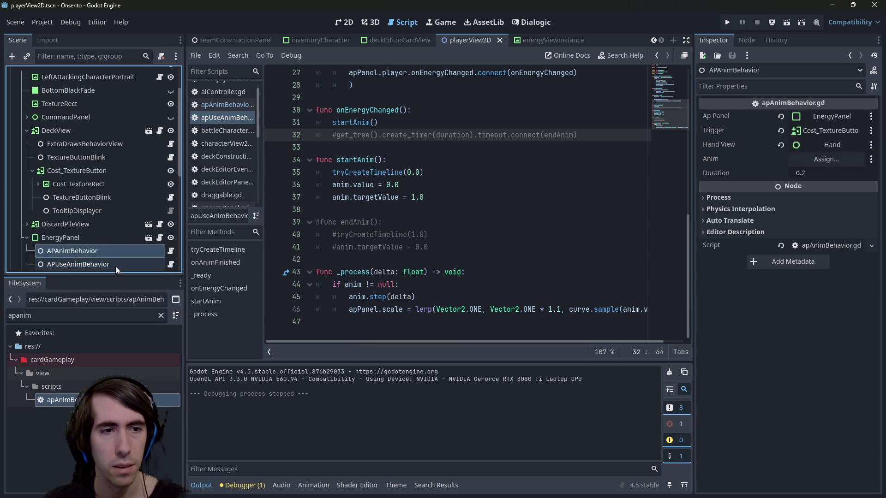
- Flip the APUseAnimBehavior curve to start at 1.0 and end at 0.0, then save
{"action": "left_click", "coordinate": [116, 265]}
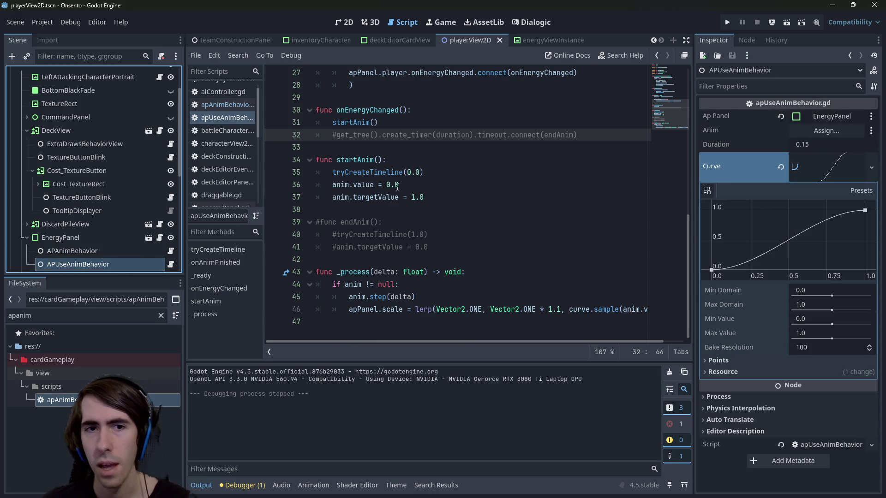
{"action": "left_click", "coordinate": [389, 185]}
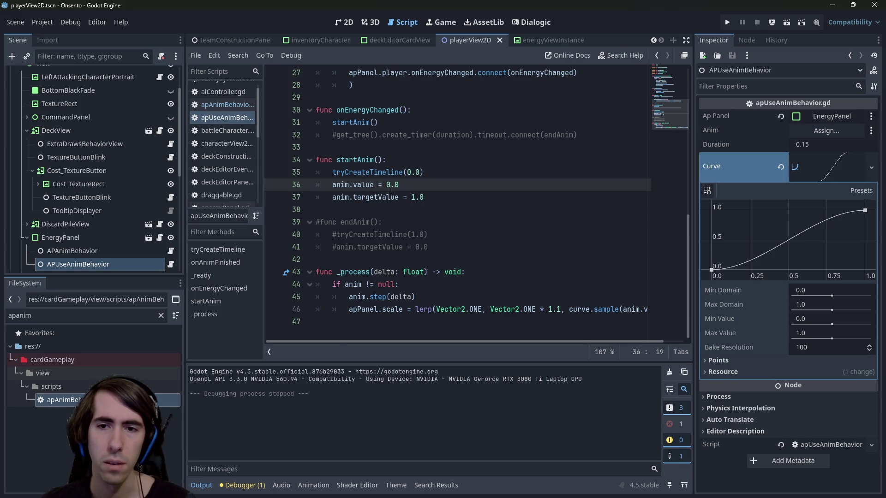
{"action": "left_click_drag", "start_coordinate": [713, 272], "coordinate": [712, 210]}
{"action": "left_click_drag", "start_coordinate": [869, 214], "coordinate": [865, 270]}
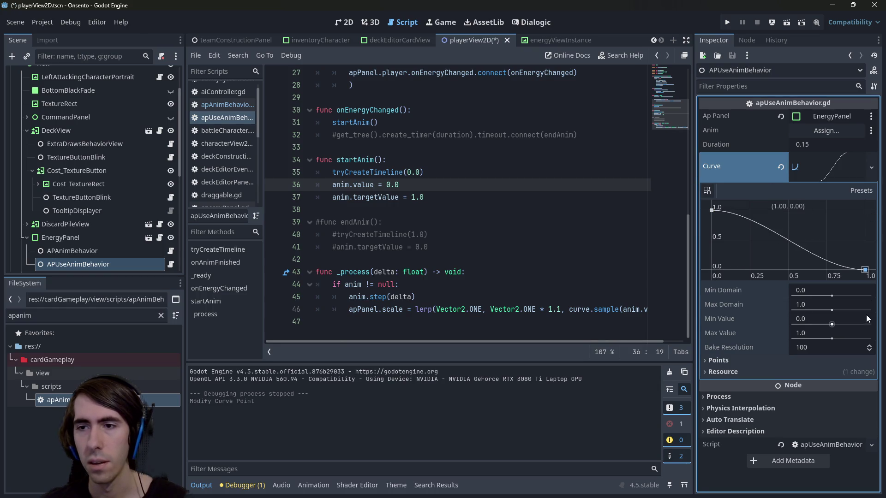
{"action": "left_click", "coordinate": [399, 235]}
{"action": "key", "text": "ctrl+s"}
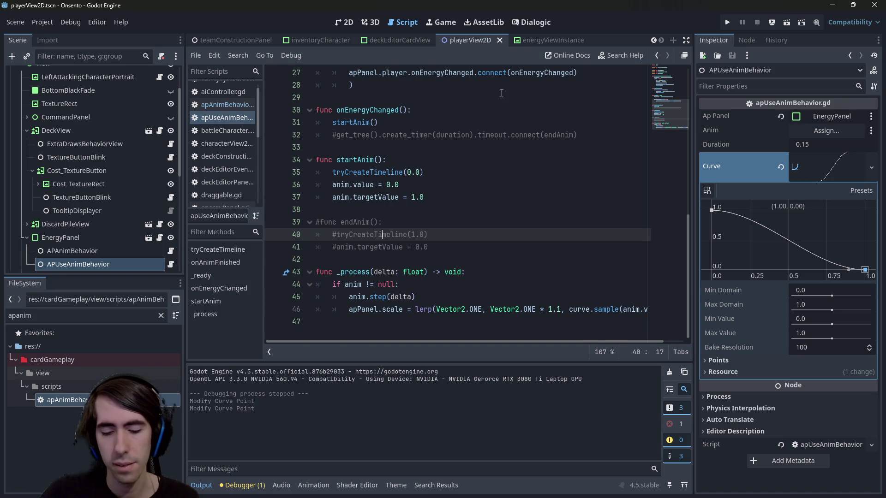
- Open the miniboss1 scene via a 'miniboss' quick search
{"action": "key", "text": "ctrl+shift+o"}
{"action": "type", "text": "miniboss"}
{"action": "key", "text": "Return"}
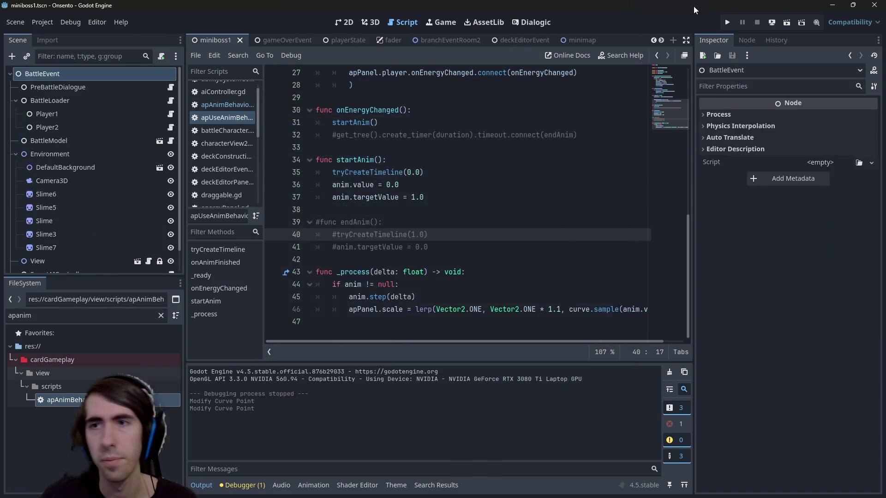
- Run the miniboss1 scene, play a card and Mana Focus, then close the game window
{"action": "left_click", "coordinate": [782, 24]}
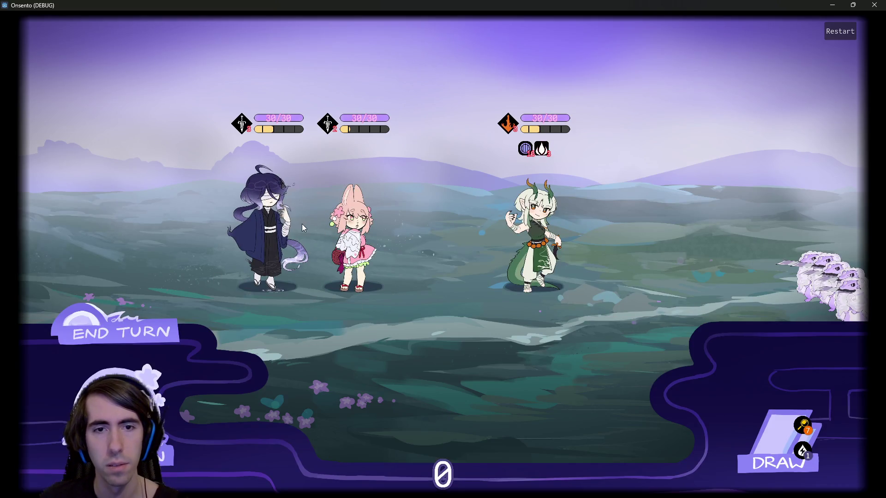
{"action": "left_click", "coordinate": [492, 392]}
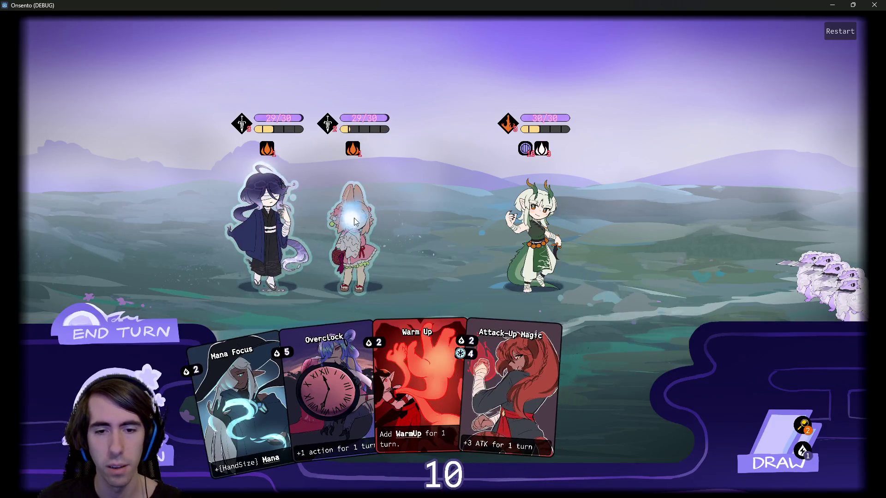
{"action": "left_click", "coordinate": [332, 414]}
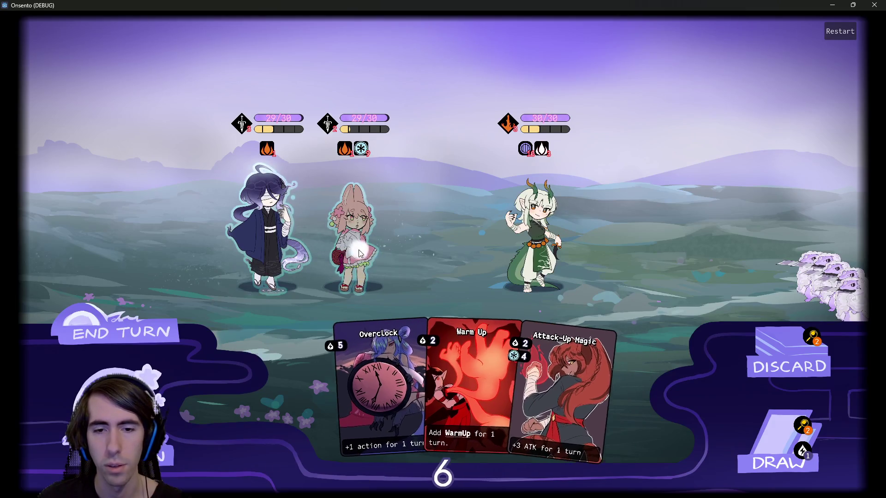
{"action": "left_click", "coordinate": [873, 5]}
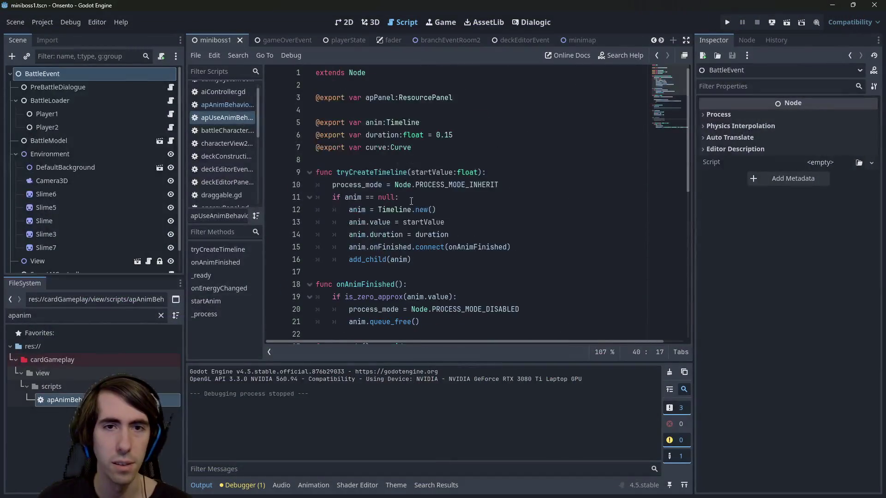
- Change the line 6 duration default to 0.3, rerun miniboss1, and play Mana Focus on the pink character
{"action": "left_click", "coordinate": [463, 138]}
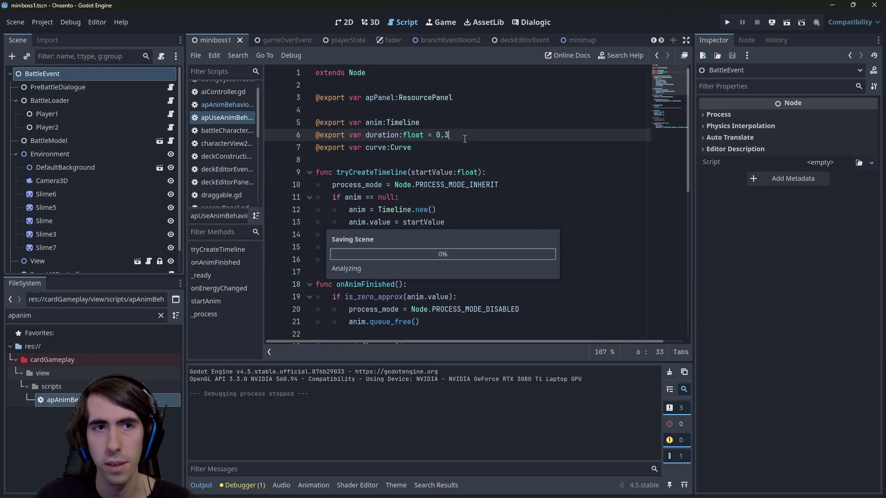
{"action": "left_click", "coordinate": [788, 22]}
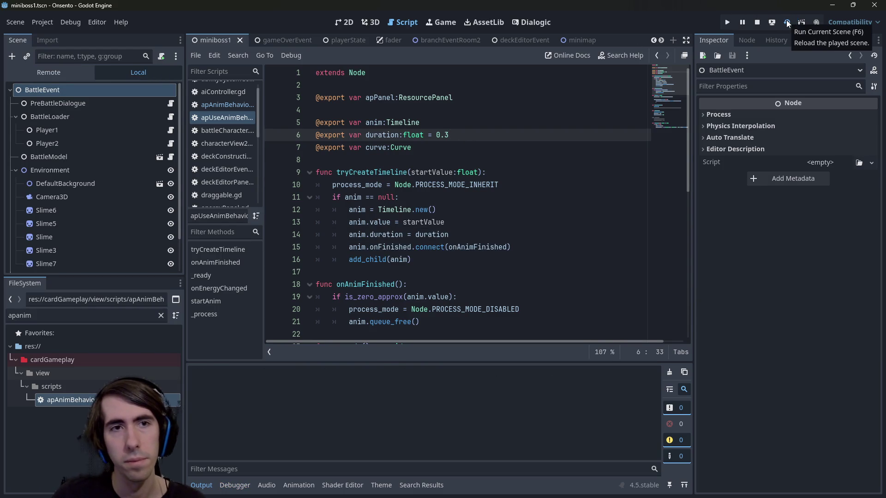
{"action": "left_click", "coordinate": [786, 20]}
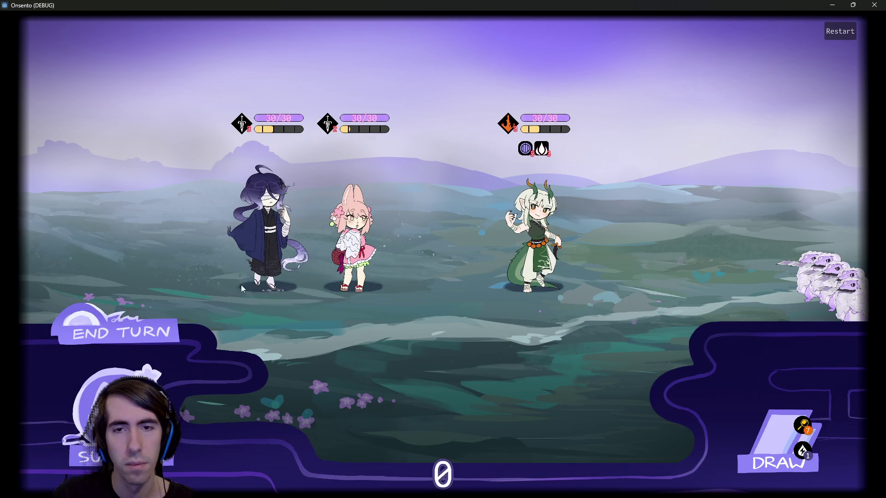
{"action": "left_click_drag", "start_coordinate": [444, 364], "coordinate": [364, 265]}
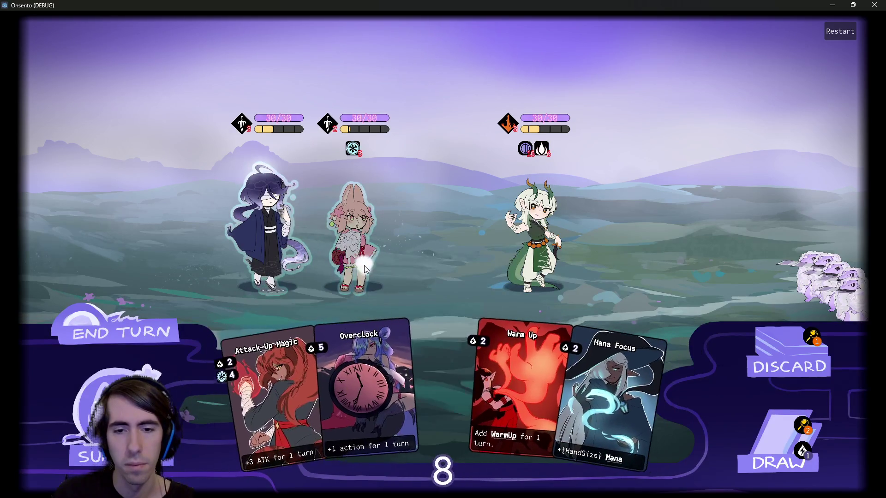
- Play Mana Focus and Warm Up on the pink character, resume from the breakpoint, draw twice, then close
{"action": "left_click_drag", "start_coordinate": [577, 397], "coordinate": [356, 240]}
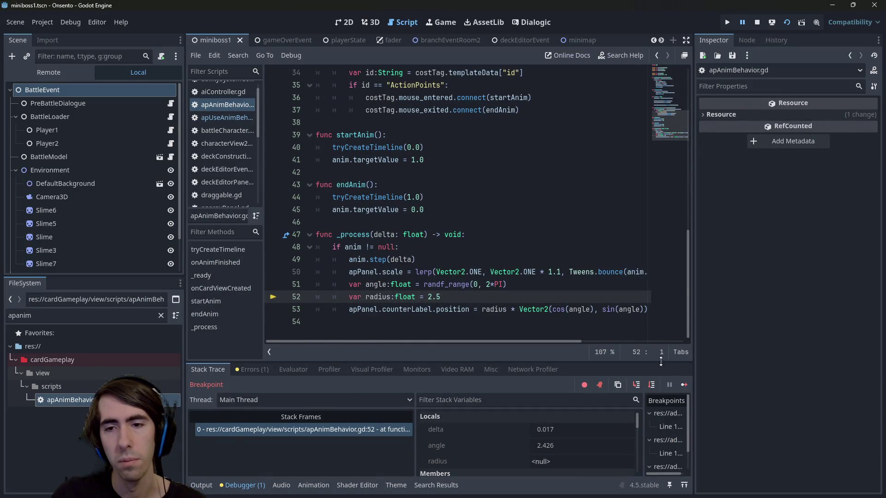
{"action": "left_click", "coordinate": [684, 385]}
{"action": "mouse_move", "coordinate": [593, 379]}
{"action": "left_mouse_down"}
{"action": "mouse_move", "coordinate": [405, 231]}
{"action": "mouse_move", "coordinate": [364, 223]}
{"action": "left_mouse_up"}
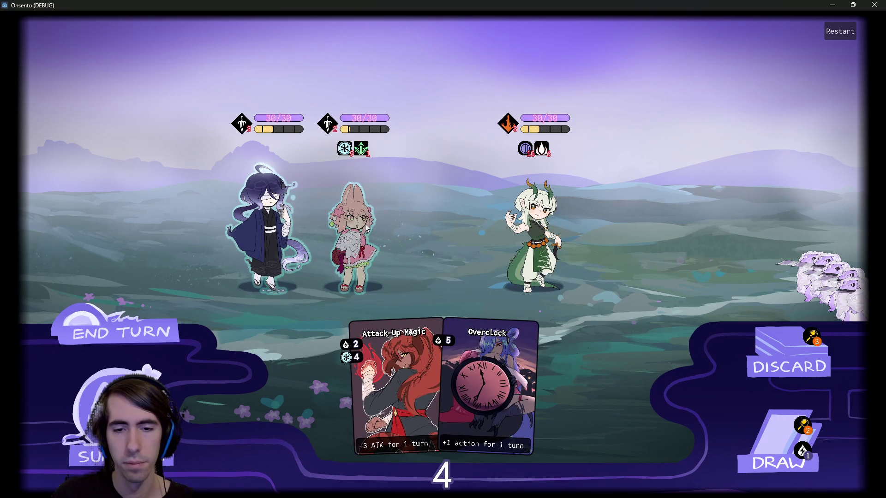
{"action": "left_click", "coordinate": [741, 454]}
{"action": "left_click", "coordinate": [742, 454]}
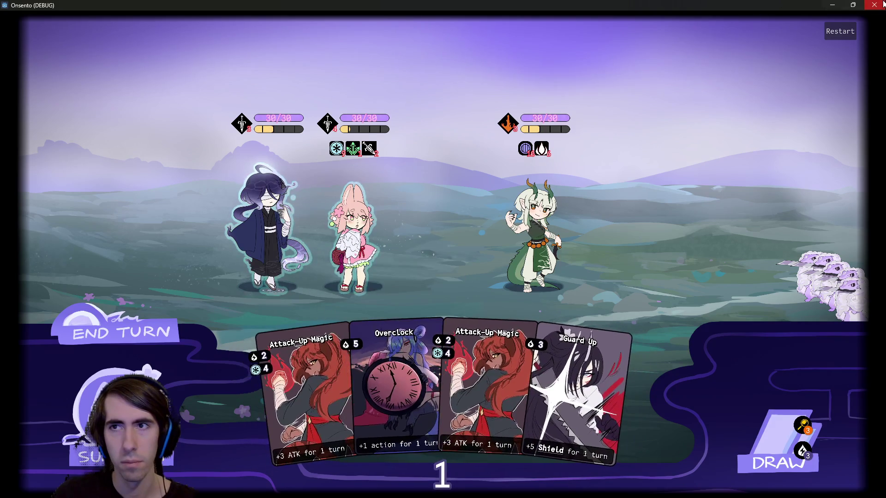
{"action": "left_click", "coordinate": [868, 6]}
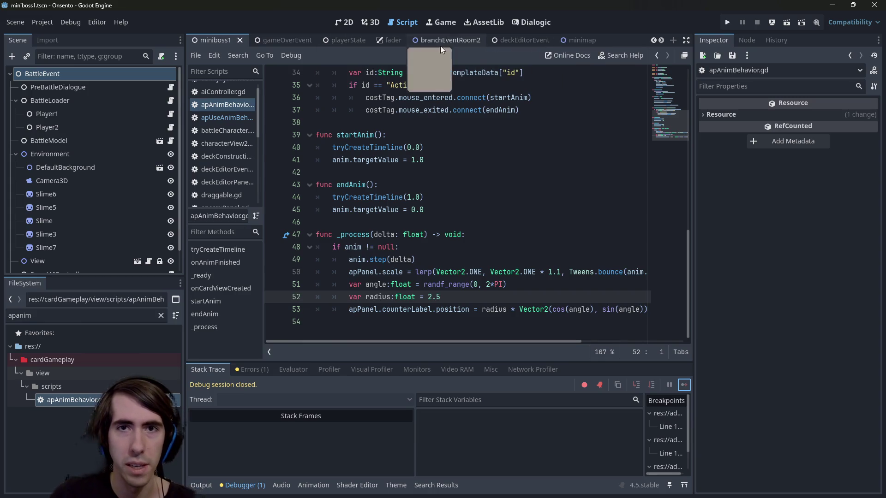
- Open playerView2D.tscn, re-add the curve's end point at (1,0), bend its tangent, and save
{"action": "left_click", "coordinate": [447, 123]}
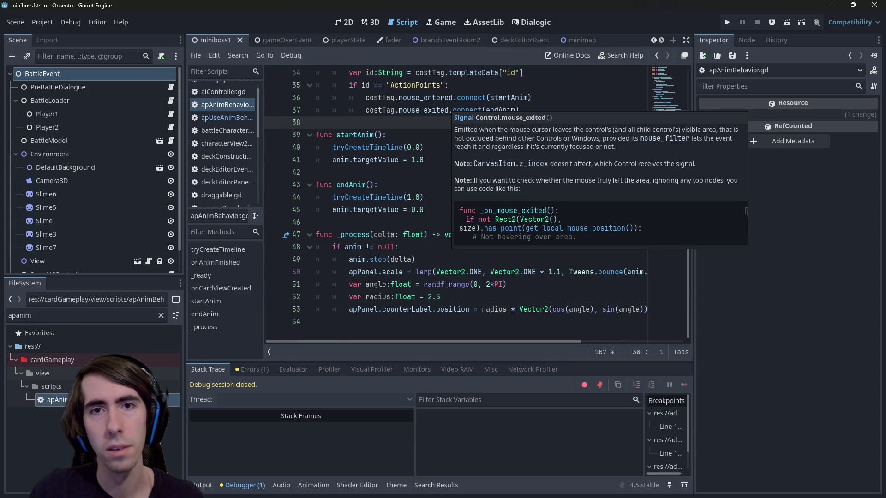
{"action": "key", "text": "shift+alt+o"}
{"action": "type", "text": "playerview"}
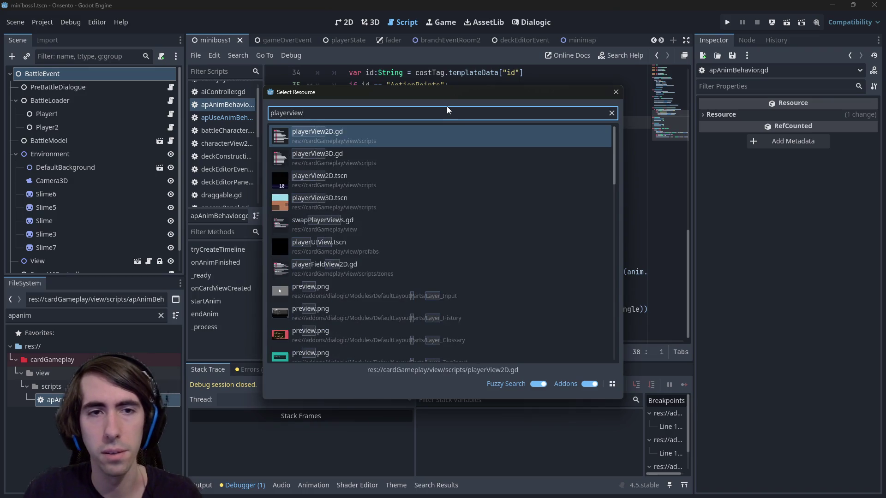
{"action": "key", "text": "Down"}
{"action": "key", "text": "Down"}
{"action": "key", "text": "Return"}
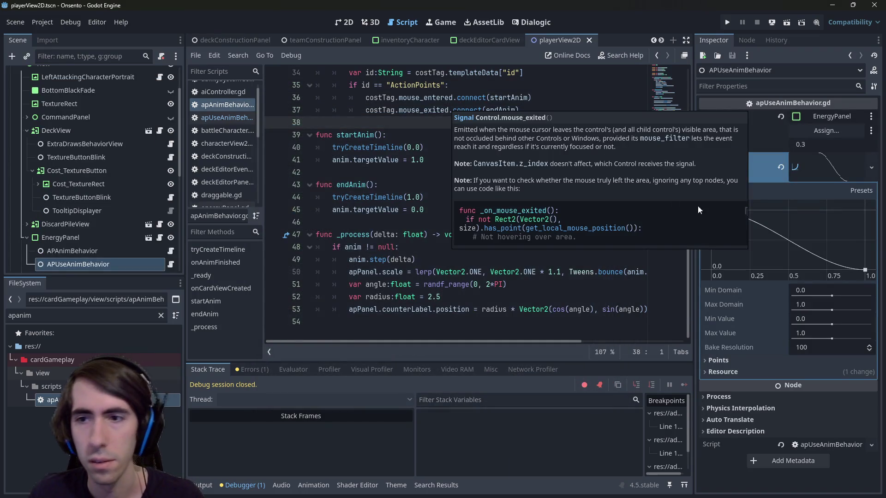
{"action": "right_click", "coordinate": [865, 271]}
{"action": "left_click", "coordinate": [864, 270]}
{"action": "mouse_move", "coordinate": [864, 270]}
{"action": "left_mouse_down"}
{"action": "mouse_move", "coordinate": [830, 250]}
{"action": "mouse_move", "coordinate": [839, 237]}
{"action": "mouse_move", "coordinate": [818, 245]}
{"action": "mouse_move", "coordinate": [717, 211]}
{"action": "left_mouse_up"}
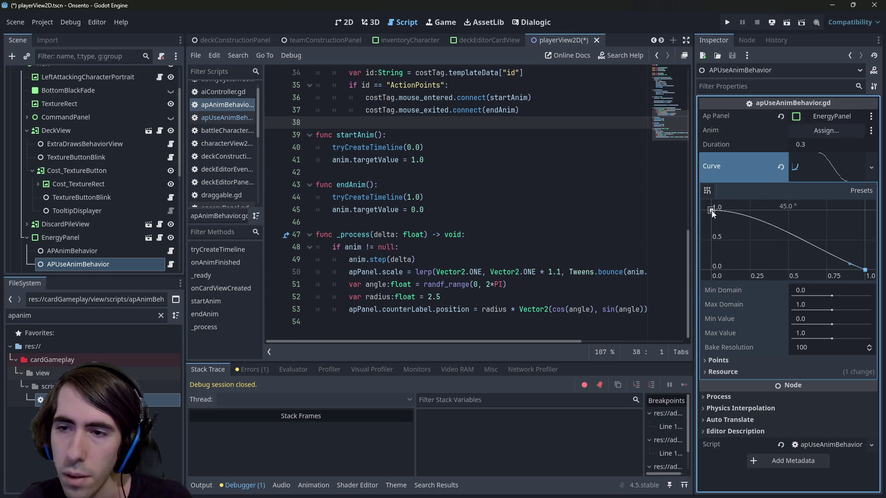
{"action": "key", "text": "ctrl+s"}
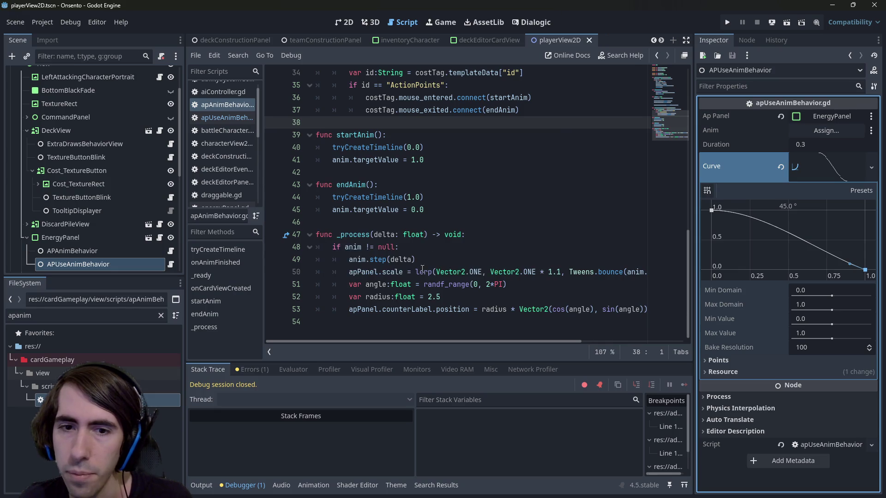
- Set apAnimBehavior's duration default on line 8 to 0.18 and rerun the miniboss1 scene
{"action": "scroll", "coordinate": [465, 273], "scroll_direction": "up", "scroll_amount": 10}
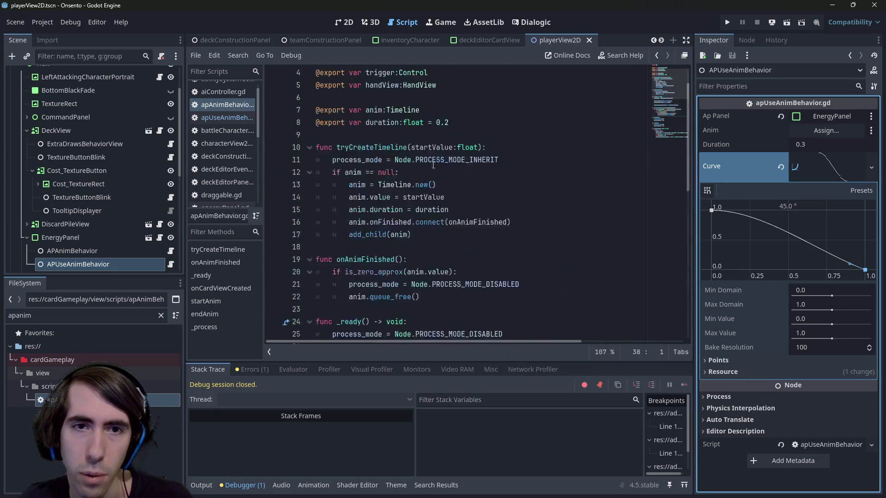
{"action": "left_click", "coordinate": [457, 160]}
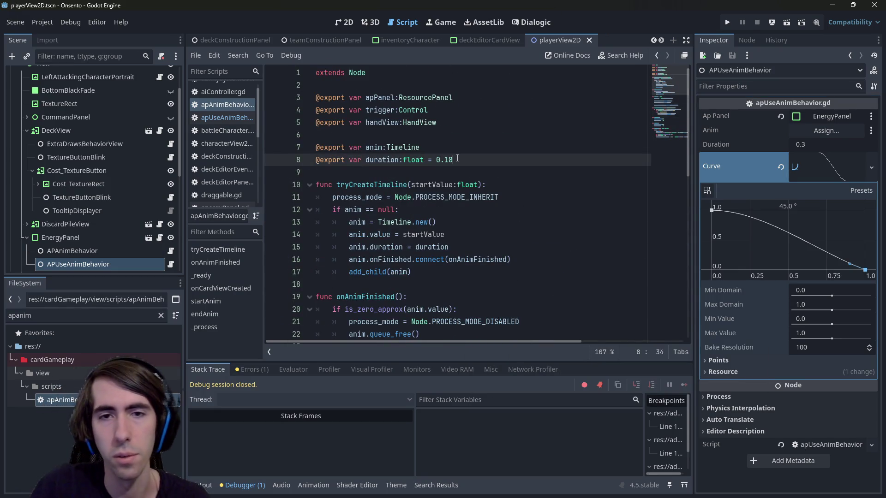
{"action": "key", "text": "shift+alt+o"}
{"action": "type", "text": "p"}
{"action": "key", "text": "BackSpace"}
{"action": "type", "text": "miniboss1"}
{"action": "key", "text": "Return"}
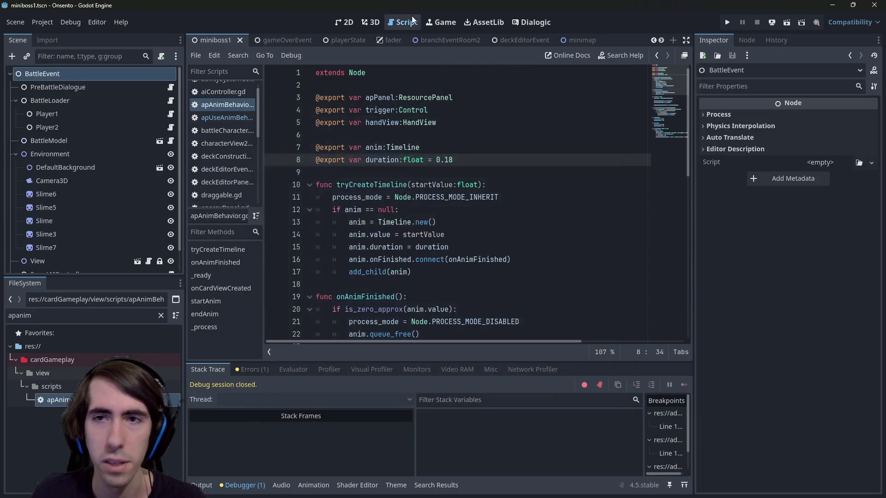
{"action": "left_click", "coordinate": [769, 23]}
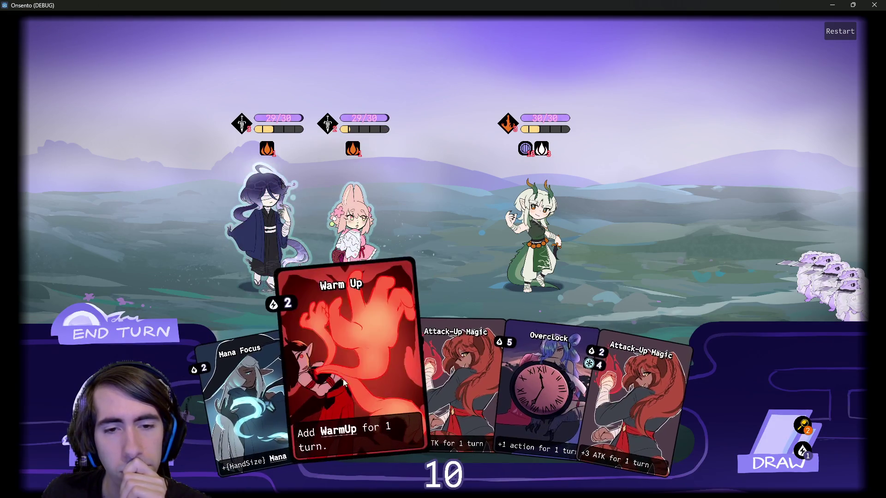
- Play Warm Up, Attack-Up Magic, Mana Focus and a shield card on the pink character, then try ending the turn
{"action": "left_click_drag", "start_coordinate": [347, 375], "coordinate": [353, 240]}
{"action": "left_click_drag", "start_coordinate": [549, 405], "coordinate": [353, 240]}
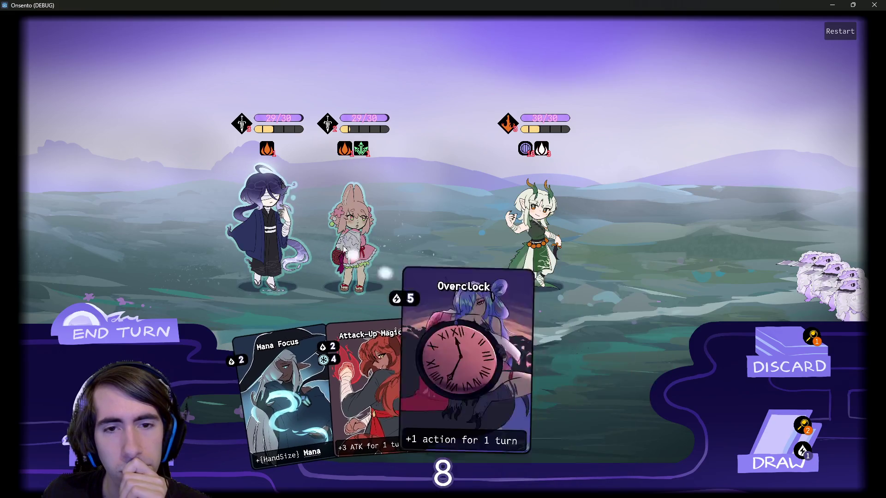
{"action": "left_click", "coordinate": [793, 461]}
{"action": "mouse_move", "coordinate": [604, 406]}
{"action": "left_mouse_down"}
{"action": "mouse_move", "coordinate": [498, 369]}
{"action": "mouse_move", "coordinate": [356, 244]}
{"action": "left_mouse_up"}
{"action": "left_click", "coordinate": [780, 457]}
{"action": "left_click_drag", "start_coordinate": [373, 246], "coordinate": [373, 246]}
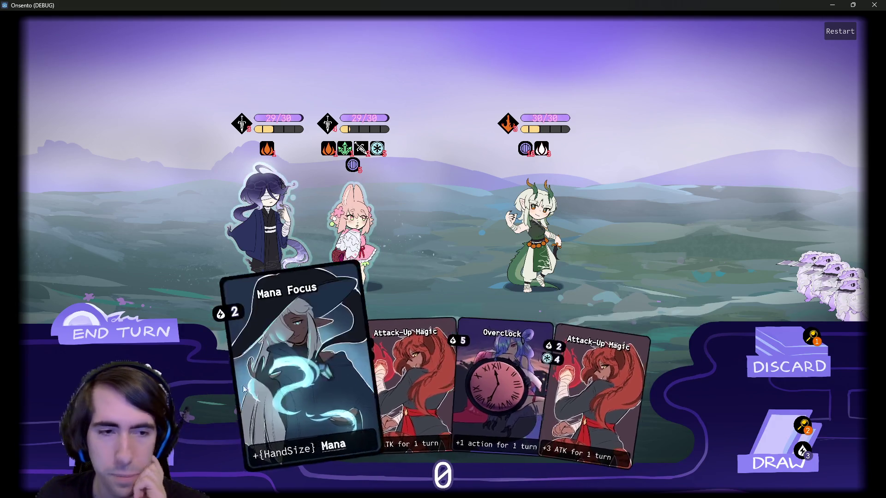
{"action": "left_click", "coordinate": [116, 332]}
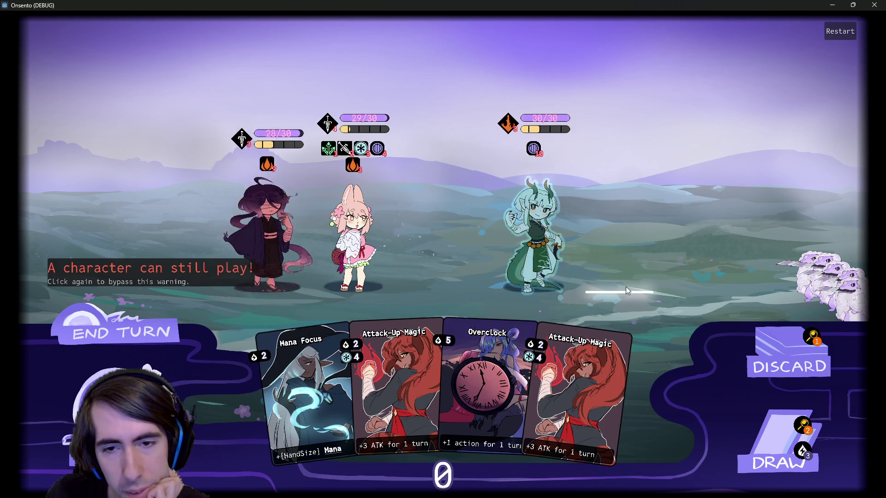
- Draw two cards, play Guard Up, Mana Focus and Warm Up on the pink character, and end the turn
{"action": "left_click", "coordinate": [774, 434]}
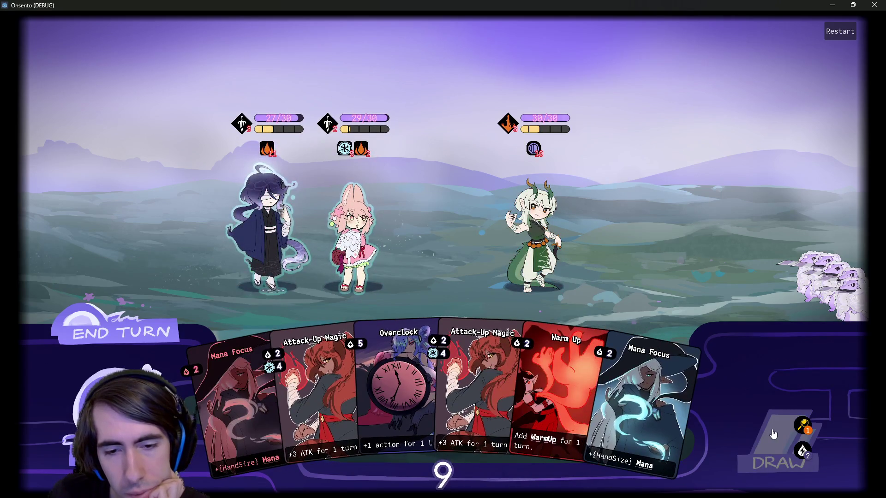
{"action": "left_click", "coordinate": [773, 433]}
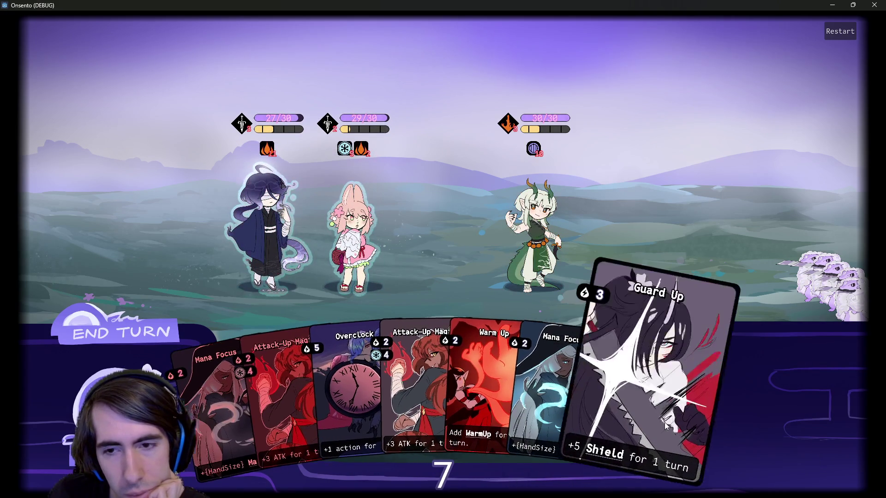
{"action": "left_click_drag", "start_coordinate": [647, 392], "coordinate": [353, 245]}
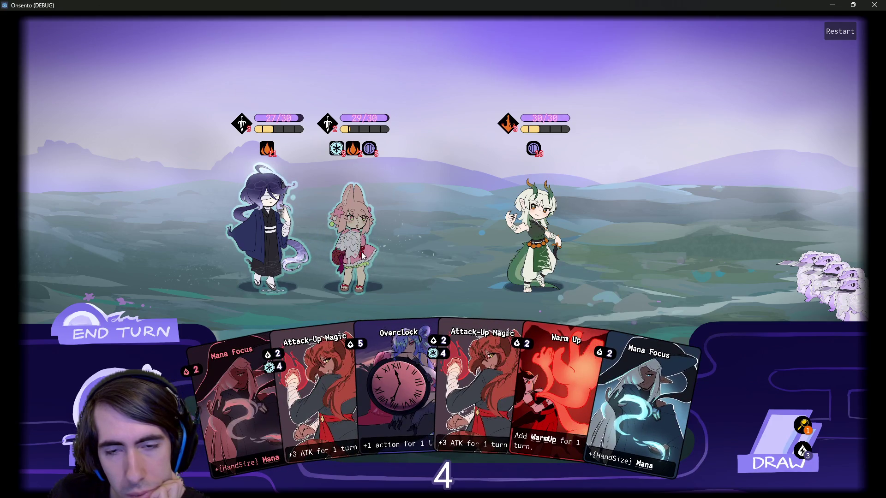
{"action": "mouse_move", "coordinate": [570, 329]}
{"action": "left_mouse_down"}
{"action": "mouse_move", "coordinate": [355, 231]}
{"action": "mouse_move", "coordinate": [512, 322]}
{"action": "mouse_move", "coordinate": [501, 346]}
{"action": "mouse_move", "coordinate": [425, 239]}
{"action": "left_mouse_up"}
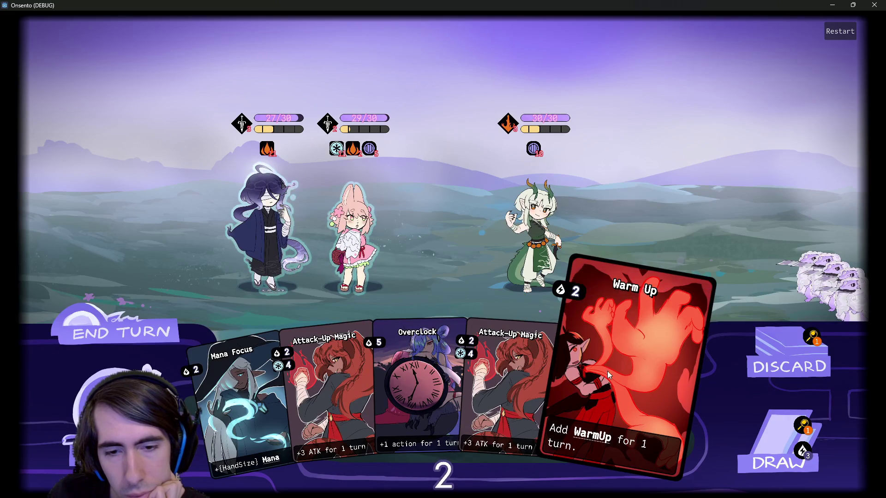
{"action": "left_click_drag", "start_coordinate": [611, 359], "coordinate": [364, 216]}
{"action": "left_click", "coordinate": [116, 323]}
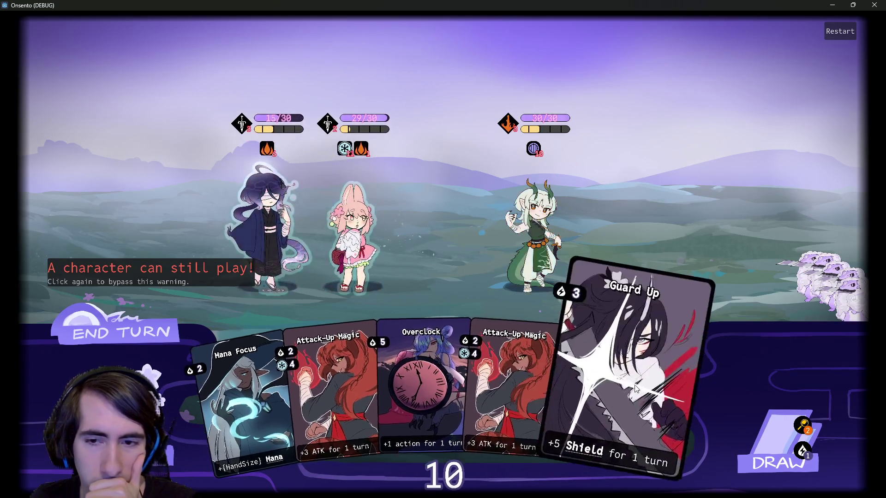
- Play Attack-Up Magic and Warm Up on the pink character, drawing extra cards
{"action": "left_click_drag", "start_coordinate": [378, 431], "coordinate": [360, 233]}
{"action": "left_click", "coordinate": [779, 454]}
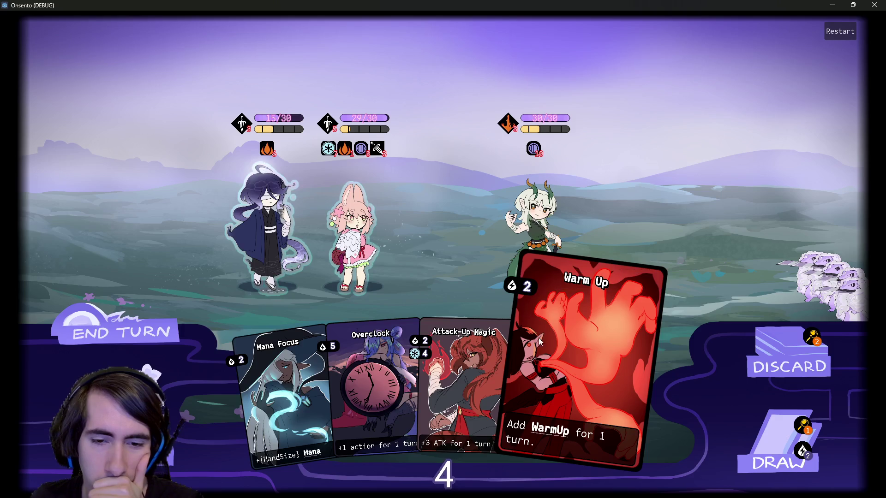
{"action": "left_click_drag", "start_coordinate": [551, 403], "coordinate": [374, 250]}
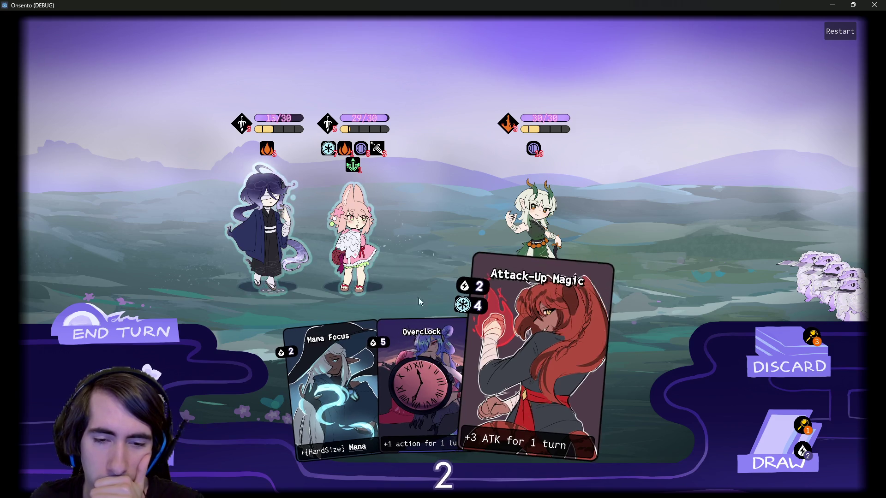
{"action": "left_click", "coordinate": [780, 439]}
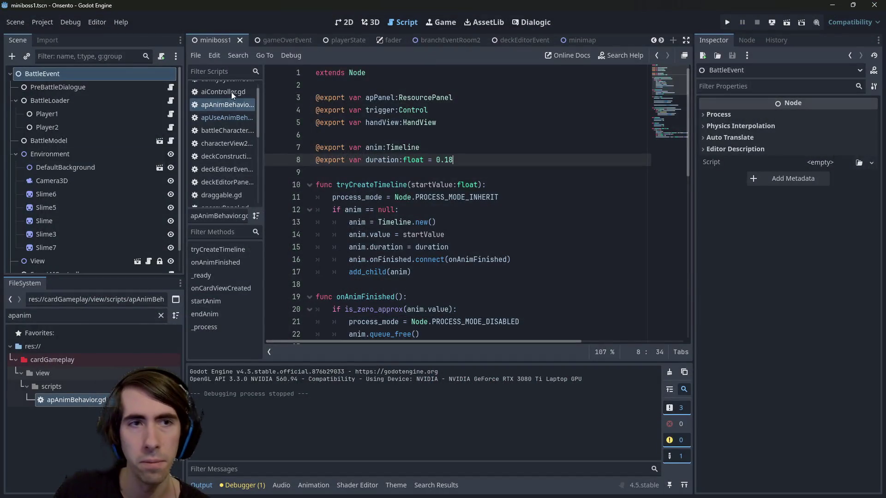
- Quick-open the playerView2D.tscn scene
{"action": "scroll", "coordinate": [350, 37], "scroll_direction": "down", "scroll_amount": 4}
{"action": "scroll", "coordinate": [349, 37], "scroll_direction": "down", "scroll_amount": 5}
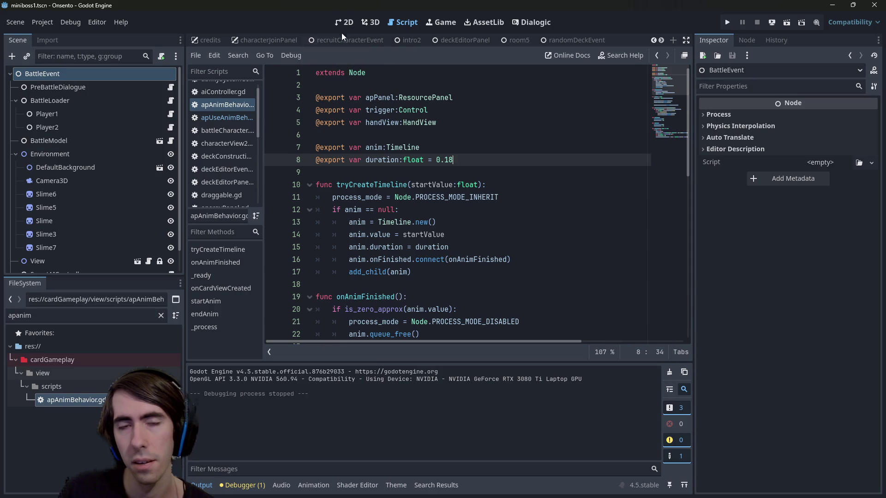
{"action": "scroll", "coordinate": [338, 41], "scroll_direction": "up", "scroll_amount": 8}
{"action": "scroll", "coordinate": [338, 40], "scroll_direction": "up", "scroll_amount": 1}
{"action": "left_click", "coordinate": [404, 130]}
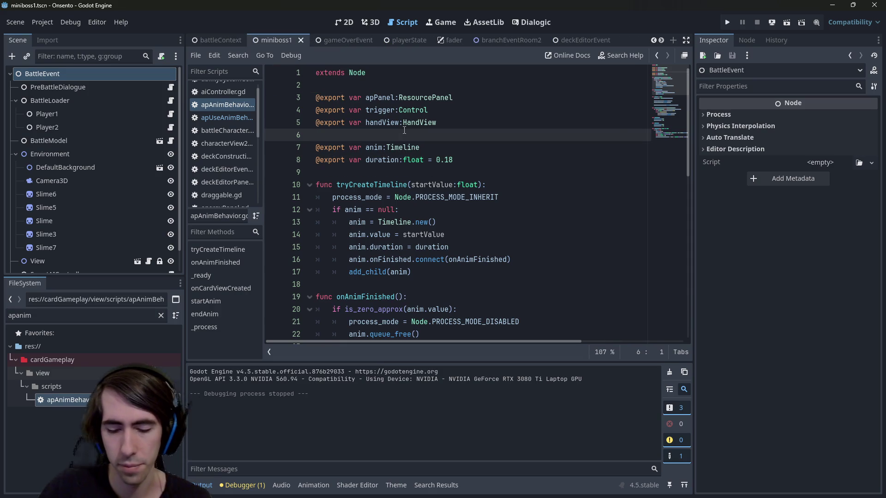
{"action": "key", "text": "shift+alt+o"}
{"action": "type", "text": "playerview"}
{"action": "key", "text": "Down"}
{"action": "key", "text": "Down"}
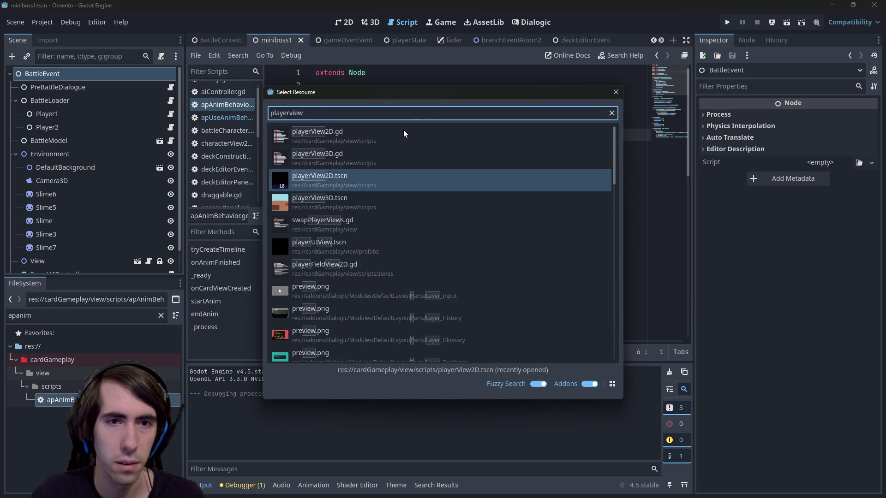
{"action": "key", "text": "Return"}
- Add a point that holds the APUseAnimBehavior curve at 1.0 early, and save the scene
{"action": "left_click_drag", "start_coordinate": [714, 212], "coordinate": [729, 207]}
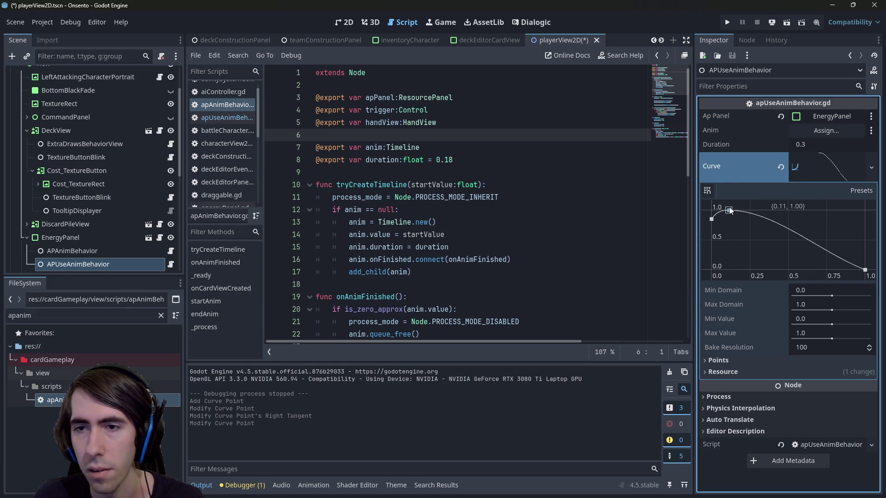
{"action": "key", "text": "ctrl+s"}
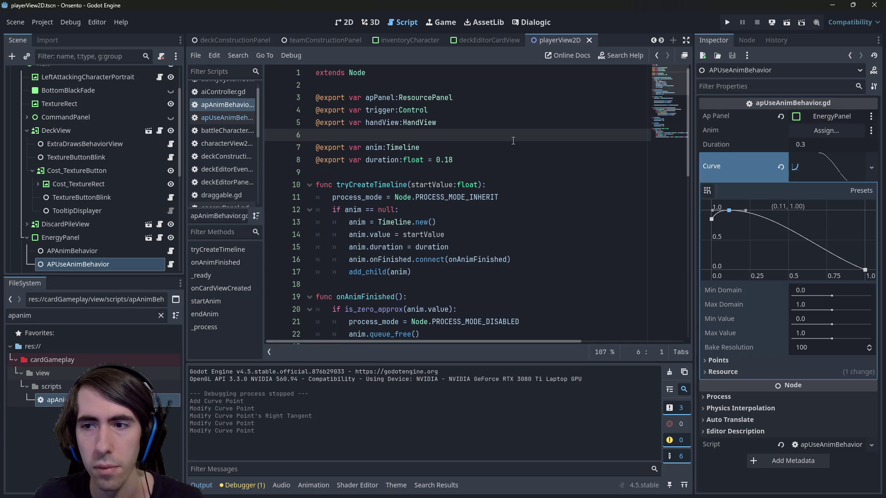
{"action": "left_click", "coordinate": [733, 209]}
{"action": "left_click", "coordinate": [712, 218]}
{"action": "left_click", "coordinate": [722, 208]}
{"action": "key", "text": "ctrl+z"}
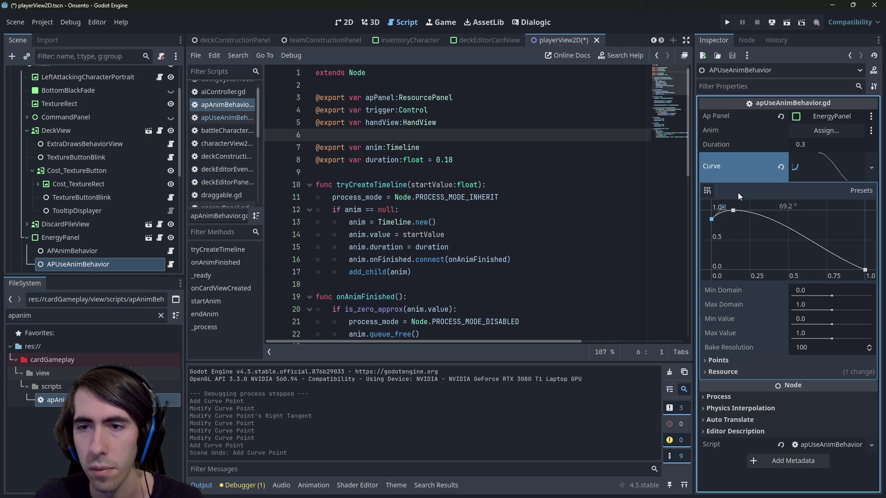
{"action": "key", "text": "ctrl+s"}
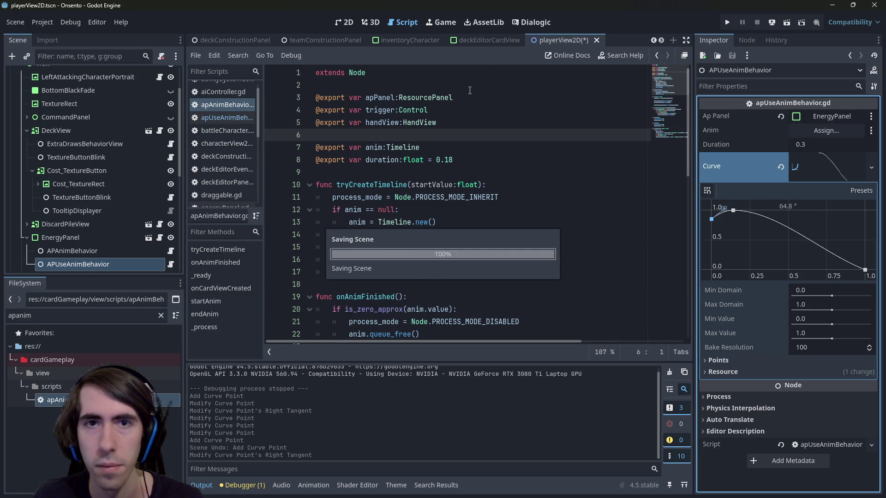
- Open miniboss1.tscn and run it as the current scene
{"action": "key", "text": "alt+shift+o"}
{"action": "type", "text": "miniboss"}
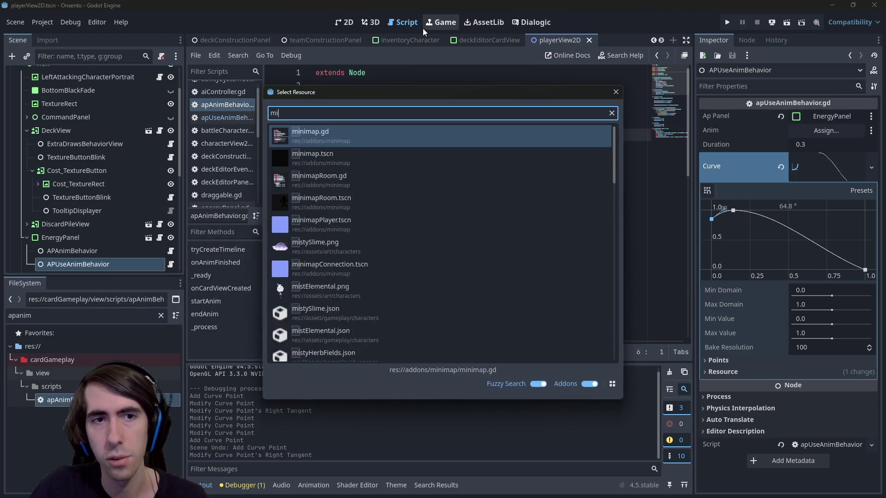
{"action": "key", "text": "Return"}
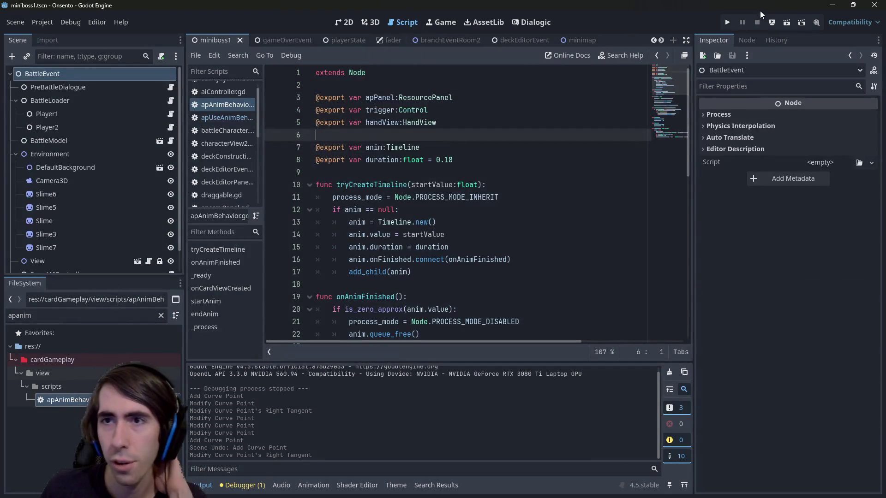
{"action": "left_click", "coordinate": [787, 20]}
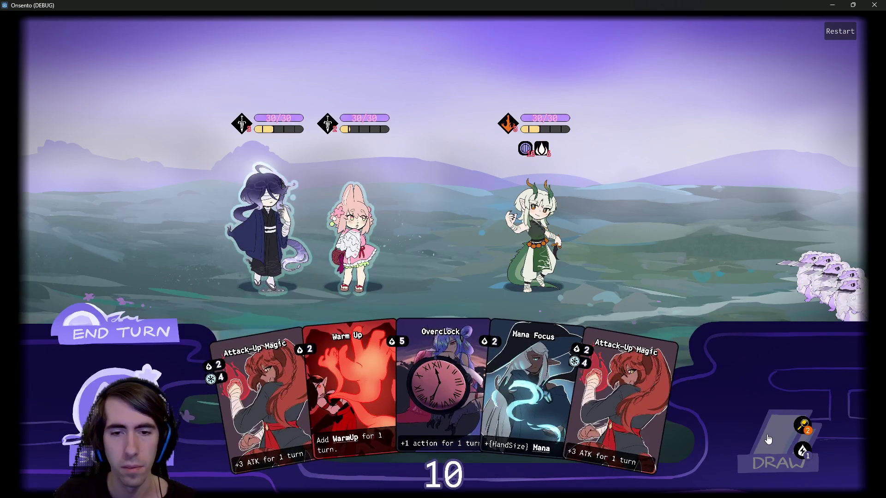
- Draw two cards, play Mana Focus, Guard Up and Mana Focus on the pink character, then end the turn
{"action": "left_click", "coordinate": [769, 439]}
{"action": "left_click", "coordinate": [767, 434]}
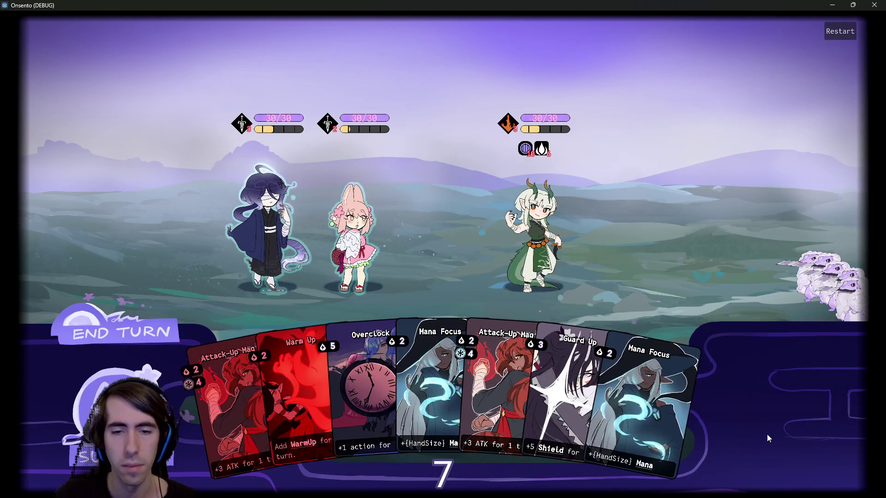
{"action": "left_click_drag", "start_coordinate": [654, 415], "coordinate": [345, 234]}
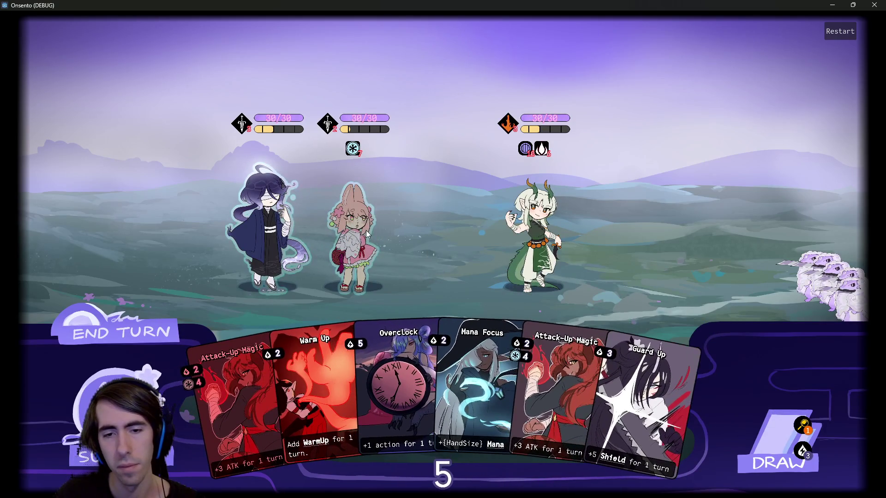
{"action": "left_click_drag", "start_coordinate": [613, 397], "coordinate": [335, 222]}
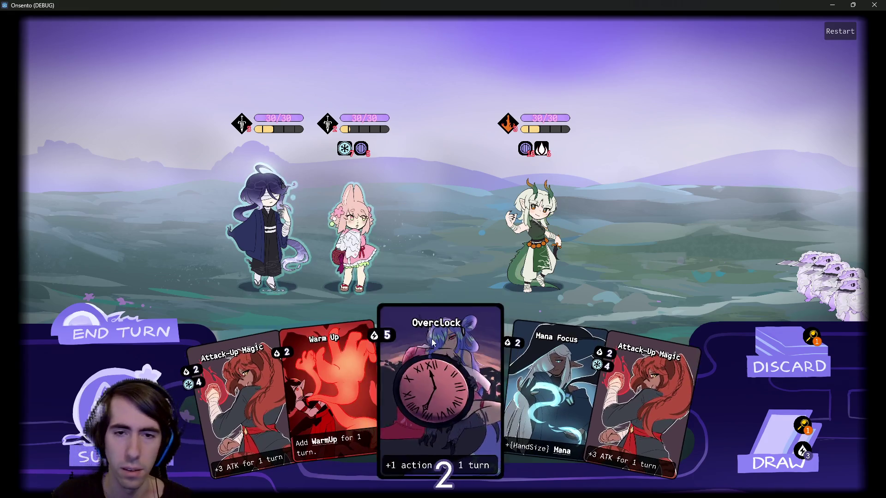
{"action": "left_click_drag", "start_coordinate": [500, 350], "coordinate": [351, 238]}
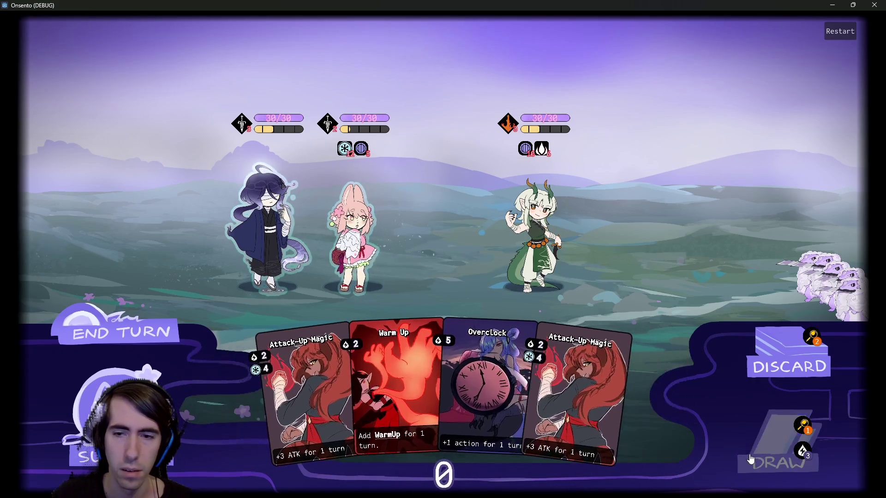
{"action": "left_click", "coordinate": [157, 313]}
{"action": "left_click", "coordinate": [157, 314]}
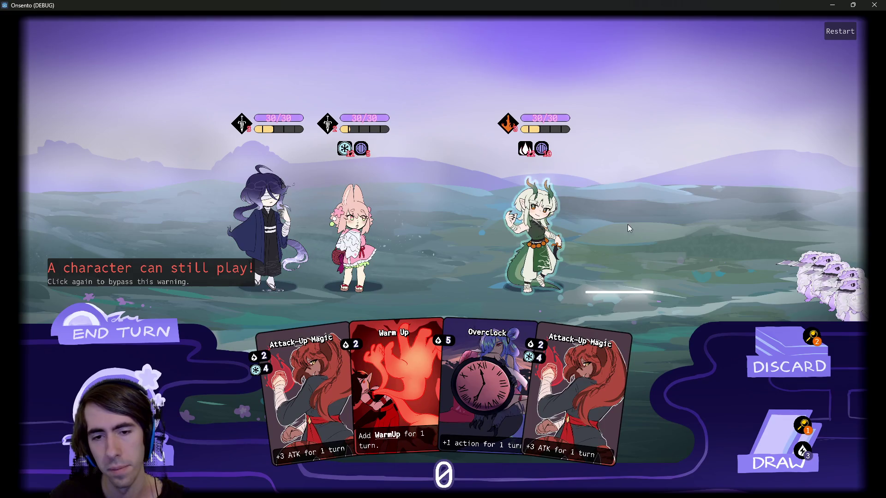
- Draw cards, play Guard Up on the pink character, retry a second Guard Up, and end the turn
{"action": "left_click", "coordinate": [766, 442]}
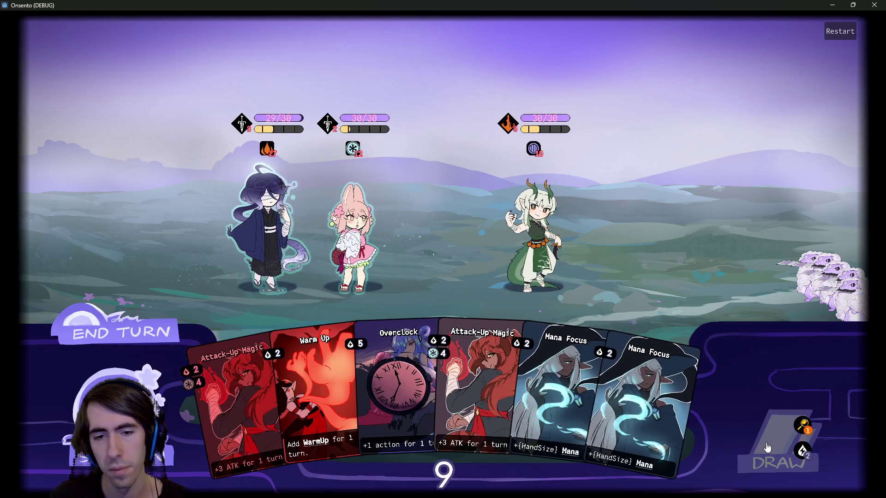
{"action": "left_click", "coordinate": [766, 443]}
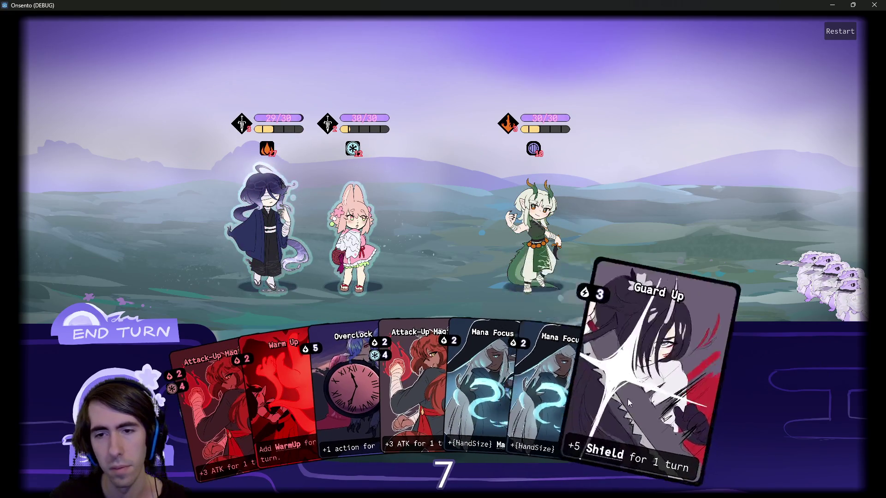
{"action": "left_click_drag", "start_coordinate": [628, 398], "coordinate": [345, 241]}
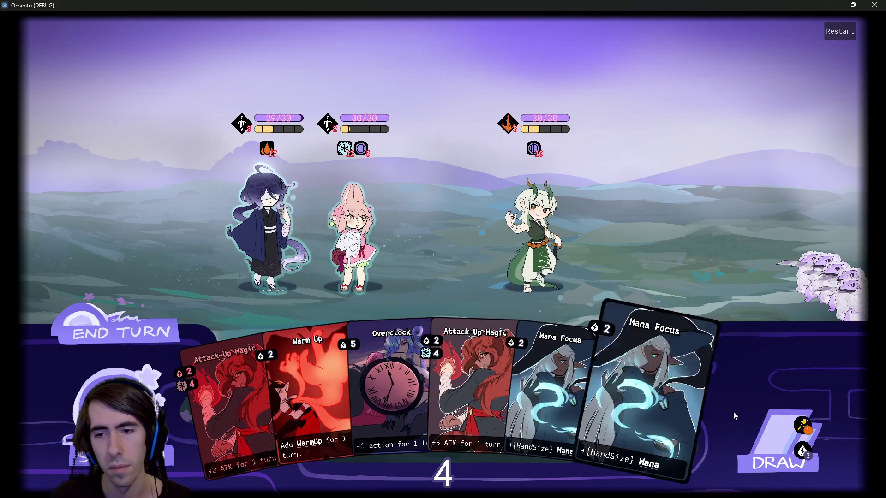
{"action": "left_click", "coordinate": [741, 421]}
{"action": "left_click_drag", "start_coordinate": [656, 404], "coordinate": [351, 240]}
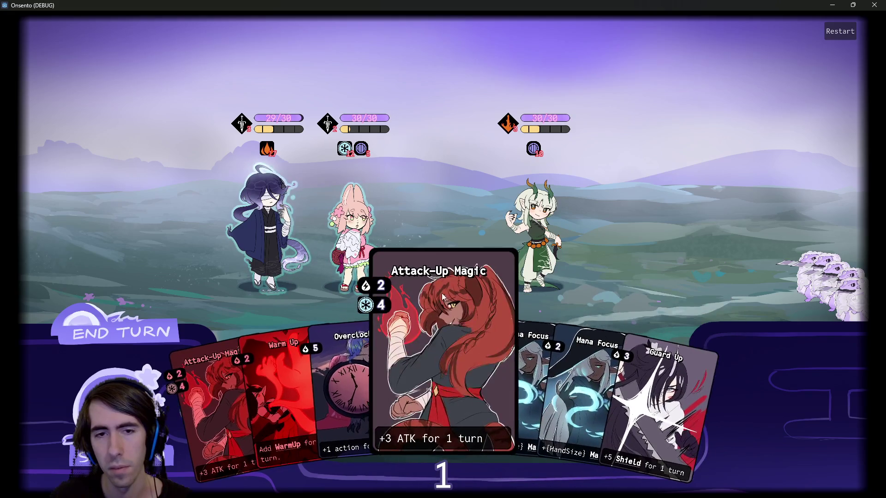
{"action": "mouse_move", "coordinate": [665, 397]}
{"action": "left_mouse_down"}
{"action": "mouse_move", "coordinate": [413, 251]}
{"action": "mouse_move", "coordinate": [351, 240]}
{"action": "left_mouse_up"}
{"action": "left_click", "coordinate": [139, 332]}
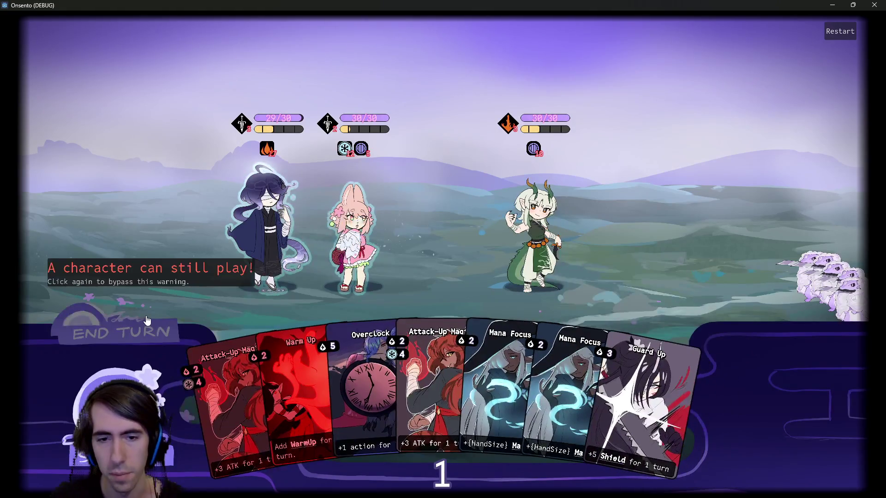
{"action": "left_click", "coordinate": [762, 427]}
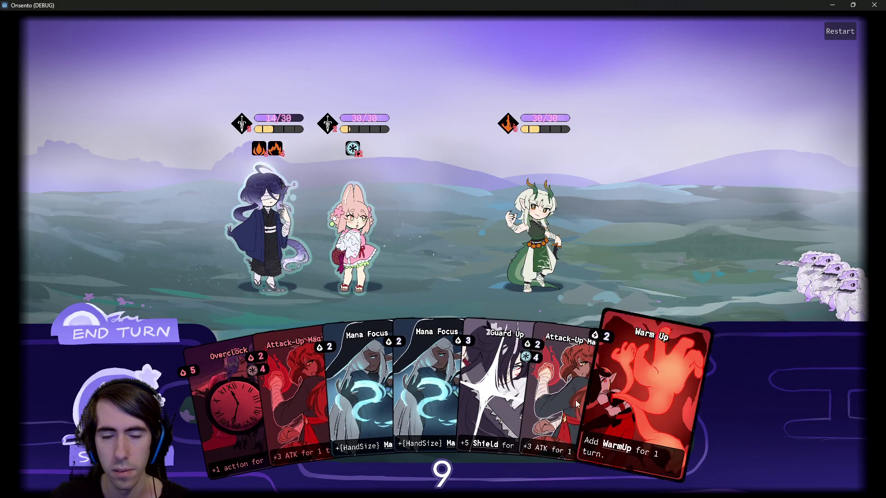
- Play Guard Up and two Mana Focus cards on the pink character, then close the game
{"action": "mouse_move", "coordinate": [507, 397]}
{"action": "left_mouse_down"}
{"action": "mouse_move", "coordinate": [513, 384]}
{"action": "mouse_move", "coordinate": [357, 230]}
{"action": "left_mouse_up"}
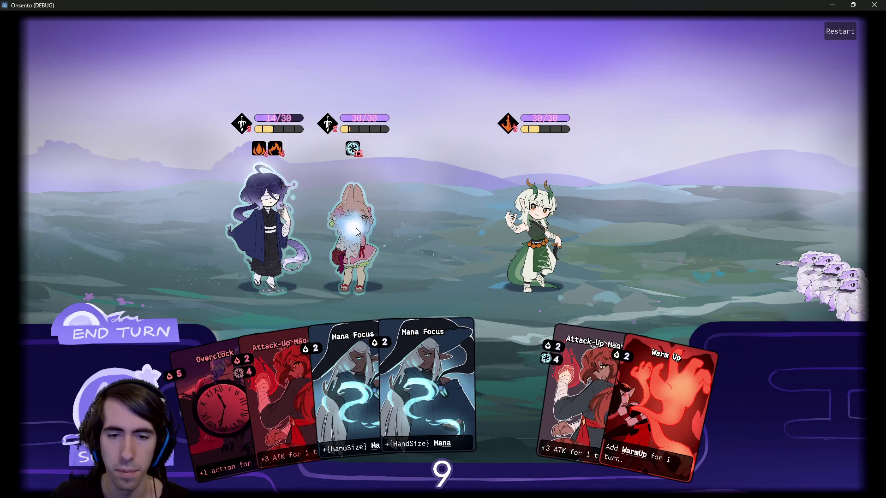
{"action": "left_click_drag", "start_coordinate": [463, 345], "coordinate": [360, 261]}
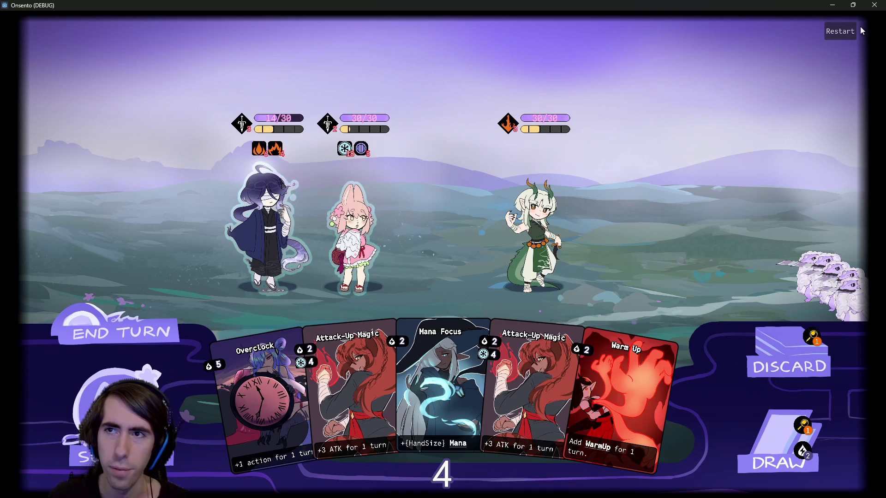
{"action": "left_click_drag", "start_coordinate": [419, 294], "coordinate": [362, 219]}
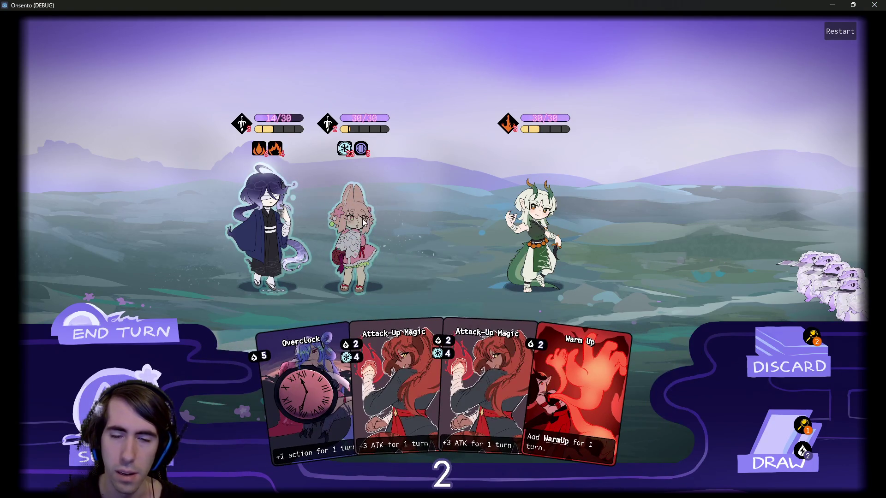
{"action": "left_click", "coordinate": [875, 4]}
{"action": "left_click", "coordinate": [42, 22]}
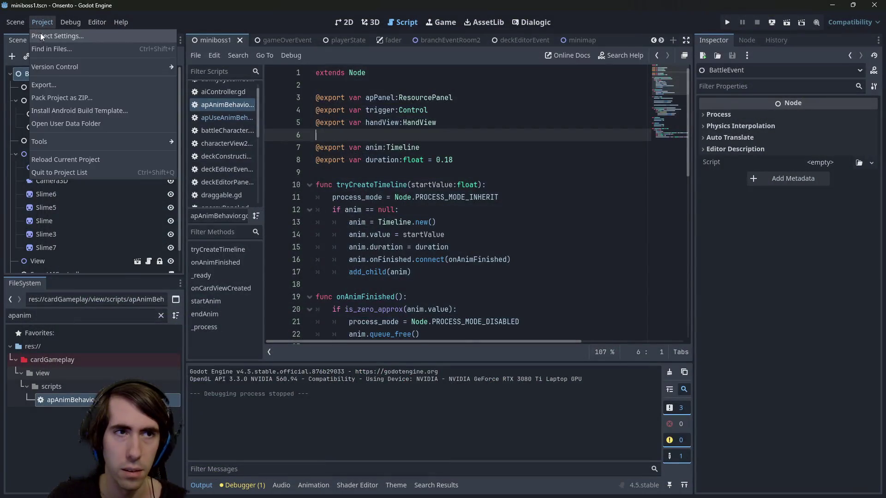
- In Project Settings filtered by 'pixel', uncheck GUI > Common > Snap Controls to Pixels
{"action": "left_click", "coordinate": [42, 34]}
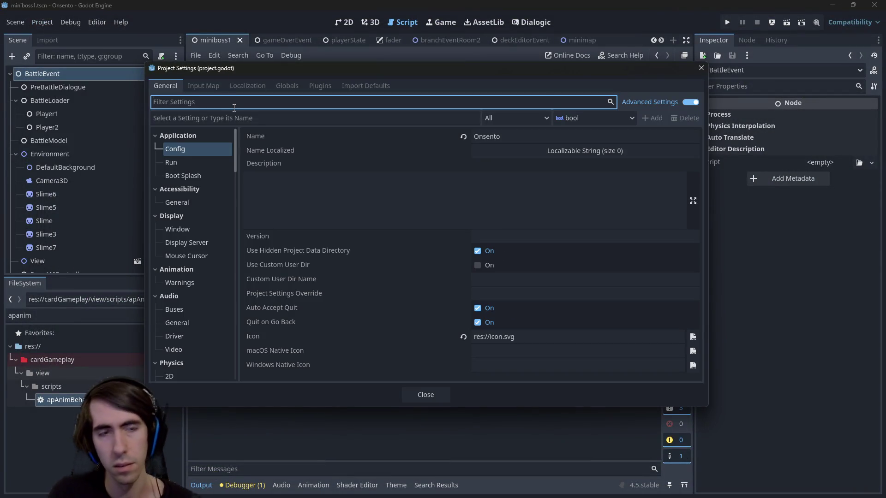
{"action": "type", "text": "pixel"}
{"action": "left_click", "coordinate": [177, 152]}
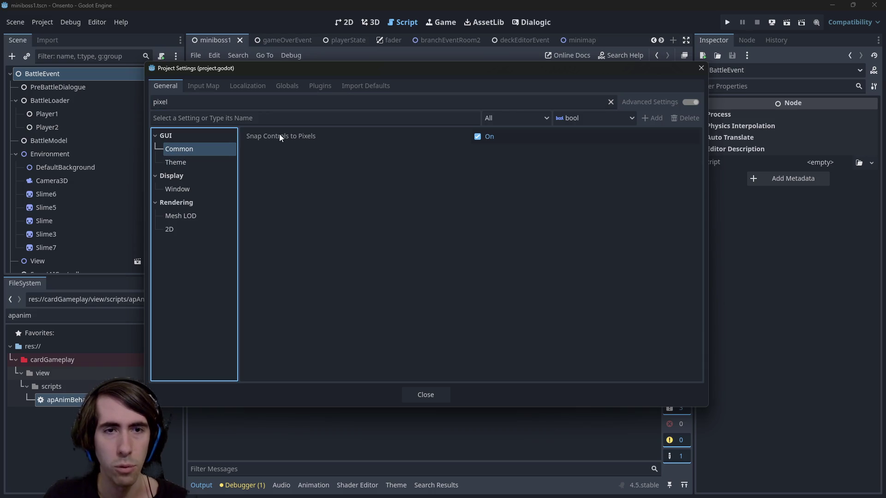
{"action": "mouse_move", "coordinate": [279, 135]}
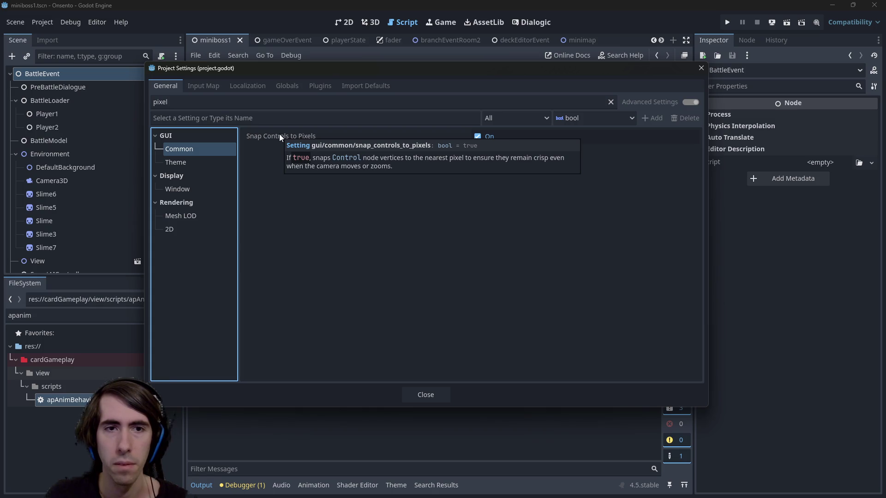
{"action": "left_click", "coordinate": [192, 160]}
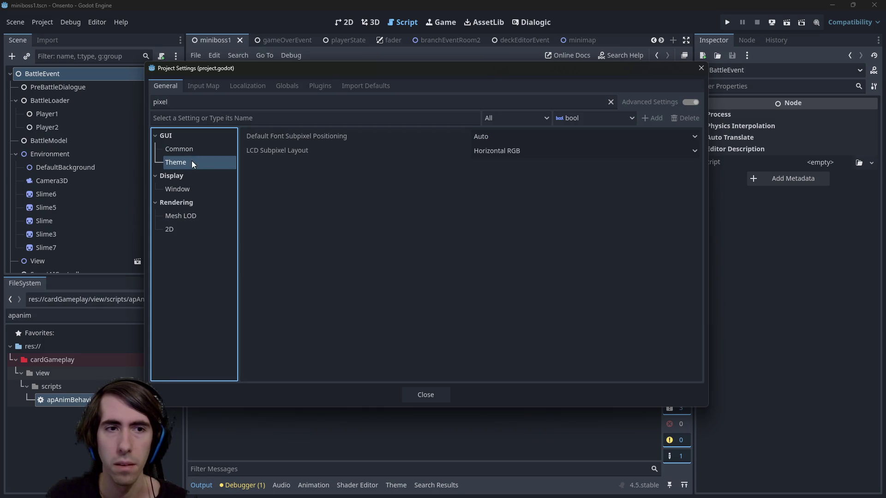
{"action": "left_click", "coordinate": [184, 192]}
{"action": "left_click", "coordinate": [187, 213]}
{"action": "left_click", "coordinate": [189, 229]}
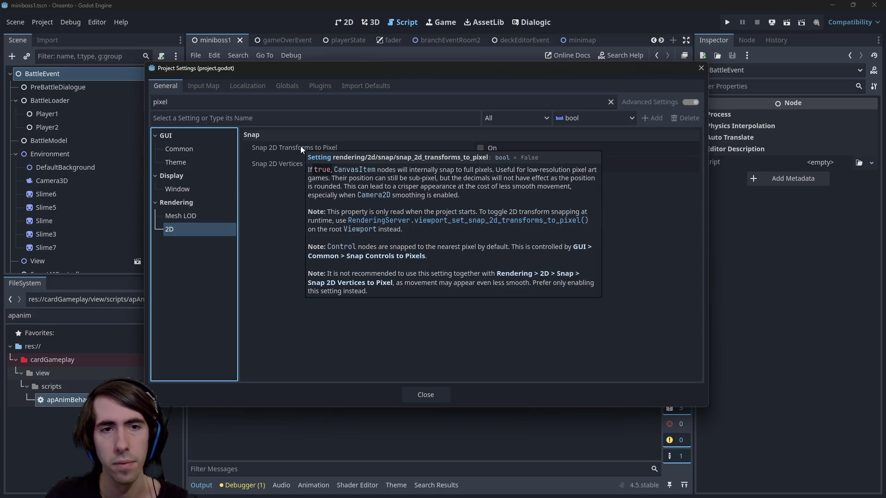
{"action": "left_click", "coordinate": [193, 151]}
{"action": "left_click", "coordinate": [488, 137]}
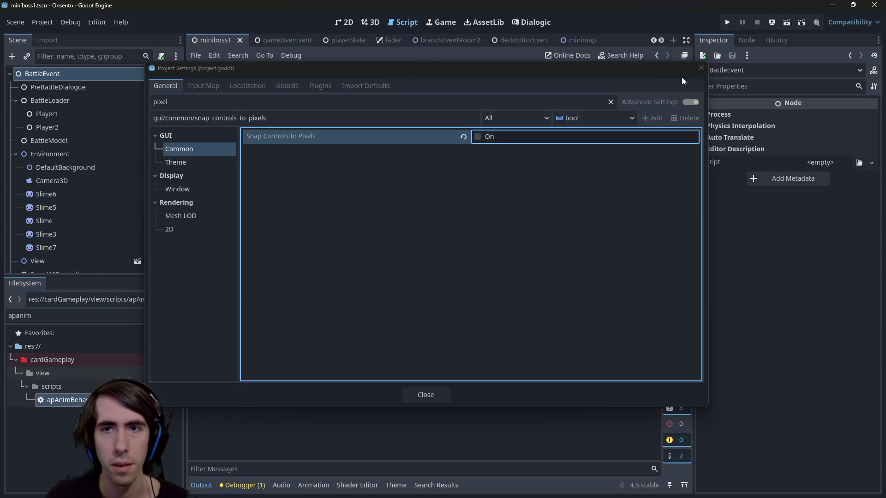
{"action": "left_click", "coordinate": [702, 68]}
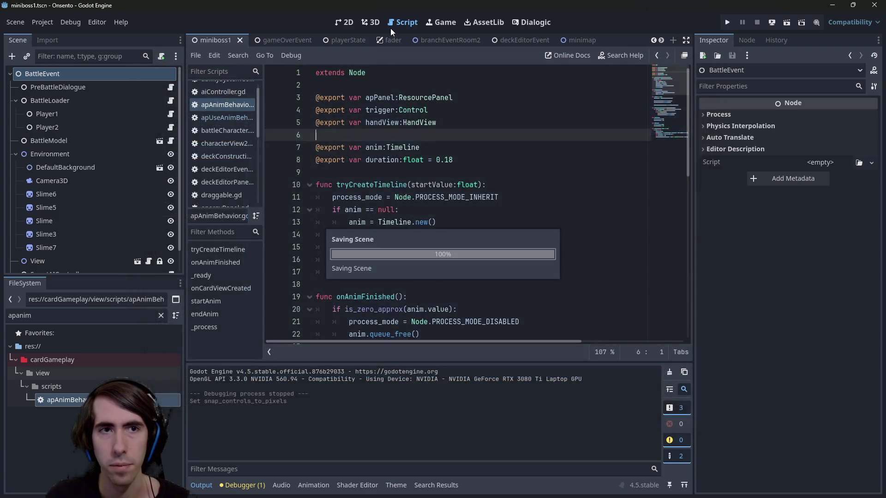
- Relaunch the scene and play Guard Up and Mana Focus on the pink character
{"action": "left_click", "coordinate": [790, 21]}
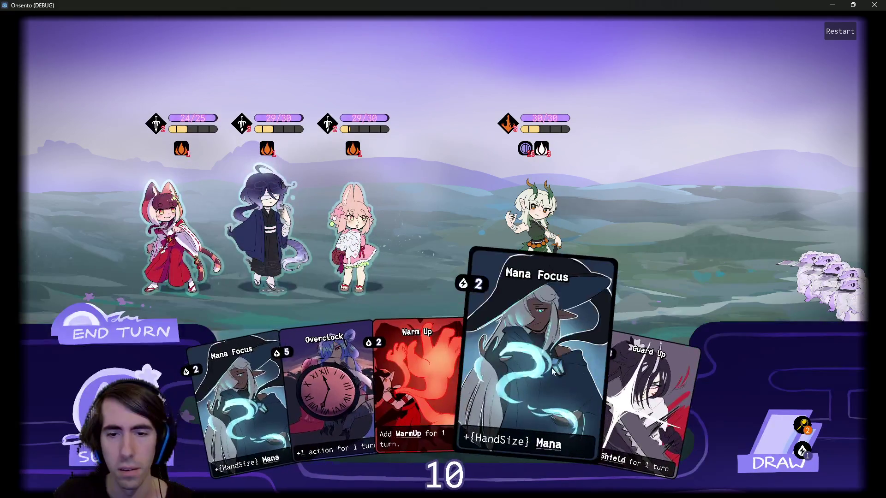
{"action": "mouse_move", "coordinate": [378, 290]}
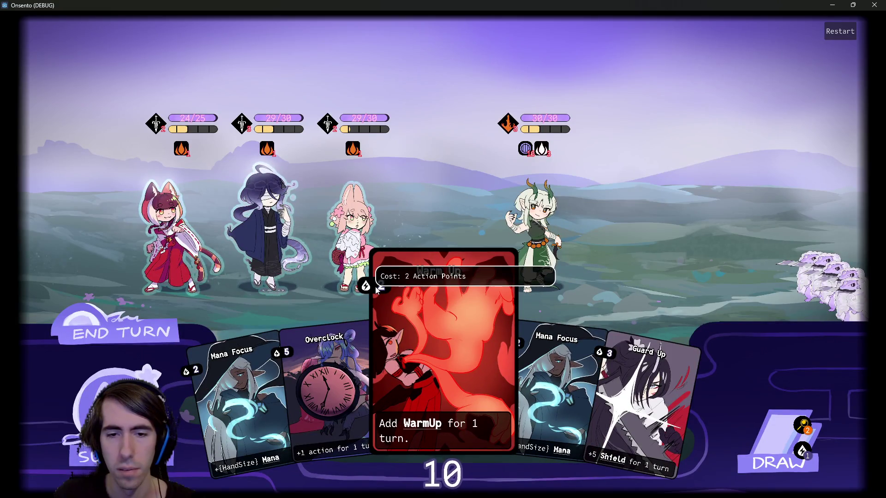
{"action": "left_click_drag", "start_coordinate": [580, 350], "coordinate": [370, 251]}
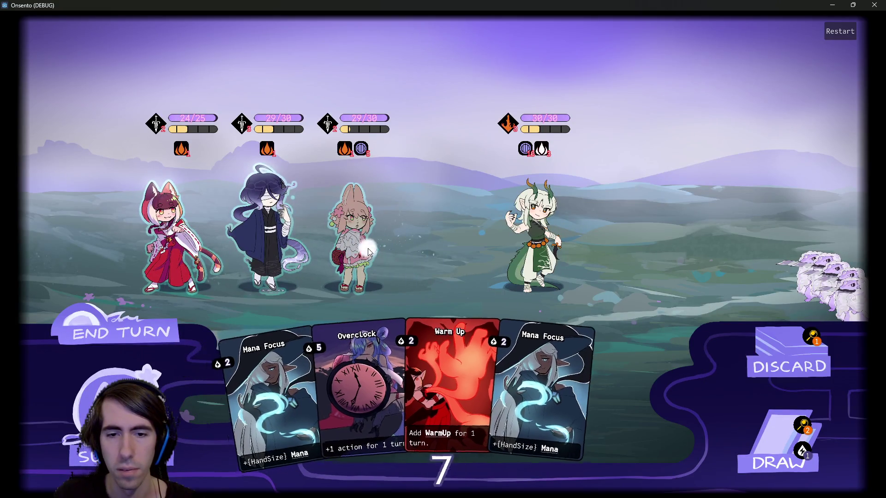
{"action": "left_click", "coordinate": [779, 445]}
{"action": "left_click_drag", "start_coordinate": [508, 392], "coordinate": [353, 240]}
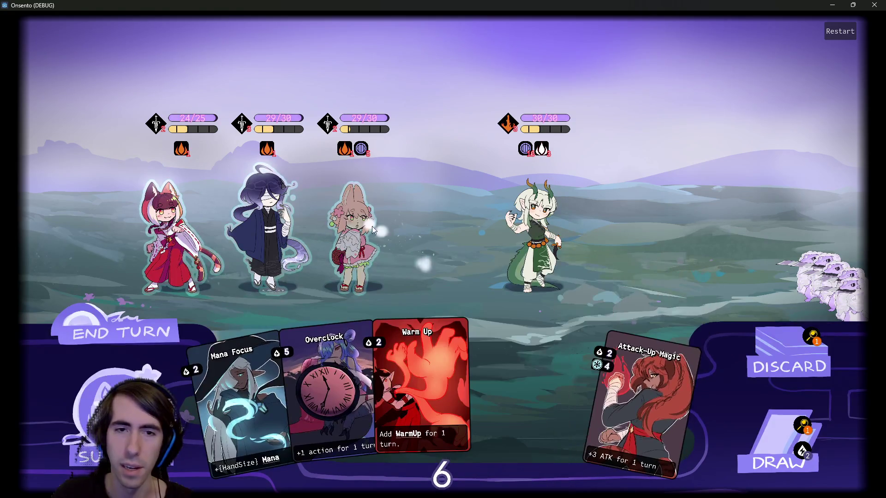
- Play Attack-Up Magic on the pink character, end the turn past the warning, and draw a card
{"action": "left_click", "coordinate": [780, 443]}
{"action": "mouse_move", "coordinate": [609, 397]}
{"action": "left_mouse_down"}
{"action": "mouse_move", "coordinate": [485, 365]}
{"action": "mouse_move", "coordinate": [375, 260]}
{"action": "left_mouse_up"}
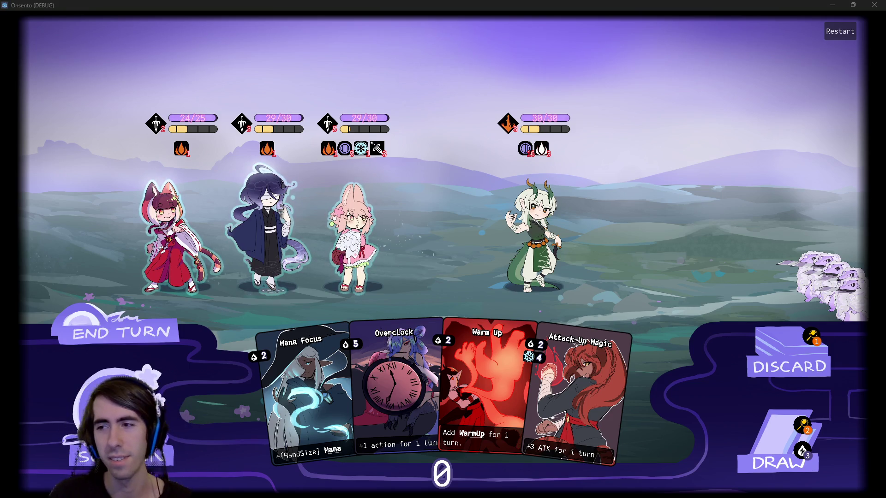
{"action": "left_click_drag", "start_coordinate": [316, 387], "coordinate": [355, 248]}
{"action": "left_click", "coordinate": [150, 325]}
{"action": "left_click", "coordinate": [150, 325]}
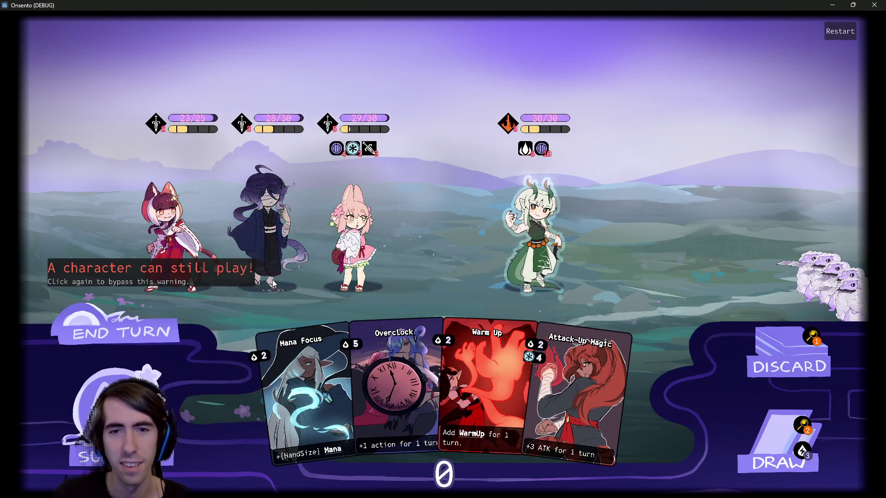
{"action": "left_click", "coordinate": [752, 427]}
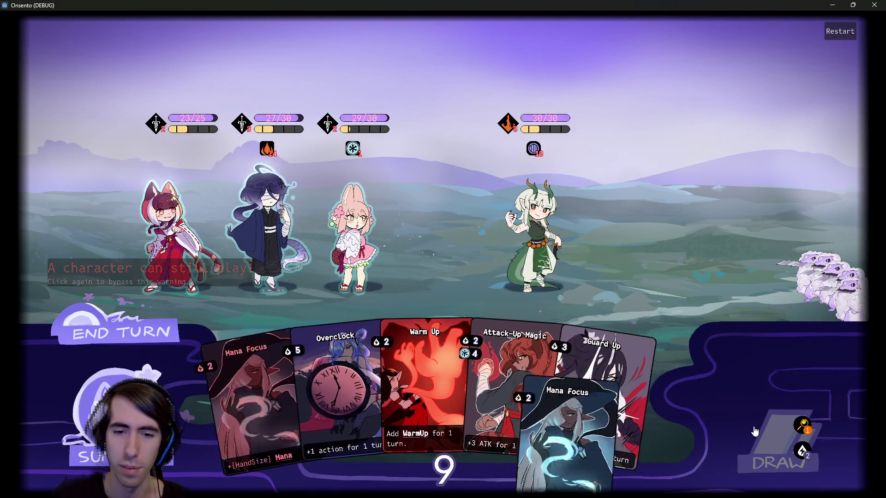
- Draw a card, play Mana Focus and Attack-Up Magic, end the turn, then play Mana Focus and Guard Up
{"action": "left_click", "coordinate": [752, 427]}
{"action": "left_click_drag", "start_coordinate": [549, 401], "coordinate": [354, 249]}
{"action": "left_click_drag", "start_coordinate": [674, 406], "coordinate": [354, 251]}
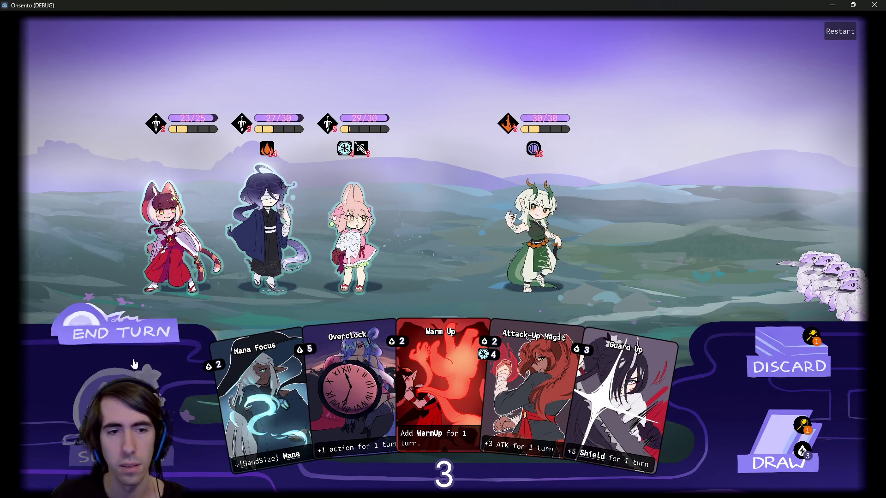
{"action": "left_click", "coordinate": [123, 330]}
{"action": "left_click", "coordinate": [124, 330]}
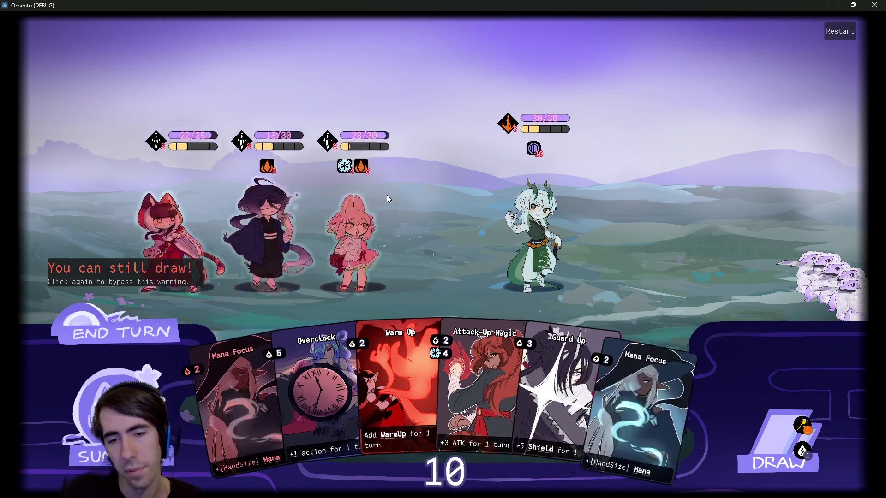
{"action": "left_click", "coordinate": [646, 406]}
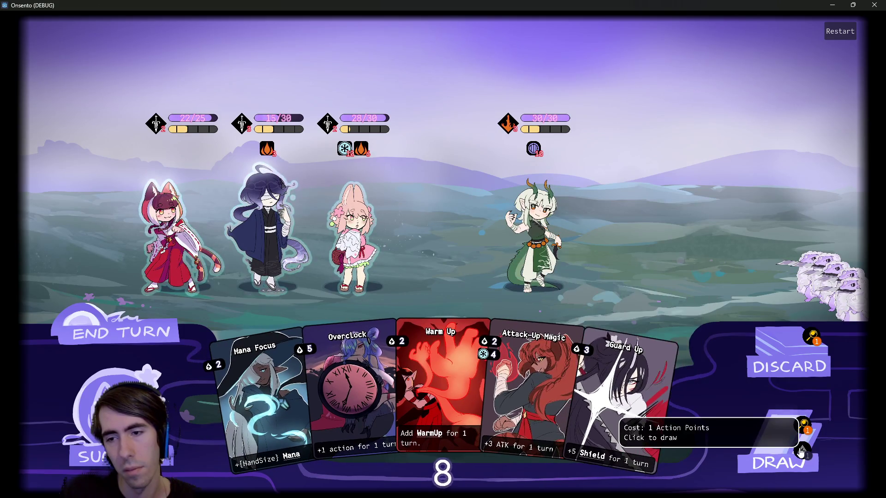
{"action": "mouse_move", "coordinate": [619, 397]}
{"action": "left_mouse_down"}
{"action": "mouse_move", "coordinate": [338, 240]}
{"action": "mouse_move", "coordinate": [353, 242]}
{"action": "left_mouse_up"}
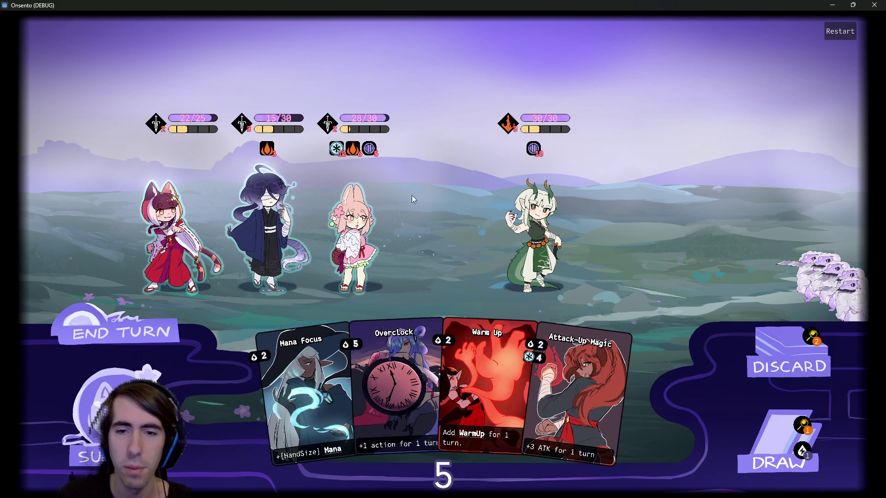
{"action": "mouse_move", "coordinate": [525, 305]}
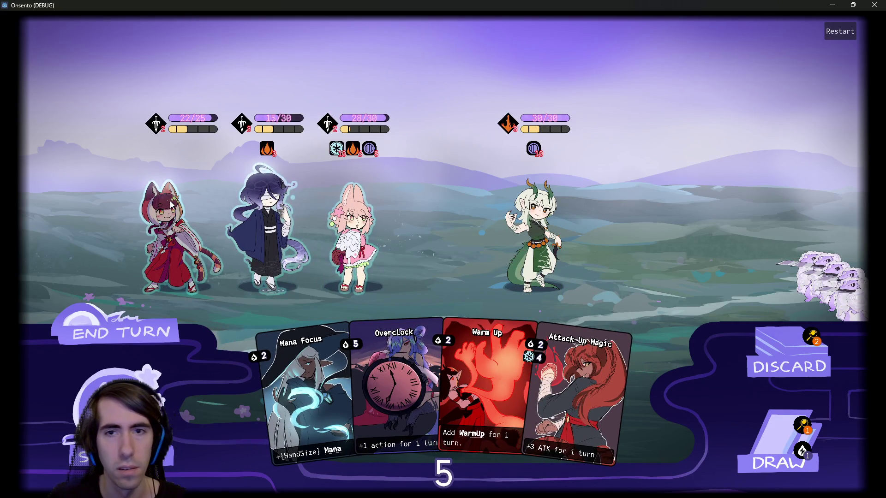
{"action": "left_click", "coordinate": [789, 360]}
{"action": "left_click", "coordinate": [841, 470]}
{"action": "left_click", "coordinate": [817, 340]}
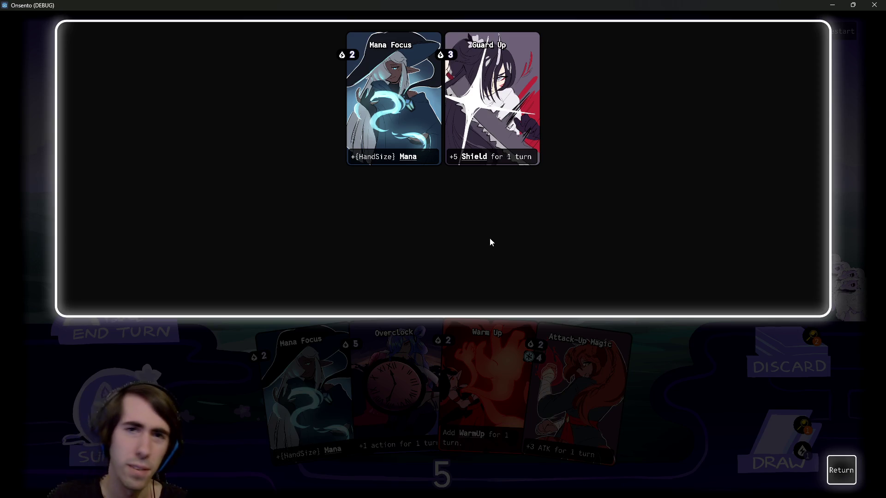
{"action": "left_click", "coordinate": [837, 463]}
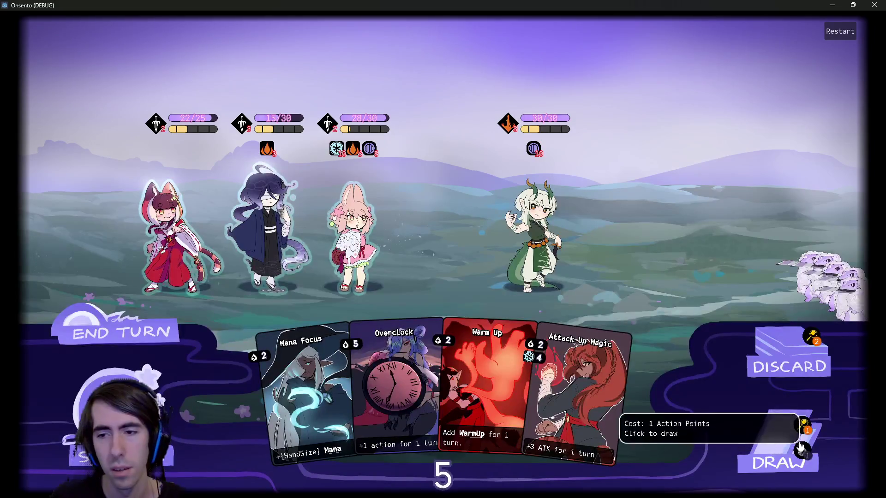
{"action": "left_click", "coordinate": [803, 426]}
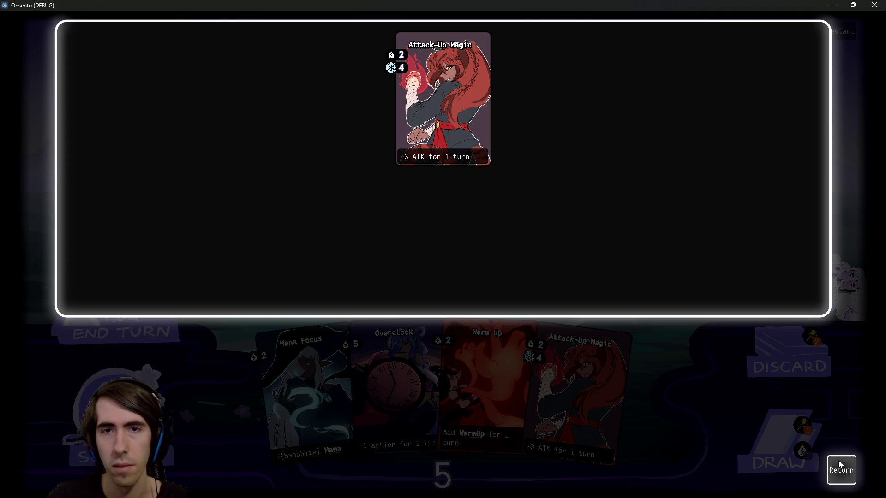
{"action": "left_click", "coordinate": [840, 464]}
{"action": "left_click", "coordinate": [804, 426]}
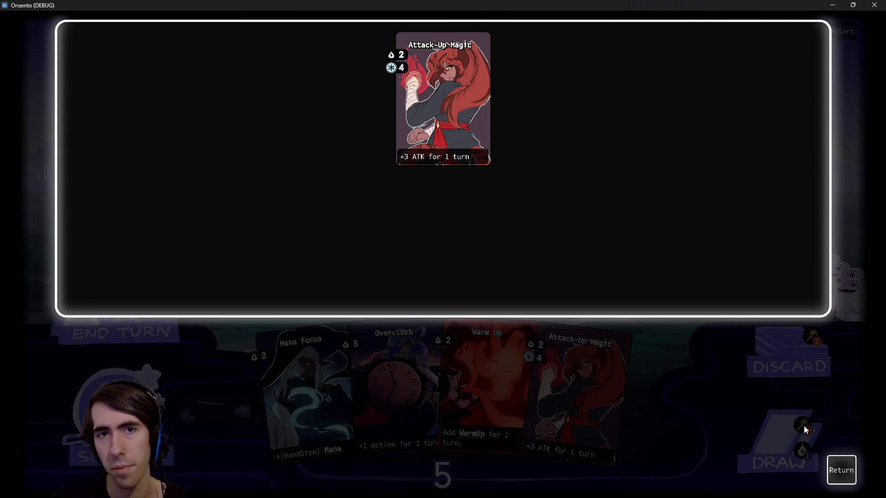
{"action": "left_click", "coordinate": [839, 467]}
{"action": "left_click", "coordinate": [811, 336]}
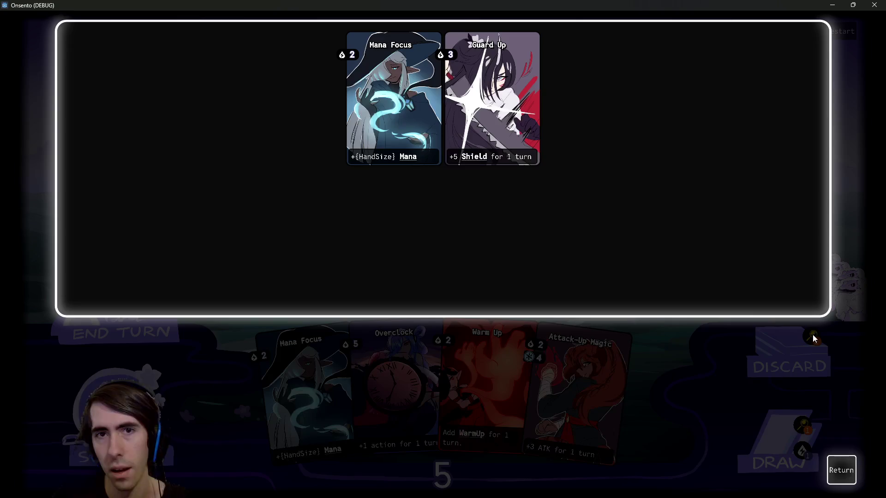
{"action": "left_click", "coordinate": [844, 467]}
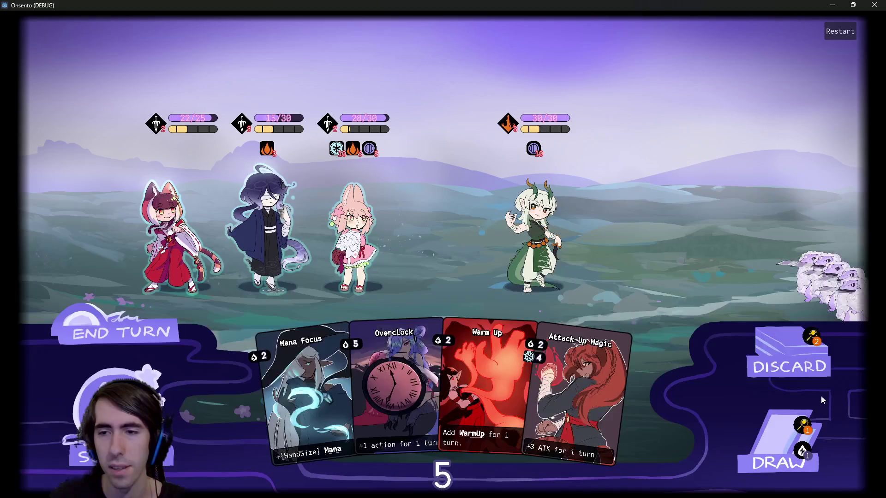
{"action": "left_click", "coordinate": [812, 337]}
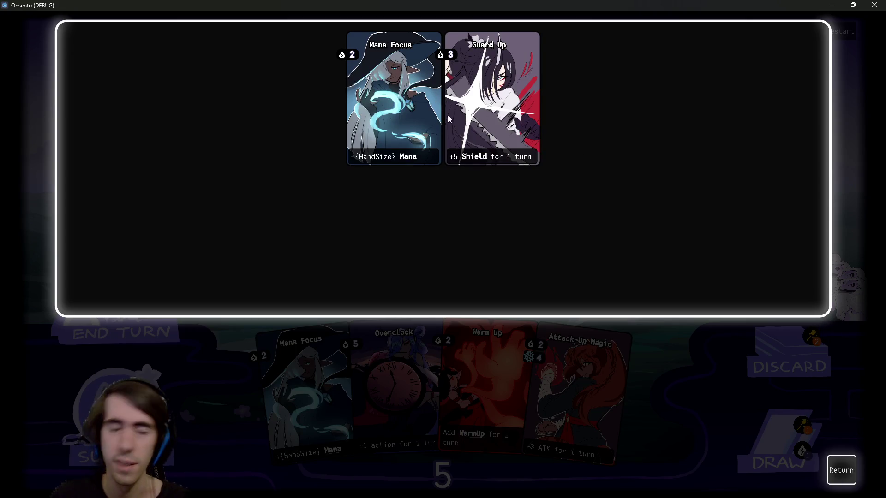
{"action": "left_click", "coordinate": [841, 467]}
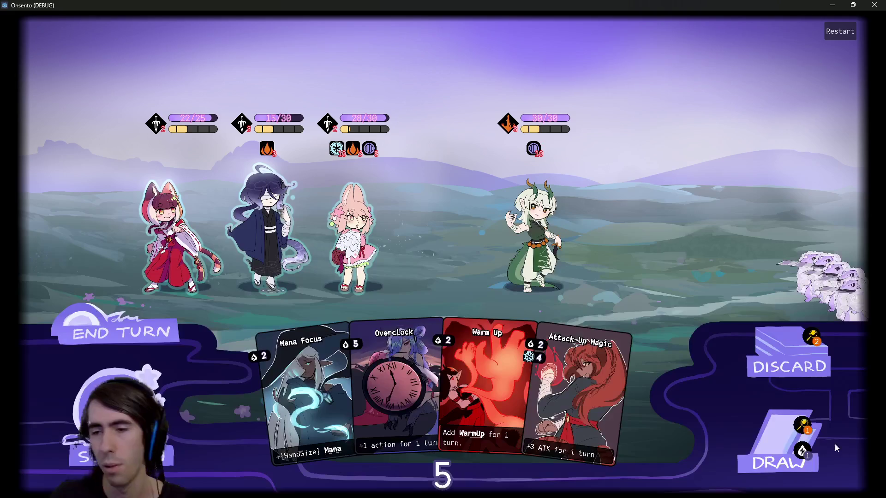
{"action": "left_click", "coordinate": [803, 425]}
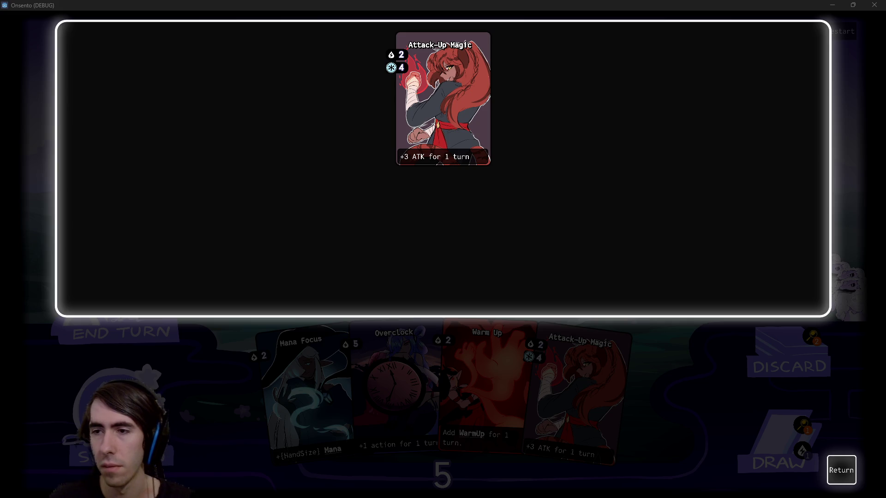
{"action": "left_click", "coordinate": [839, 464]}
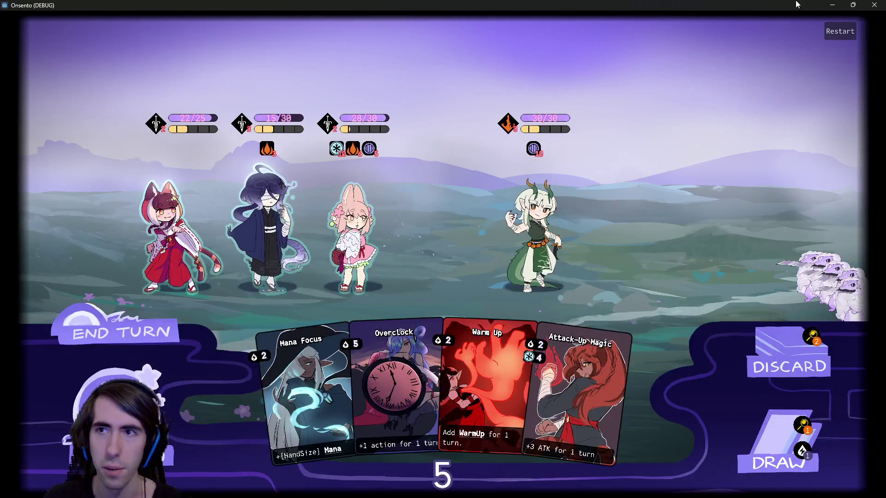
- Close the test game and run git status in the terminal
{"action": "left_click", "coordinate": [874, 5]}
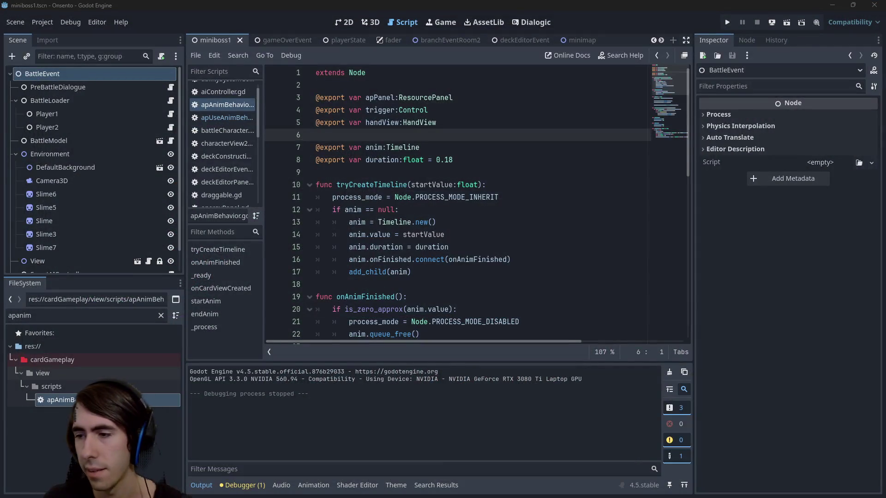
{"action": "key", "text": "alt+Tab"}
{"action": "type", "text": "git st"}
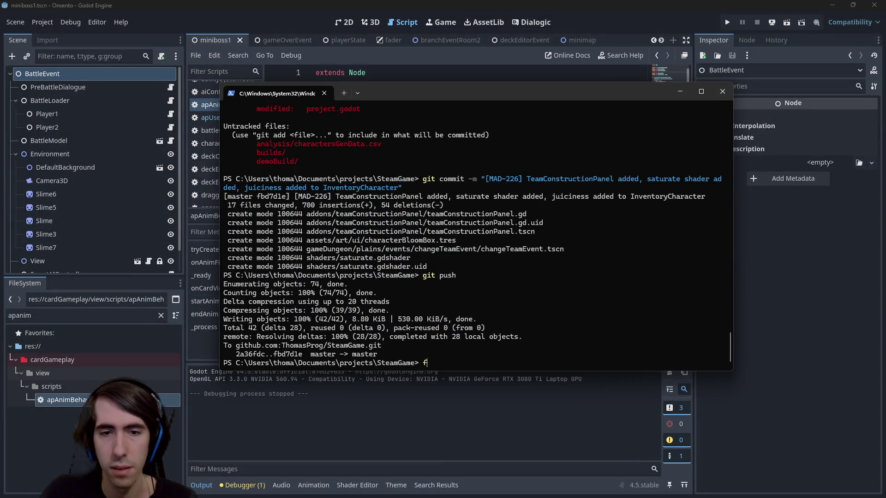
{"action": "type", "text": "atus"}
{"action": "key", "text": "Return"}
- Build a git add command with the apAnimBehavior.gd and playerView2D.tscn paths
{"action": "type", "text": "git add"}
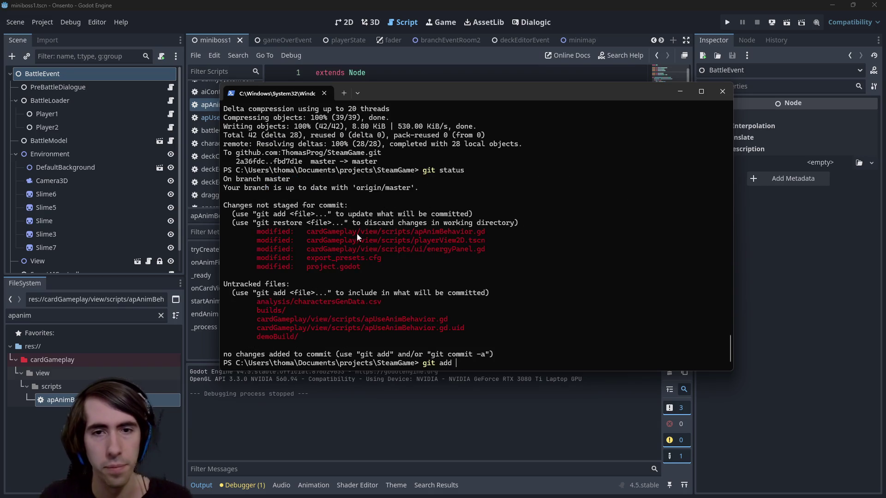
{"action": "mouse_move", "coordinate": [306, 231]}
{"action": "left_mouse_down"}
{"action": "mouse_move", "coordinate": [404, 240]}
{"action": "mouse_move", "coordinate": [487, 233]}
{"action": "left_mouse_up"}
{"action": "right_click", "coordinate": [487, 233]}
{"action": "right_click", "coordinate": [380, 236]}
{"action": "left_click_drag", "start_coordinate": [305, 240], "coordinate": [497, 241]}
{"action": "right_click", "coordinate": [496, 241]}
{"action": "right_click", "coordinate": [399, 247]}
- Add the energyPanel.gd and cardGameplay/view/scripts paths, stage them, and confirm with git status
{"action": "left_click_drag", "start_coordinate": [306, 240], "coordinate": [488, 248]}
{"action": "right_click", "coordinate": [488, 248]}
{"action": "right_click", "coordinate": [514, 225]}
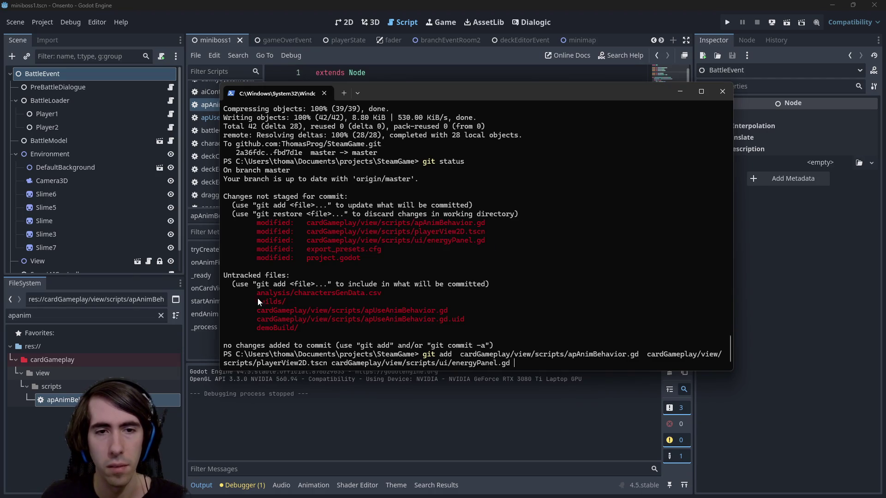
{"action": "left_click_drag", "start_coordinate": [300, 311], "coordinate": [361, 315]}
{"action": "right_click", "coordinate": [360, 314]}
{"action": "right_click", "coordinate": [361, 314]}
{"action": "key", "text": "Return"}
{"action": "type", "text": "git status"}
{"action": "key", "text": "Return"}
- Commit with message '[hotfix] AP text now animated when AP is changed' and run git push
{"action": "type", "text": "git commi"}
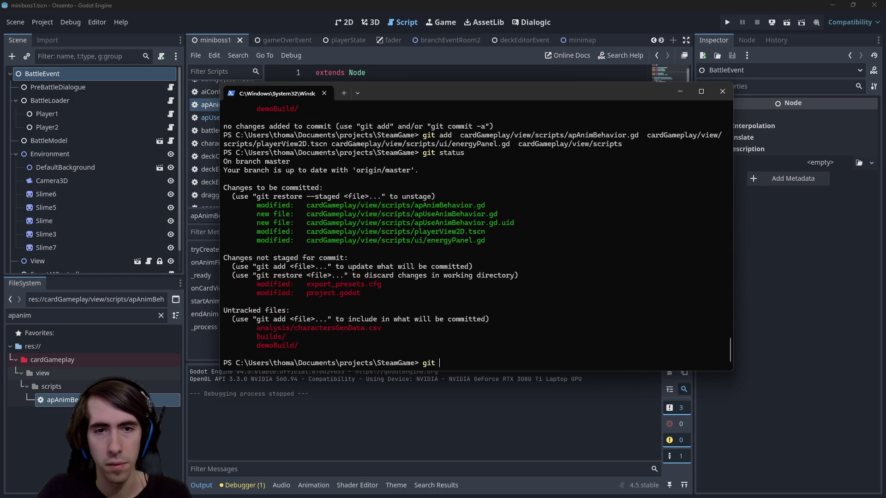
{"action": "type", "text": "[hotfix] AP p"}
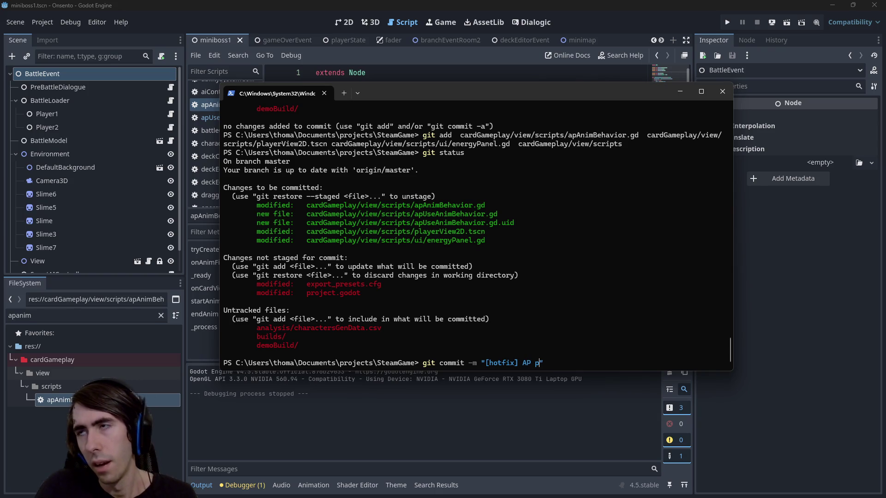
{"action": "type", "text": "text now "}
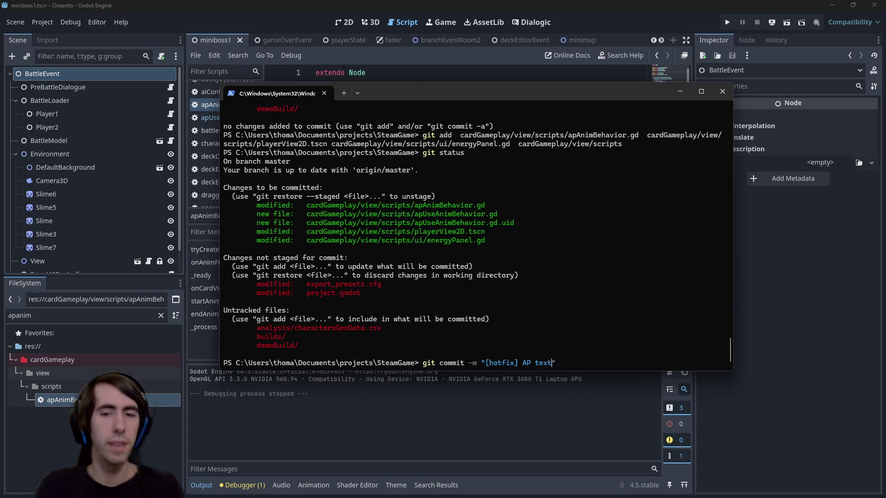
{"action": "type", "text": "animated when "}
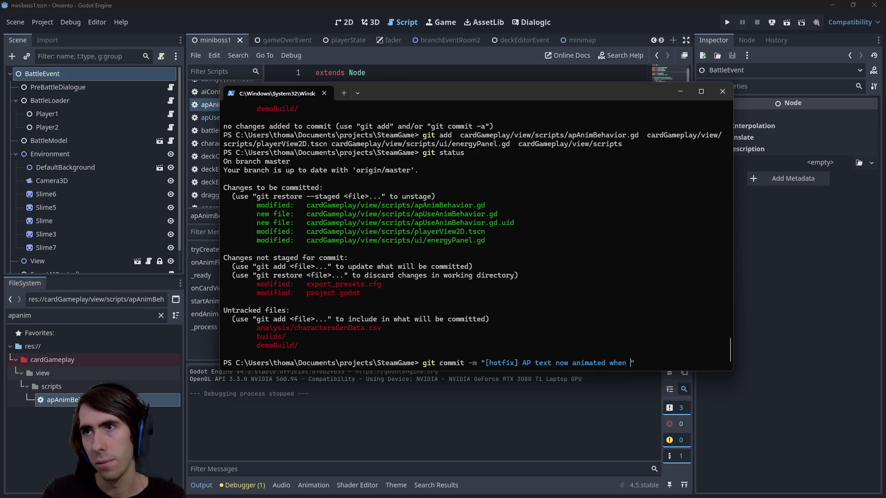
{"action": "type", "text": "ap is changed"}
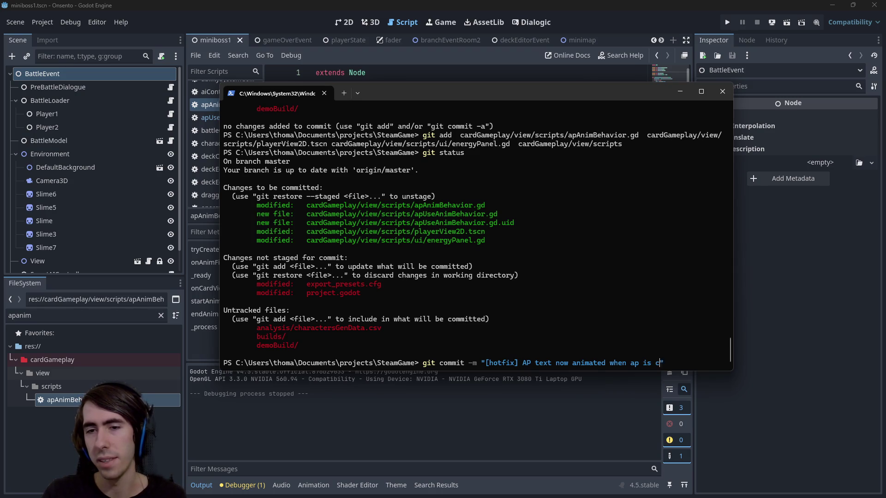
{"action": "key", "text": "ctrl+BackSpace"}
{"action": "key", "text": "ctrl+BackSpace"}
{"action": "type", "text": "AP is change"}
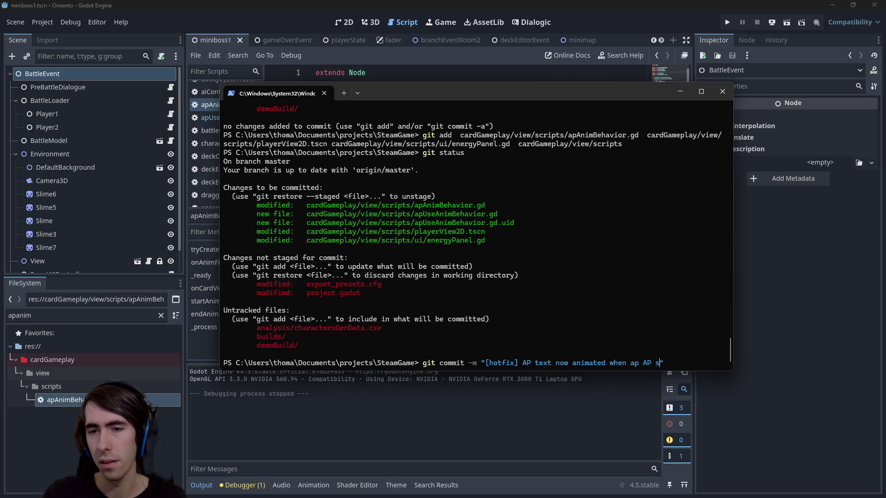
{"action": "type", "text": "d"}
{"action": "key", "text": "Return"}
{"action": "type", "text": "git push"}
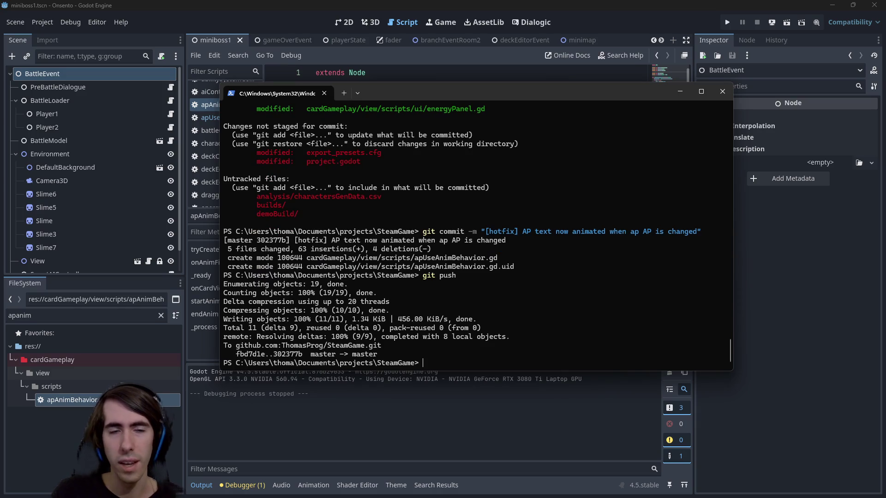
{"action": "left_click", "coordinate": [678, 93]}
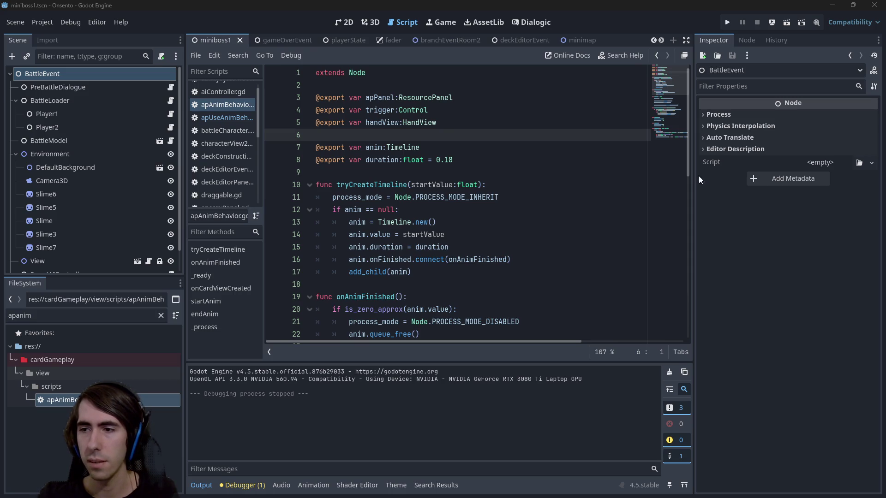
- Switch to the 2D view, look over the teamConstructionPanel scene, then switch to the changeTeamEvent scene
{"action": "left_click", "coordinate": [343, 22]}
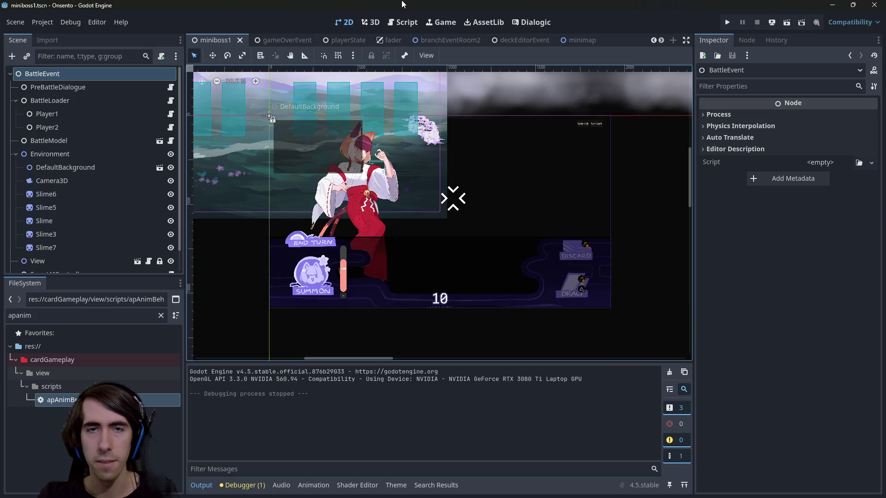
{"action": "key", "text": "ctrl+shift+o"}
{"action": "key", "text": "Escape"}
{"action": "scroll", "coordinate": [533, 39], "scroll_direction": "down", "scroll_amount": 5}
{"action": "scroll", "coordinate": [533, 40], "scroll_direction": "up", "scroll_amount": 3}
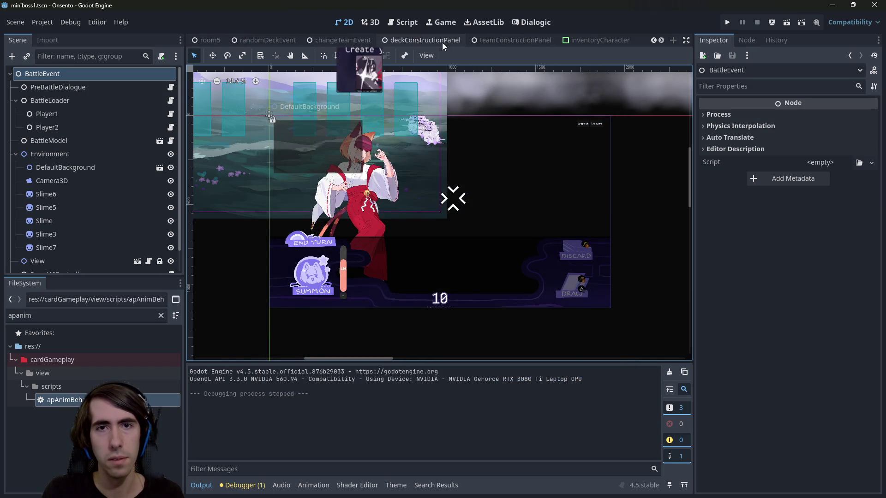
{"action": "left_click", "coordinate": [483, 42]}
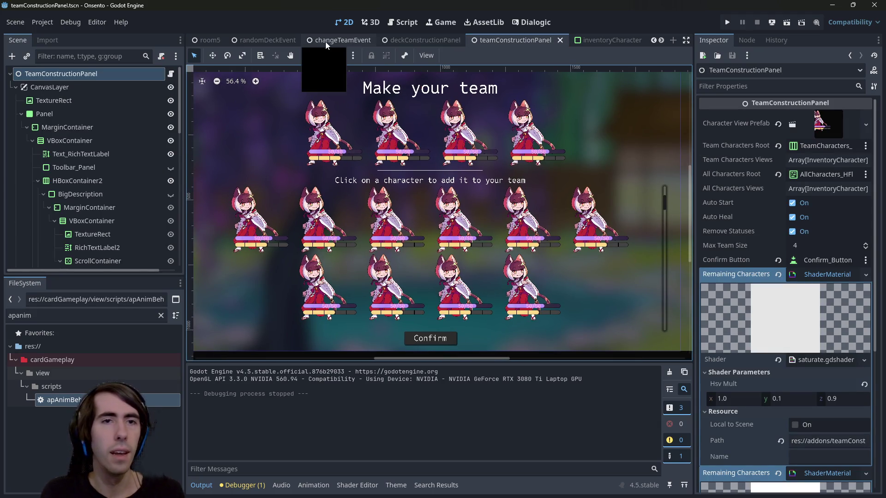
{"action": "scroll", "coordinate": [310, 41], "scroll_direction": "down", "scroll_amount": 4}
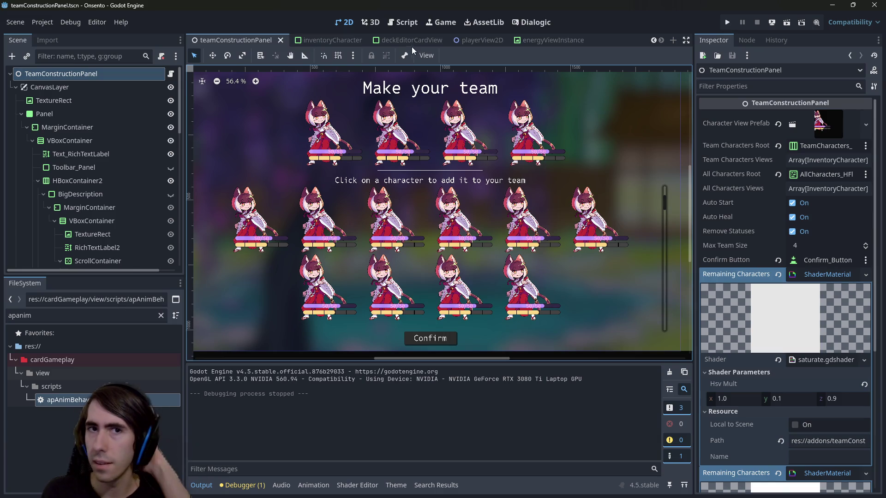
{"action": "scroll", "coordinate": [415, 44], "scroll_direction": "up", "scroll_amount": 5}
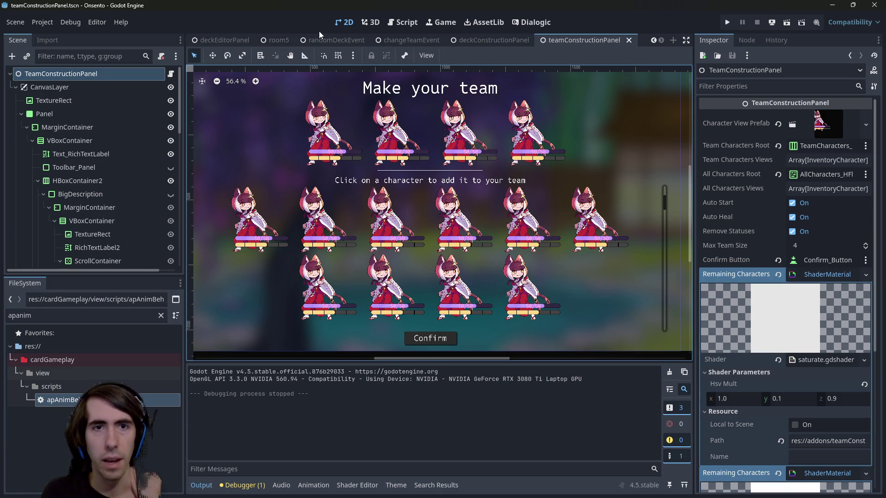
{"action": "scroll", "coordinate": [317, 40], "scroll_direction": "up", "scroll_amount": 1}
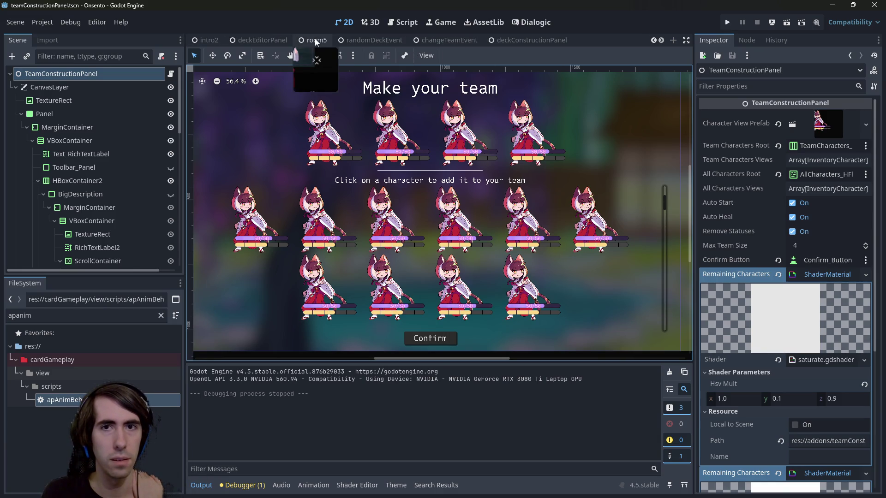
{"action": "scroll", "coordinate": [316, 41], "scroll_direction": "down", "scroll_amount": 1}
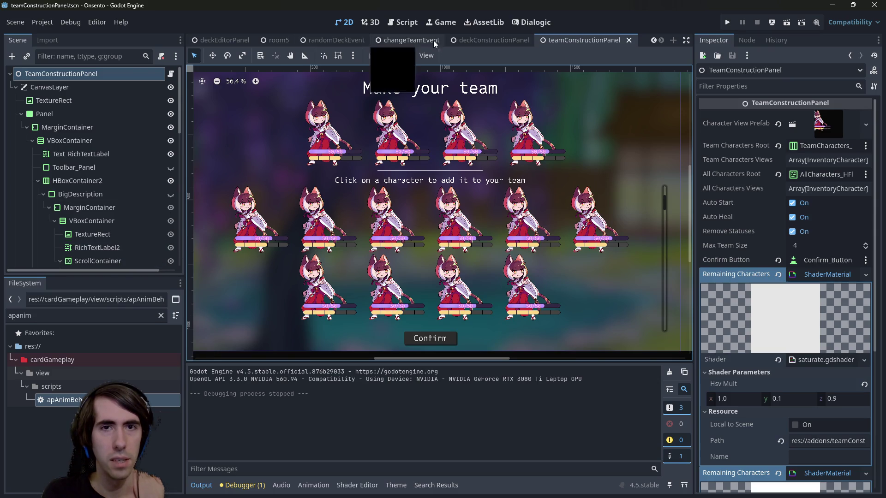
{"action": "left_click", "coordinate": [437, 44]}
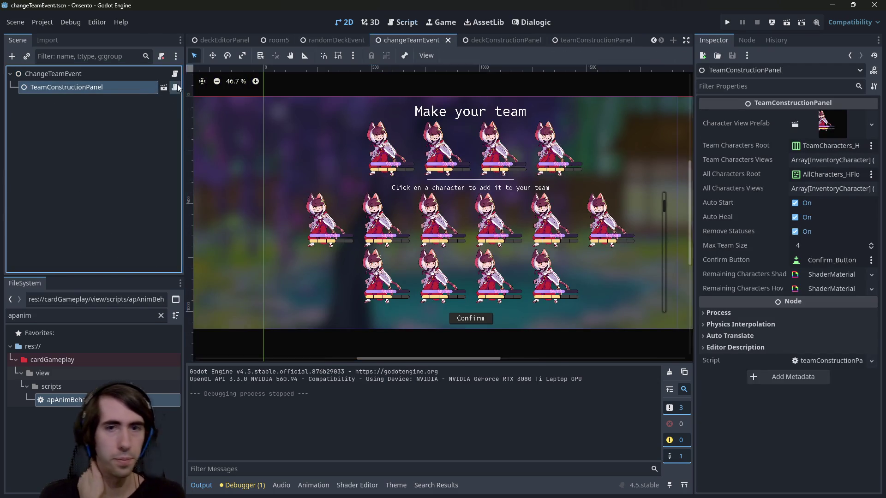
- Inspect ChangeTeamEvent's current randomDeckEvent script and filter the files for 'changeteam'
{"action": "left_click", "coordinate": [174, 87]}
{"action": "left_click", "coordinate": [157, 74]}
{"action": "left_click", "coordinate": [175, 74]}
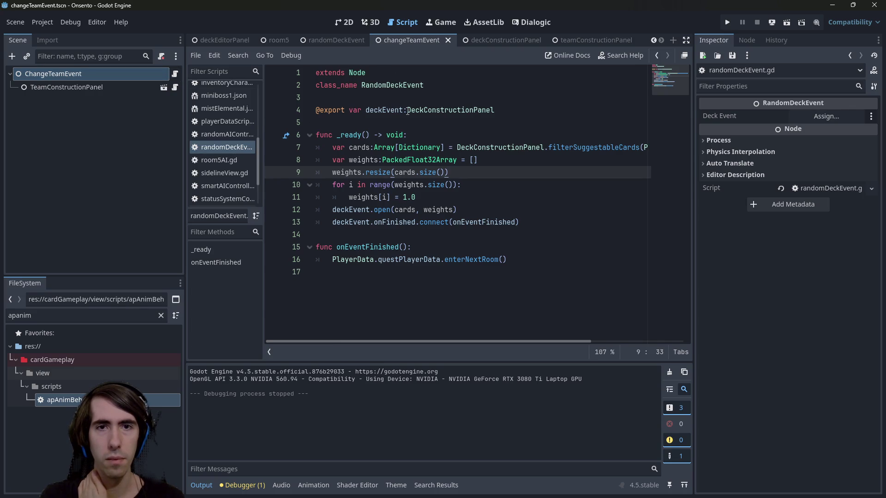
{"action": "left_click", "coordinate": [85, 78]}
{"action": "double_click", "coordinate": [382, 86]}
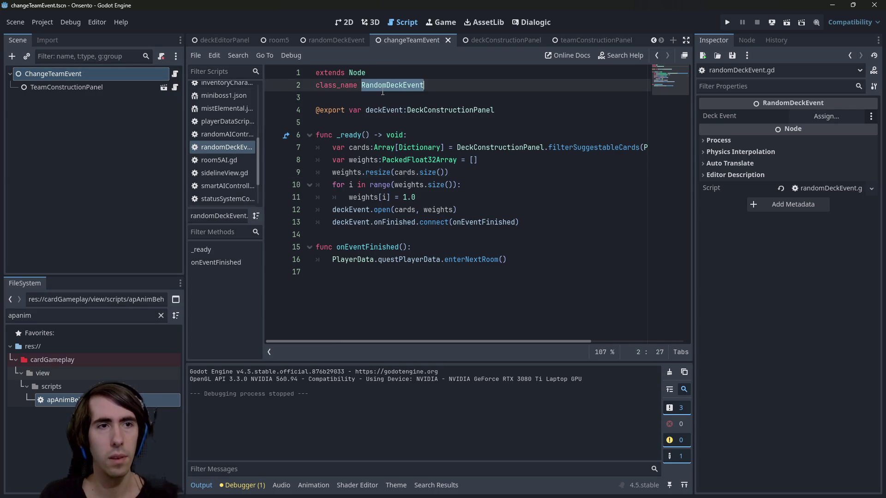
{"action": "left_click", "coordinate": [87, 77]}
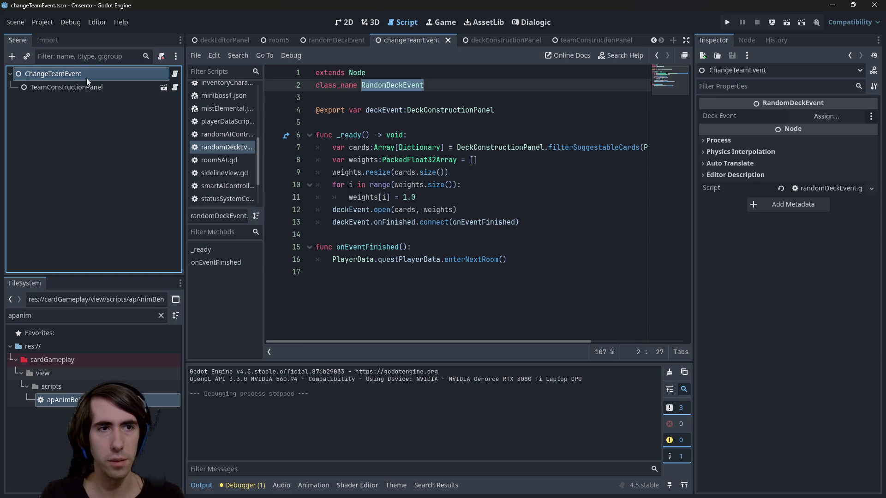
{"action": "left_click", "coordinate": [160, 318]}
{"action": "left_click", "coordinate": [161, 317]}
{"action": "type", "text": "changeteam"}
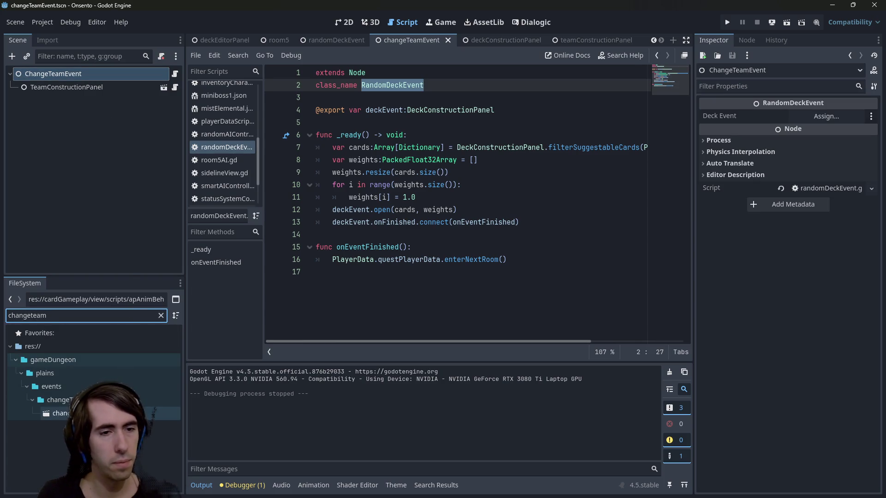
- Clear the node's old script, attach a new changeTeamEvent.gd, and save the scene
{"action": "left_click", "coordinate": [115, 413]}
{"action": "left_click", "coordinate": [780, 189]}
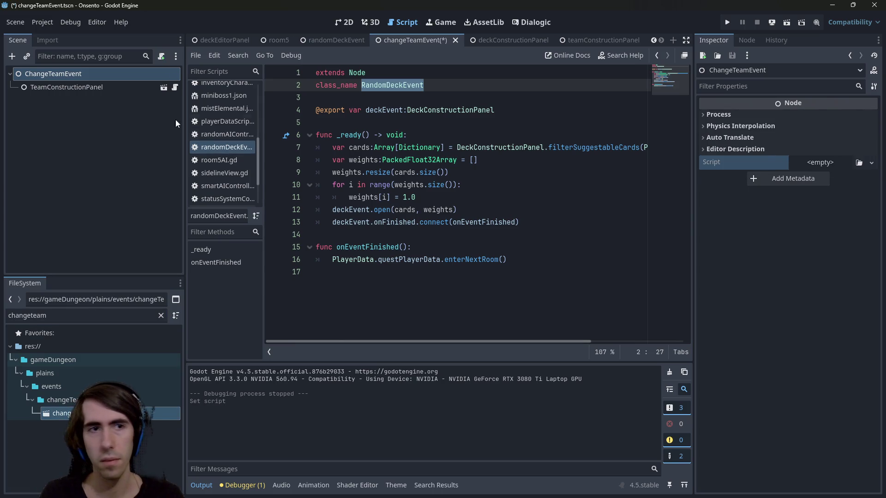
{"action": "left_click", "coordinate": [161, 55]}
{"action": "type", "text": "changeTeamEvent/changeTeamEvent"}
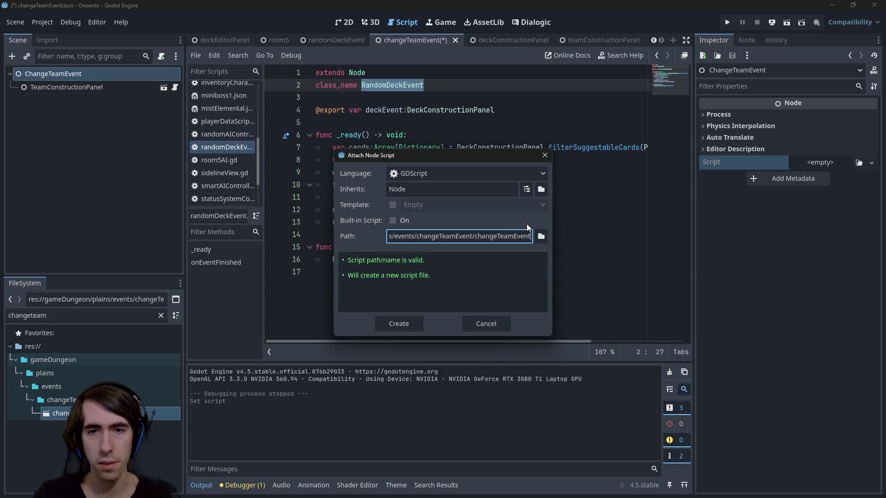
{"action": "key", "text": "Return"}
{"action": "key", "text": "ctrl+s"}
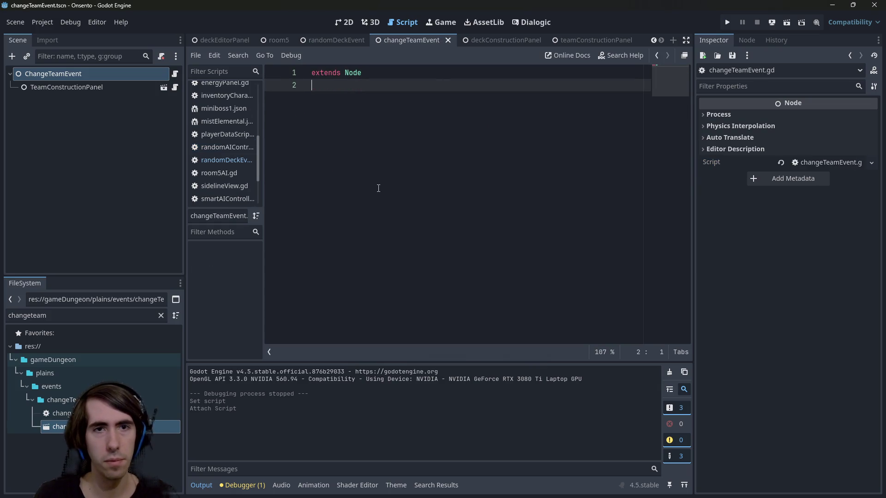
- Copy the randomDeckEvent code from _ready onward into changeTeamEvent.gd below extends Node
{"action": "key", "text": "alt+Left"}
{"action": "key", "text": "alt+Left"}
{"action": "mouse_move", "coordinate": [507, 271]}
{"action": "left_mouse_down"}
{"action": "mouse_move", "coordinate": [309, 247]}
{"action": "mouse_move", "coordinate": [274, 110]}
{"action": "left_mouse_up"}
{"action": "key", "text": "ctrl+c"}
{"action": "key", "text": "alt+Right"}
{"action": "key", "text": "alt+Right"}
{"action": "key", "text": "ctrl+v"}
{"action": "key", "text": "ctrl+z"}
{"action": "key", "text": "ctrl+v"}
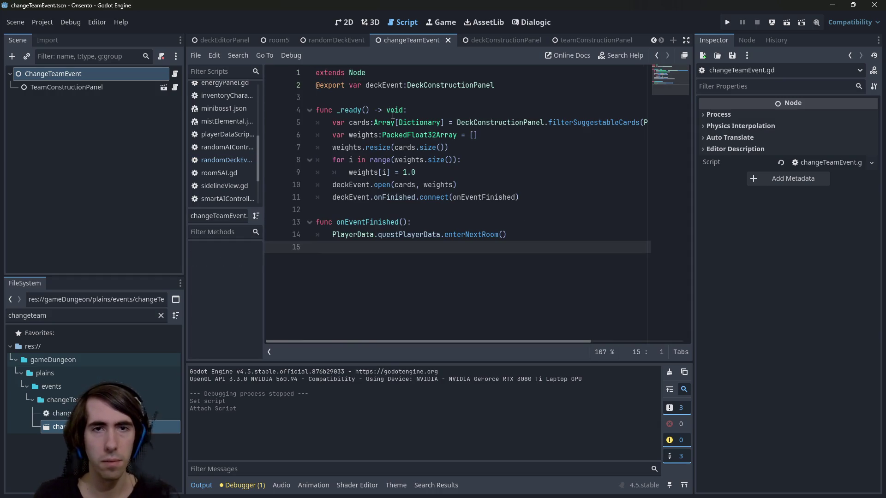
{"action": "left_click", "coordinate": [396, 71]}
{"action": "key", "text": "Return"}
{"action": "key", "text": "Return"}
{"action": "key", "text": "Up"}
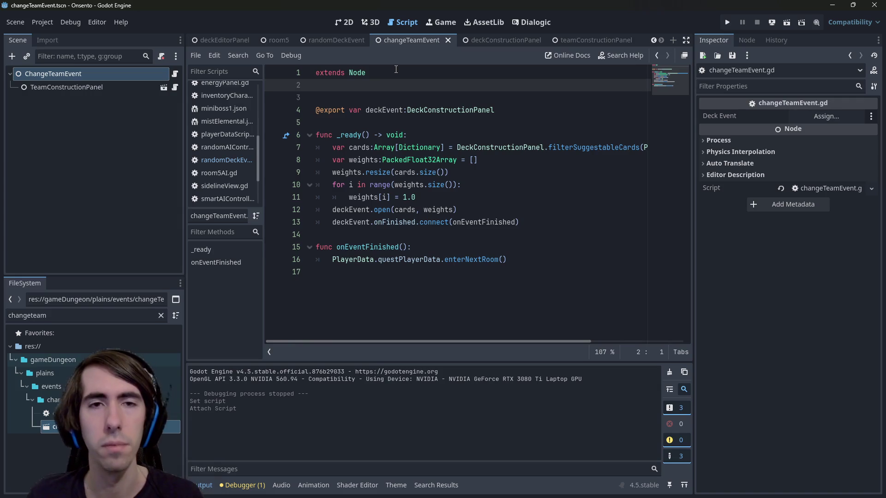
- Rename the script's class_name from RandomDeckEvent to ChangeTeamEvent
{"action": "key", "text": "alt+Left"}
{"action": "key", "text": "alt+Right"}
{"action": "key", "text": "alt+Left"}
{"action": "key", "text": "alt+Left"}
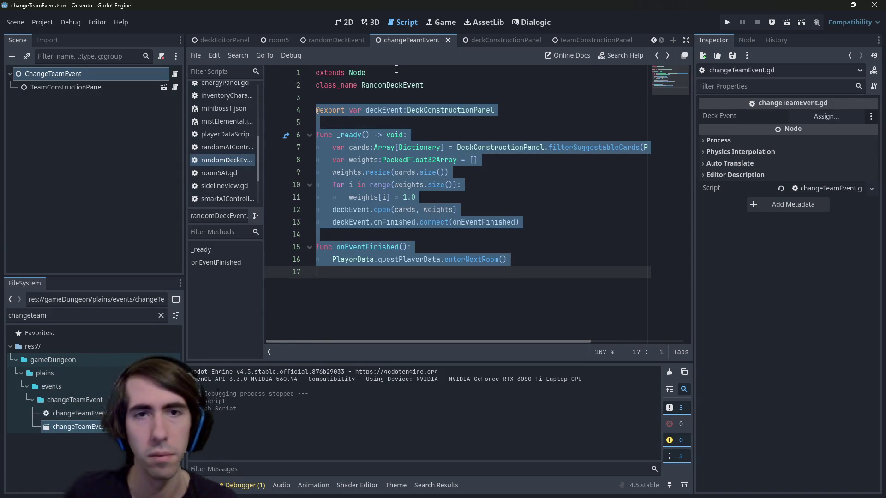
{"action": "left_click_drag", "start_coordinate": [424, 85], "coordinate": [304, 90]}
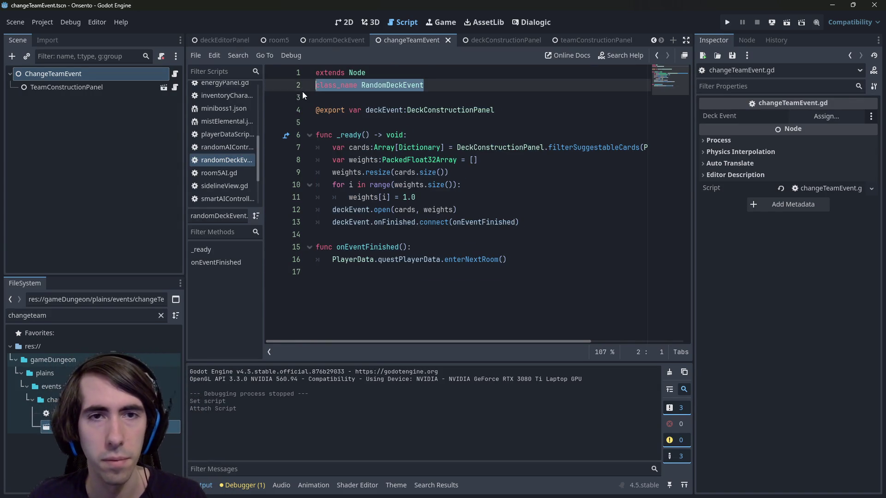
{"action": "key", "text": "alt+Left"}
{"action": "key", "text": "alt+Left"}
{"action": "key", "text": "alt+Left"}
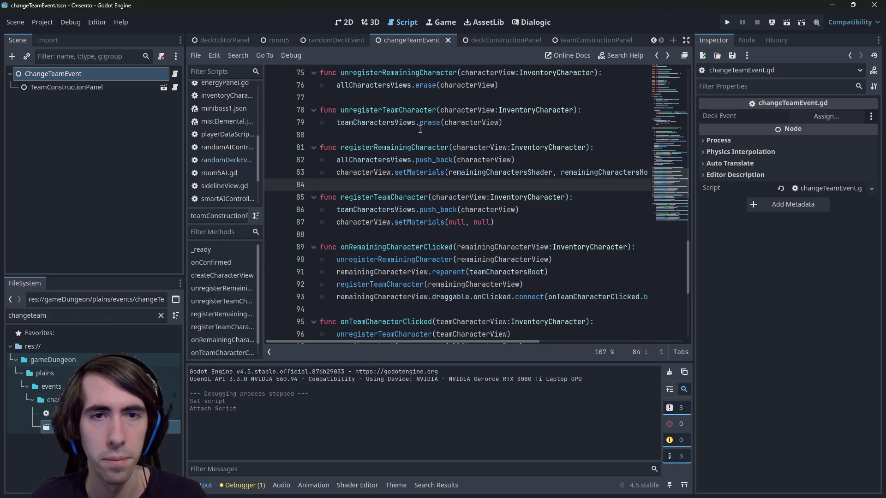
{"action": "key", "text": "alt+Left"}
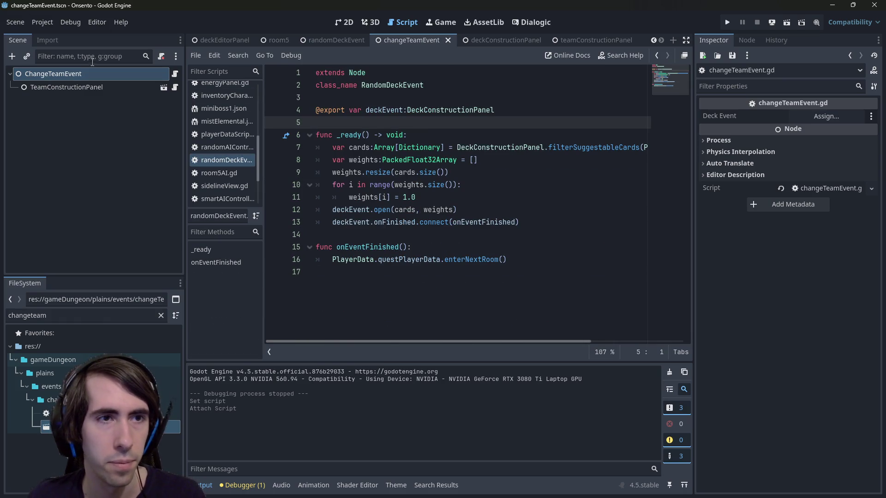
{"action": "left_click", "coordinate": [174, 74]}
{"action": "left_click", "coordinate": [389, 85]}
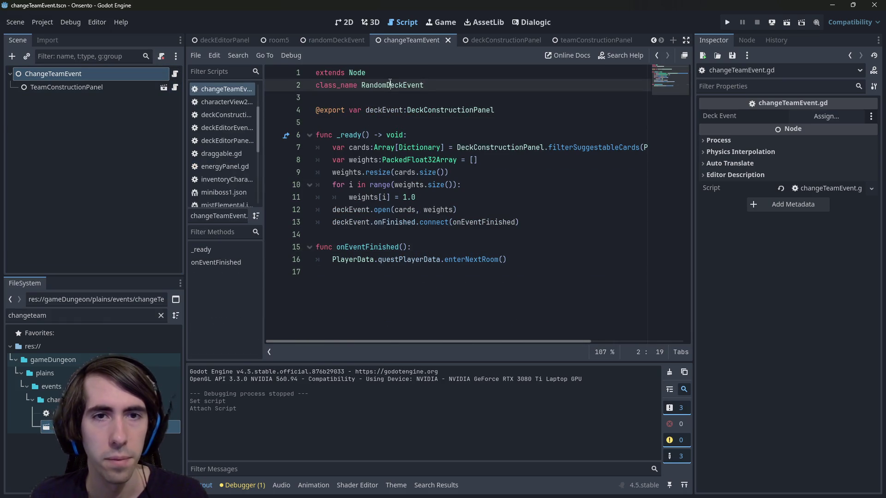
{"action": "double_click", "coordinate": [390, 85]}
{"action": "type", "text": "ChangeTeamEvent"}
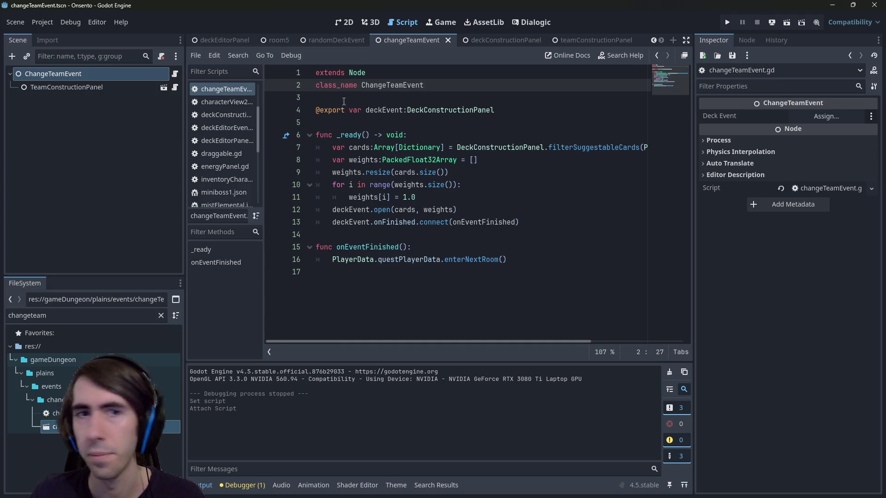
- Export the variable as a TeamConstructionPanel and rename deckEvent to event throughout, then save
{"action": "double_click", "coordinate": [415, 85]}
{"action": "double_click", "coordinate": [433, 111]}
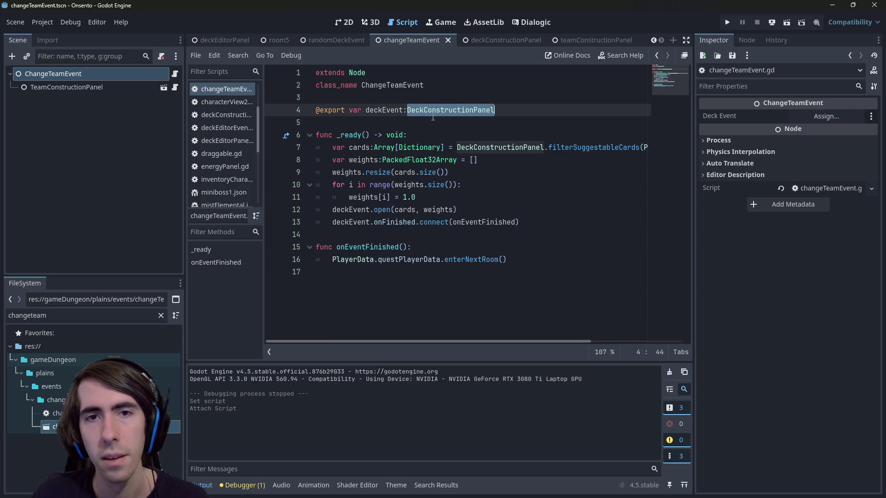
{"action": "type", "text": "TeamC"}
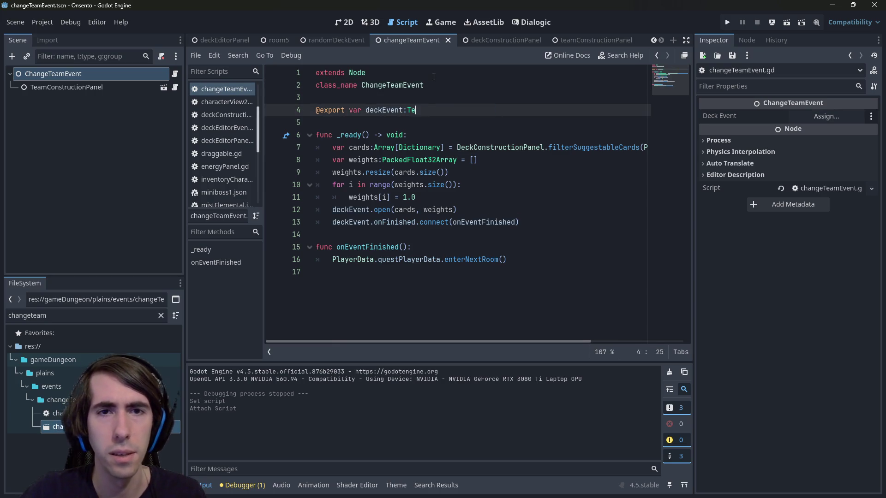
{"action": "type", "text": "onstructionPanel"}
{"action": "key", "text": "ctrl+shift+Left"}
{"action": "type", "text": "event"}
{"action": "key", "text": "ctrl+s"}
{"action": "key", "text": "ctrl+shift+Left"}
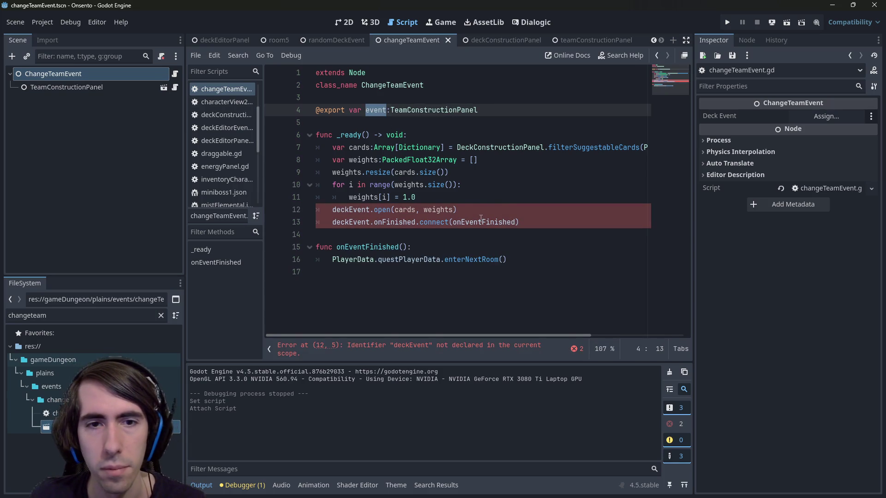
{"action": "double_click", "coordinate": [361, 208]}
{"action": "type", "text": "event"}
{"action": "double_click", "coordinate": [364, 222]}
{"action": "type", "text": "event"}
{"action": "key", "text": "ctrl+s"}
- Delete the weights setup lines 8–11 from changeTeamEvent.gd
{"action": "left_click", "coordinate": [456, 211]}
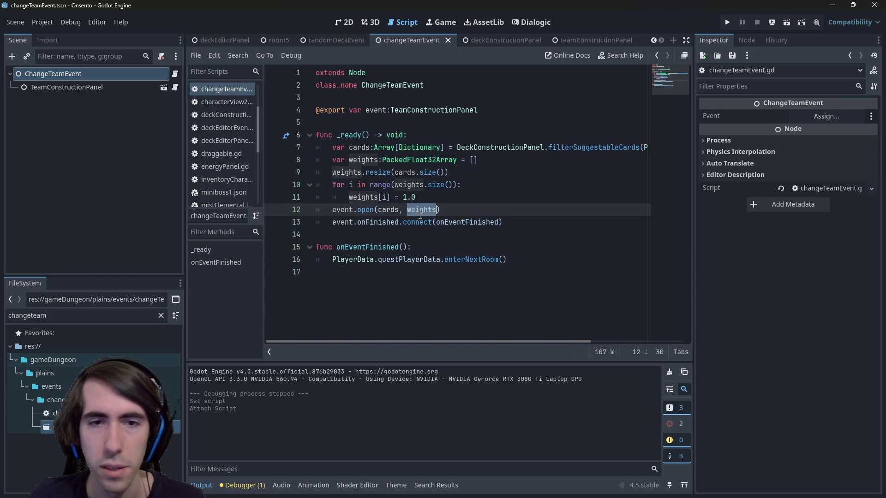
{"action": "double_click", "coordinate": [422, 210]}
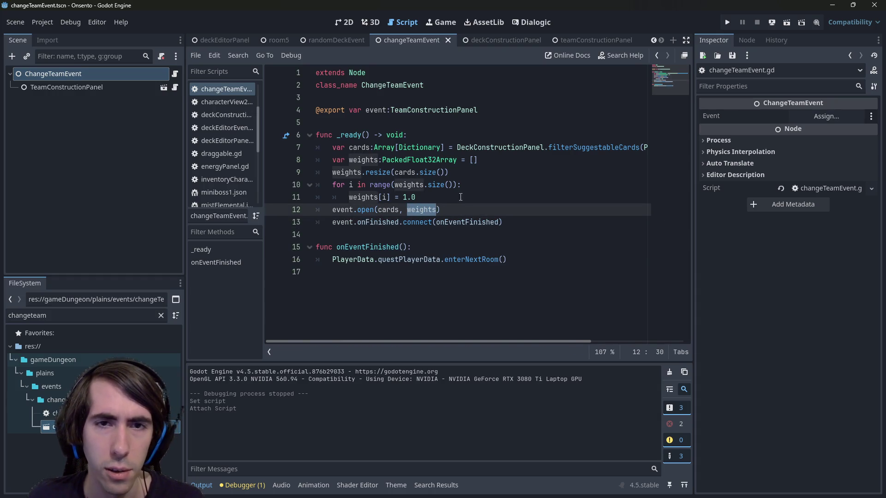
{"action": "left_click_drag", "start_coordinate": [446, 198], "coordinate": [230, 161]}
{"action": "key", "text": "BackSpace"}
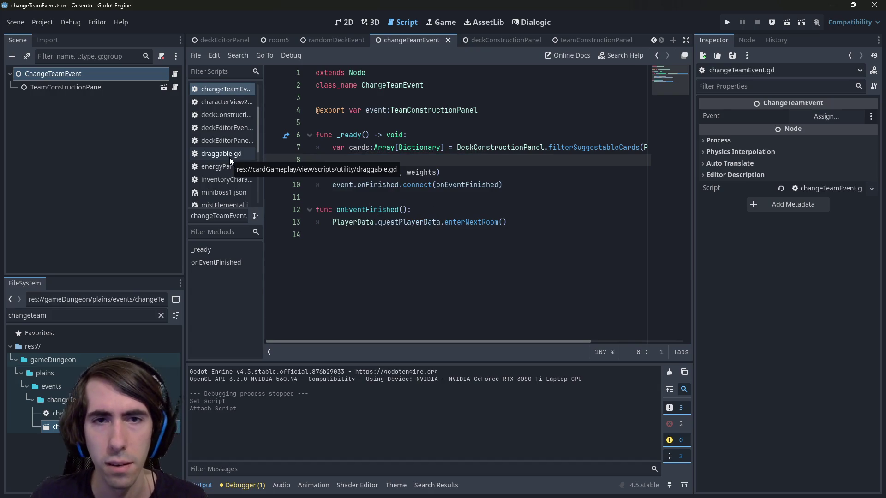
- Find where the panel's open() function is called and remove the empty line above it
{"action": "left_click", "coordinate": [366, 173], "text": "ctrl"}
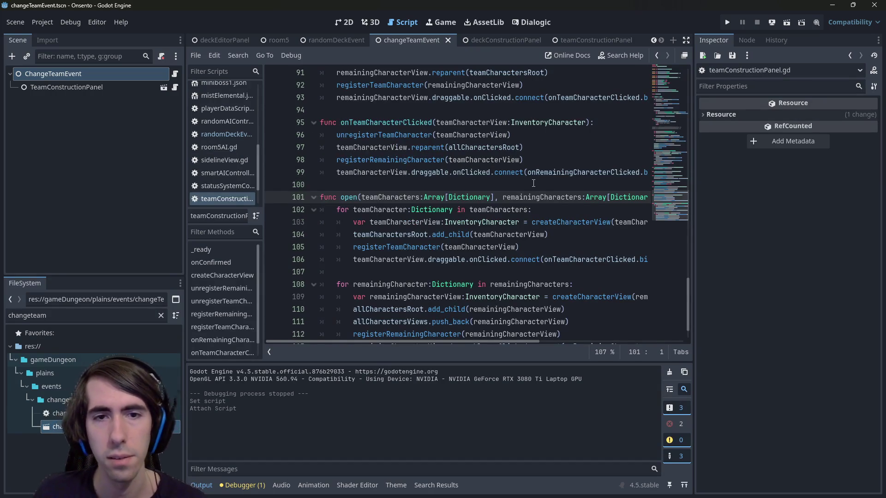
{"action": "left_click_drag", "start_coordinate": [341, 197], "coordinate": [361, 198]}
{"action": "key", "text": "ctrl+f"}
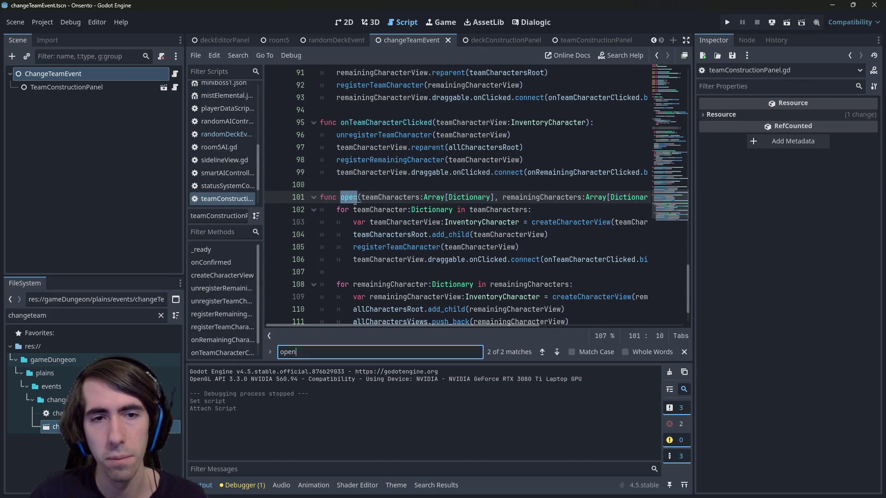
{"action": "key", "text": "Return"}
{"action": "scroll", "coordinate": [427, 203], "scroll_direction": "up", "scroll_amount": 2}
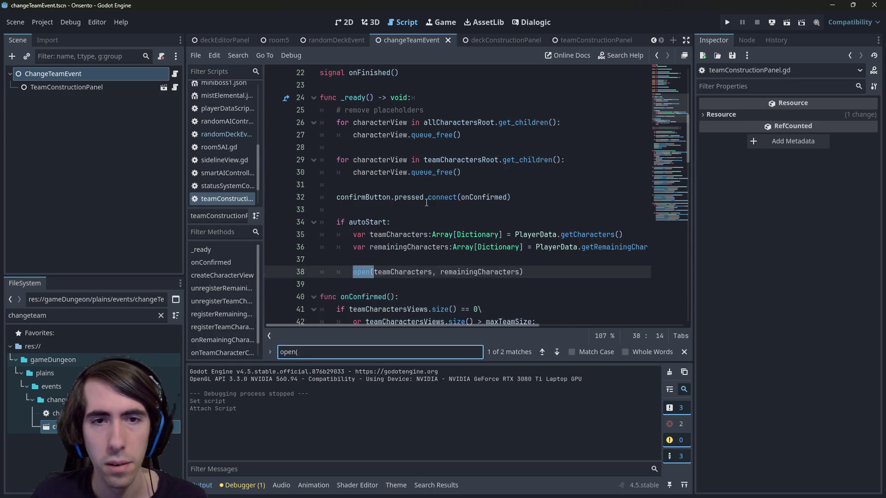
{"action": "left_click", "coordinate": [323, 259]}
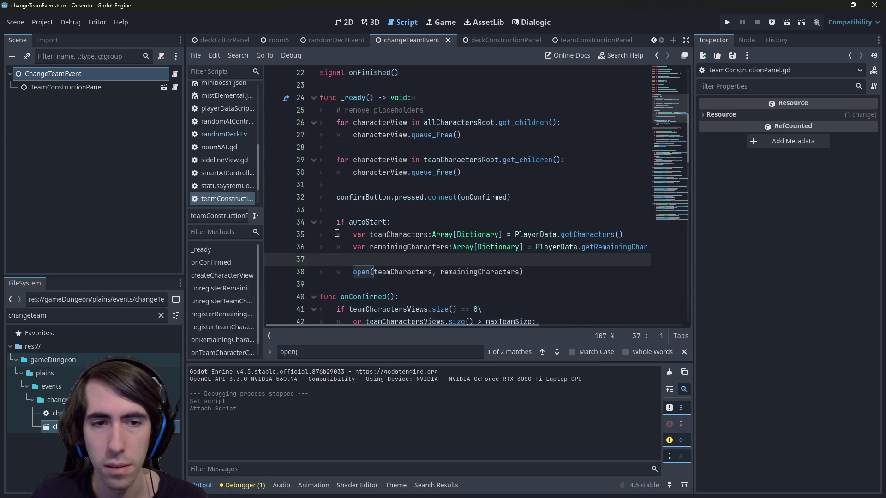
{"action": "key", "text": "BackSpace"}
- Move the teamCharacters and remainingCharacters declarations into changeTeamEvent.gd and save
{"action": "mouse_move", "coordinate": [645, 246]}
{"action": "left_mouse_down"}
{"action": "mouse_move", "coordinate": [169, 224]}
{"action": "mouse_move", "coordinate": [172, 232]}
{"action": "left_mouse_up"}
{"action": "key", "text": "ctrl+x"}
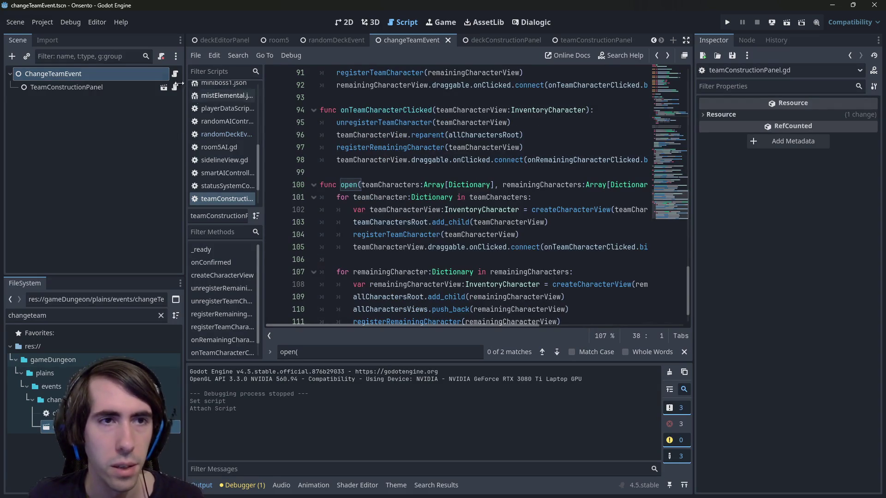
{"action": "left_click", "coordinate": [174, 74]}
{"action": "left_click", "coordinate": [415, 161]}
{"action": "key", "text": "ctrl+v"}
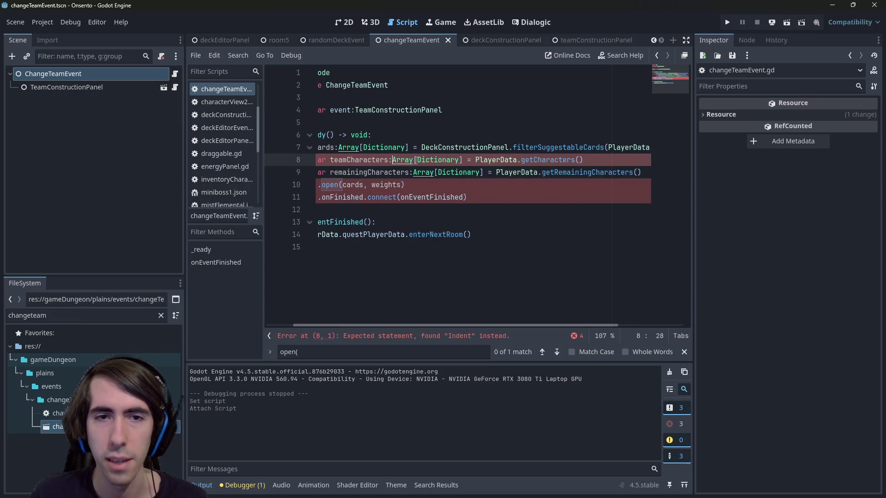
{"action": "key", "text": "ctrl+shift+Return"}
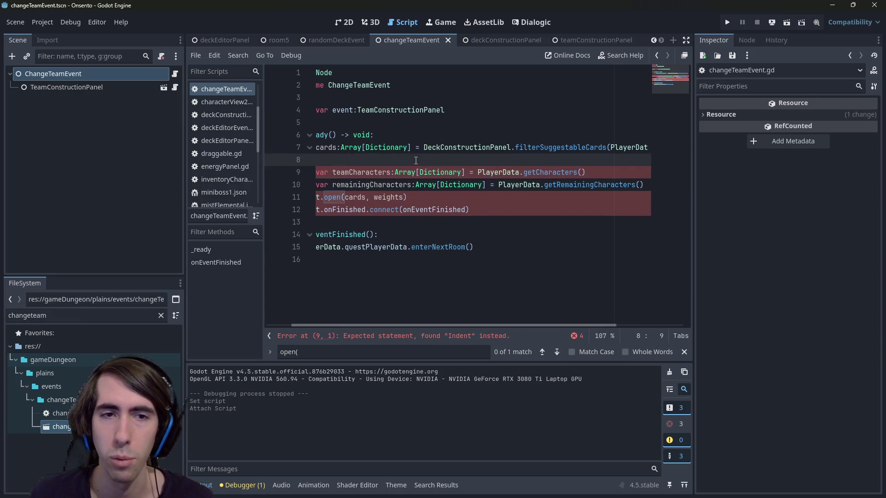
{"action": "key", "text": "ctrl+s"}
- Turn off Auto Start on the TeamConstructionPanel node and save
{"action": "left_click", "coordinate": [103, 87]}
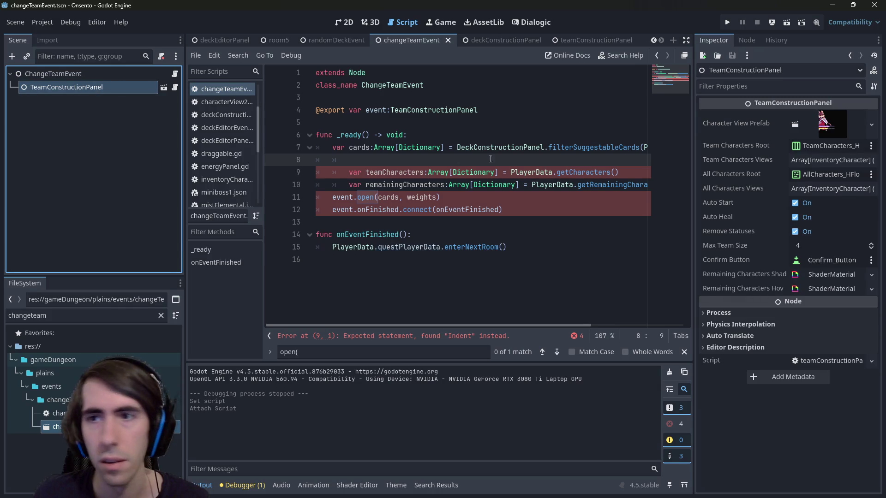
{"action": "left_click", "coordinate": [807, 203]}
{"action": "left_click", "coordinate": [357, 173]}
{"action": "key", "text": "ctrl+s"}
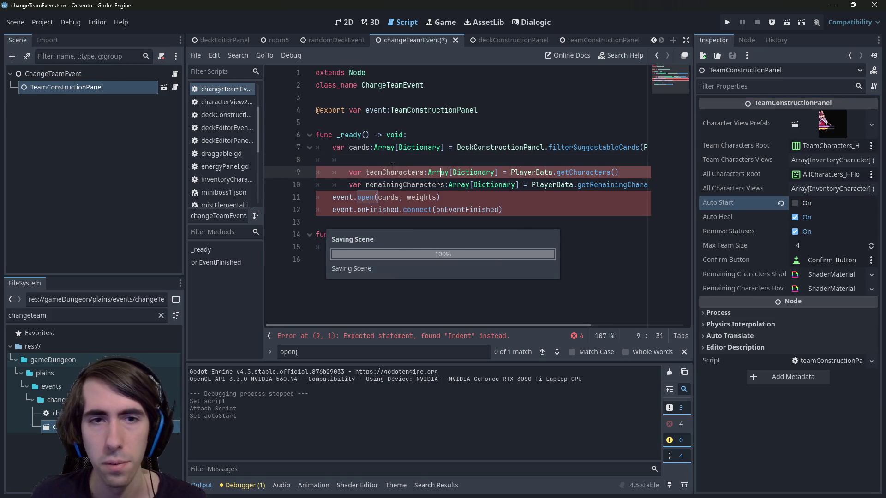
- Unindent the pasted lines and pass teamCharacters and remainingCharacters to event.open instead of cards and weights
{"action": "key", "text": "shift+Tab"}
{"action": "key", "text": "Down"}
{"action": "key", "text": "shift+Tab"}
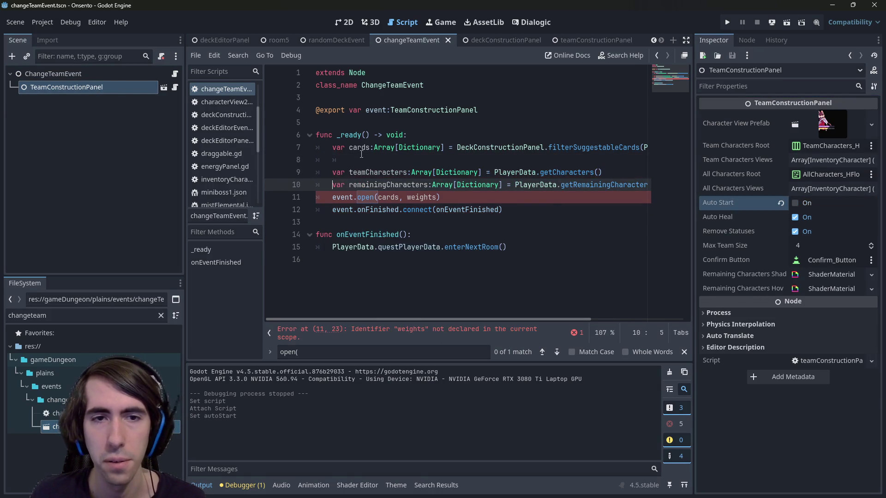
{"action": "left_click", "coordinate": [367, 174]}
{"action": "double_click", "coordinate": [367, 174]}
{"action": "key", "text": "ctrl+c"}
{"action": "double_click", "coordinate": [386, 197]}
{"action": "key", "text": "ctrl+v"}
{"action": "double_click", "coordinate": [392, 185]}
{"action": "left_click", "coordinate": [457, 197]}
{"action": "double_click", "coordinate": [457, 197]}
{"action": "key", "text": "ctrl+v"}
{"action": "key", "text": "ctrl+s"}
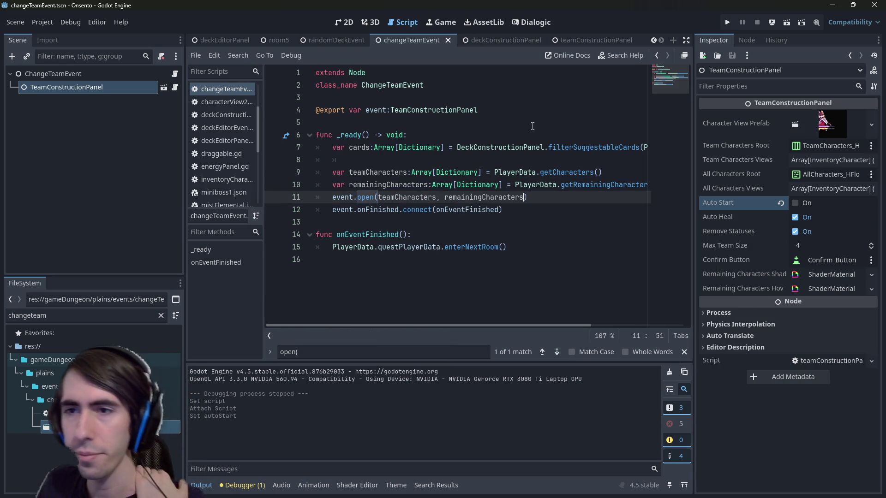
- Run the scene once, then assign TeamConstructionPanel to ChangeTeamEvent's Event property
{"action": "left_click", "coordinate": [787, 23]}
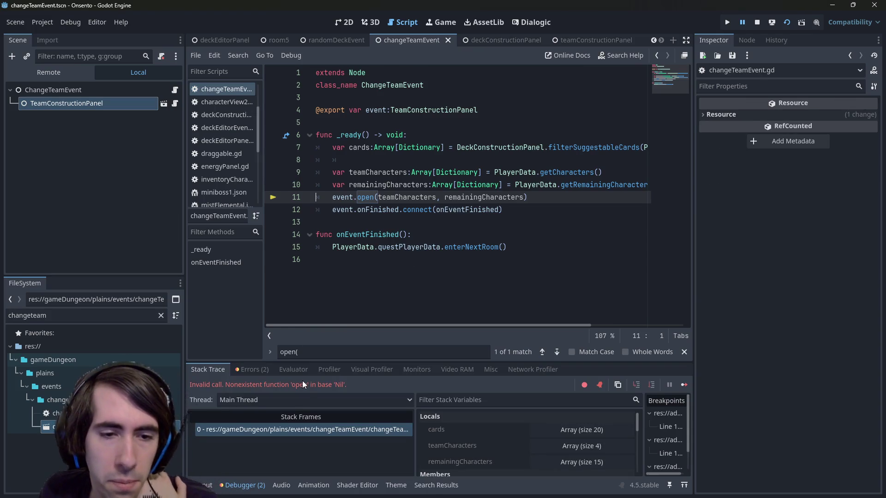
{"action": "left_click", "coordinate": [757, 22]}
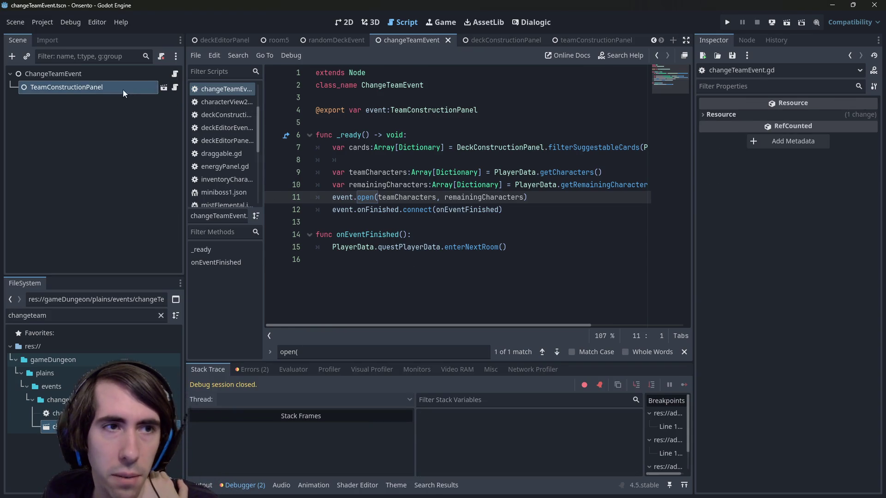
{"action": "left_click", "coordinate": [53, 74]}
{"action": "left_click_drag", "start_coordinate": [85, 89], "coordinate": [821, 116]}
{"action": "left_click", "coordinate": [478, 197]}
- Test-run the scene: add and remove a character, confirm the team, then stop
{"action": "left_click", "coordinate": [784, 22]}
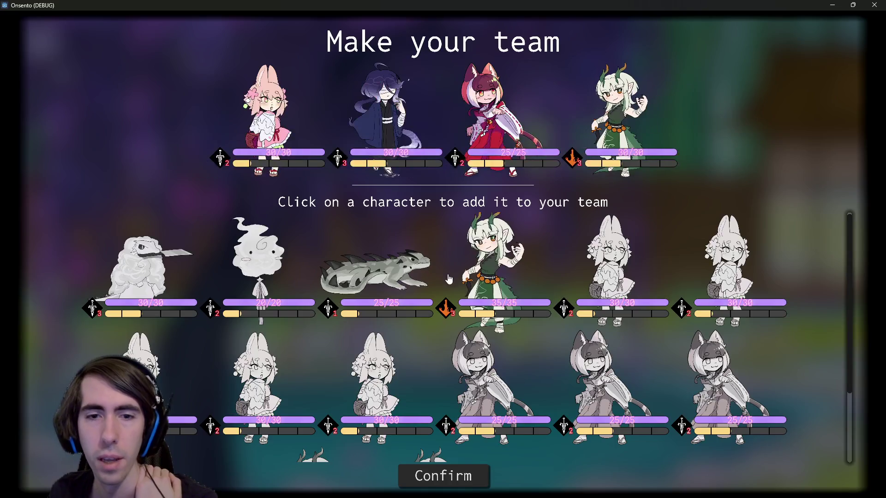
{"action": "left_click", "coordinate": [730, 383]}
{"action": "left_click", "coordinate": [674, 104]}
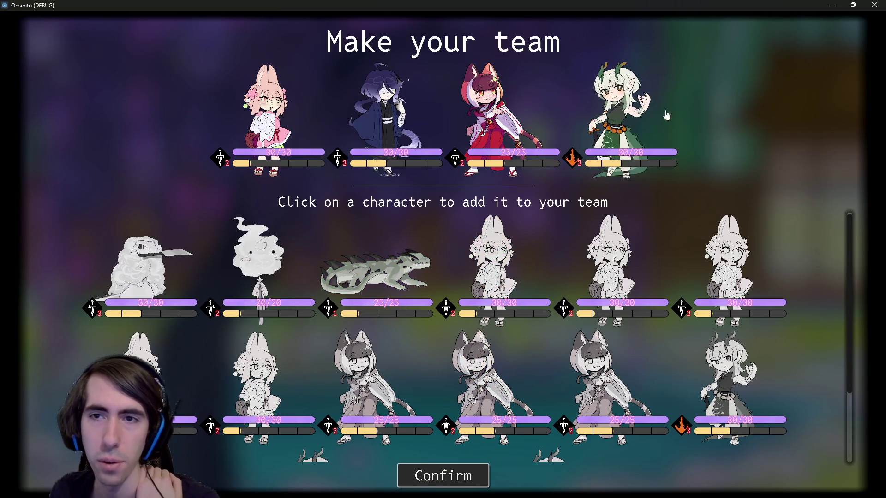
{"action": "left_click", "coordinate": [446, 482]}
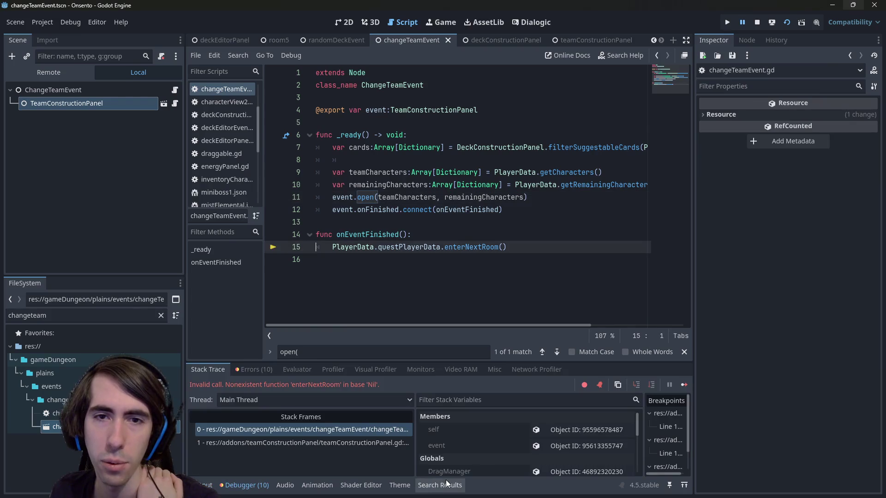
{"action": "left_click", "coordinate": [756, 22]}
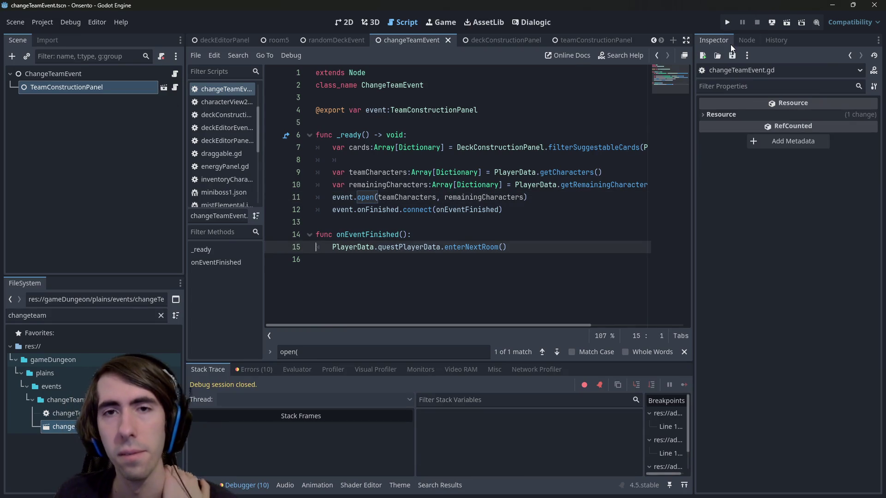
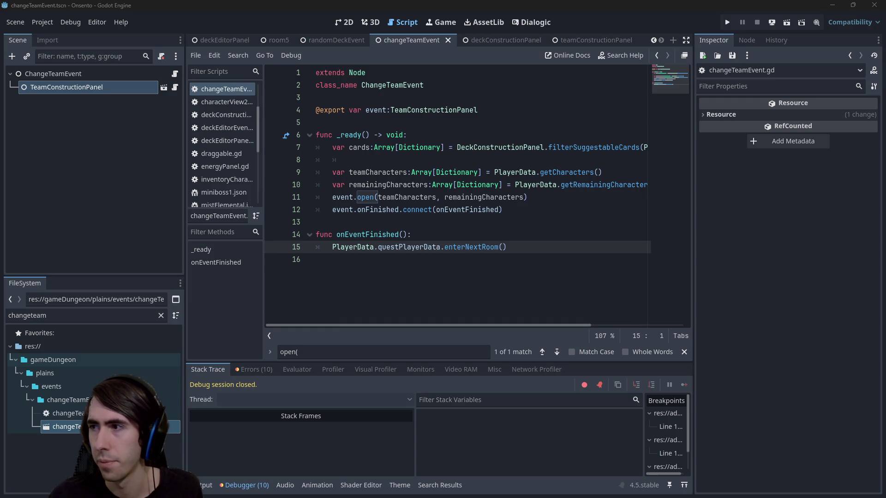
- Select the ChangeTeamEvent node to show its Event linked to the team construction panel
{"action": "key", "text": "Down"}
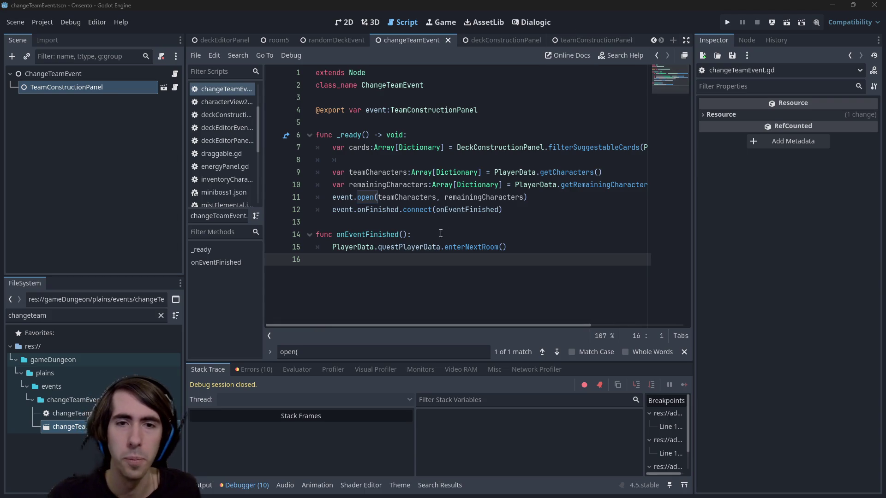
{"action": "left_click", "coordinate": [139, 73]}
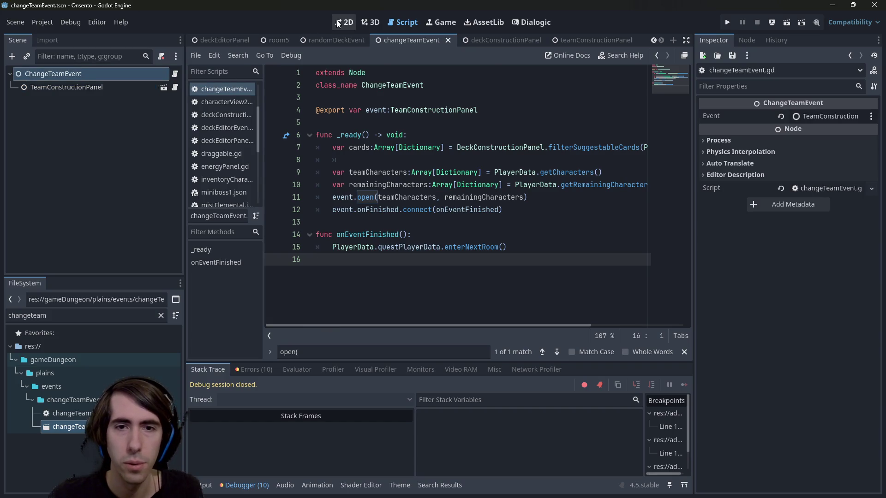
- Switch the viewport to 2D and zoom in and out around the team panel
{"action": "left_click", "coordinate": [339, 23]}
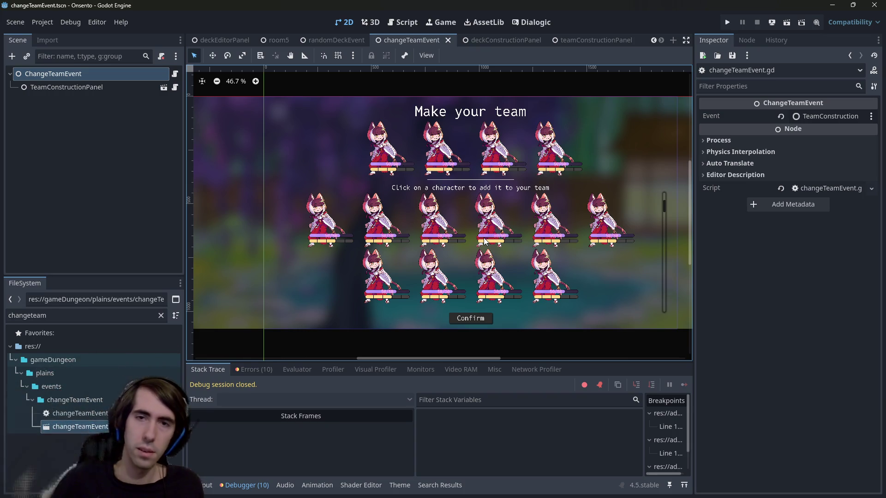
{"action": "scroll", "coordinate": [475, 300], "scroll_direction": "up", "scroll_amount": 6}
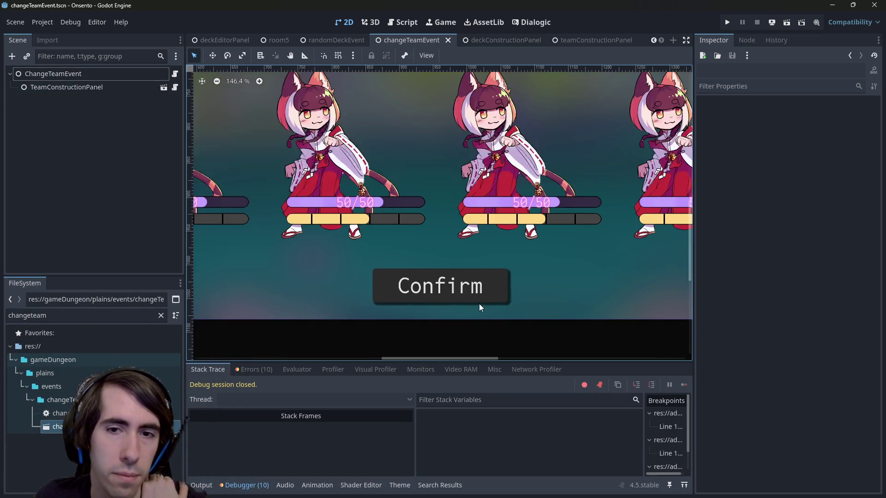
{"action": "scroll", "coordinate": [479, 303], "scroll_direction": "down", "scroll_amount": 12}
{"action": "scroll", "coordinate": [485, 293], "scroll_direction": "up", "scroll_amount": 4}
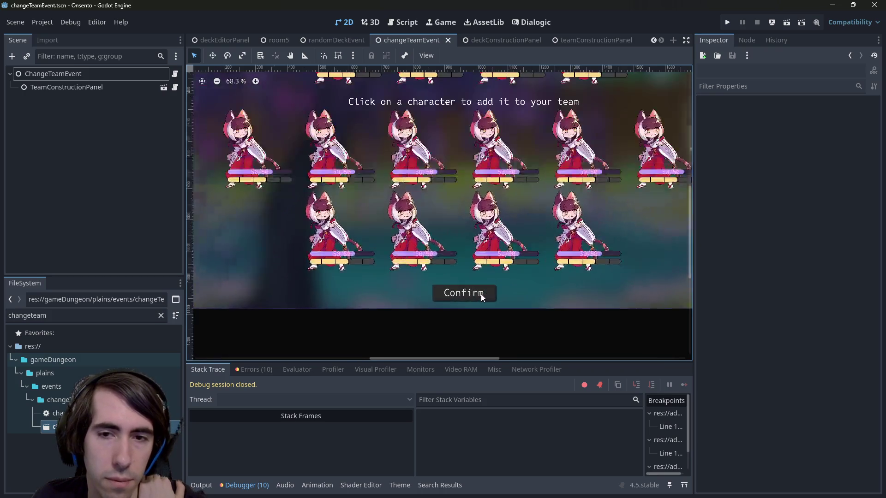
{"action": "scroll", "coordinate": [481, 279], "scroll_direction": "down", "scroll_amount": 4}
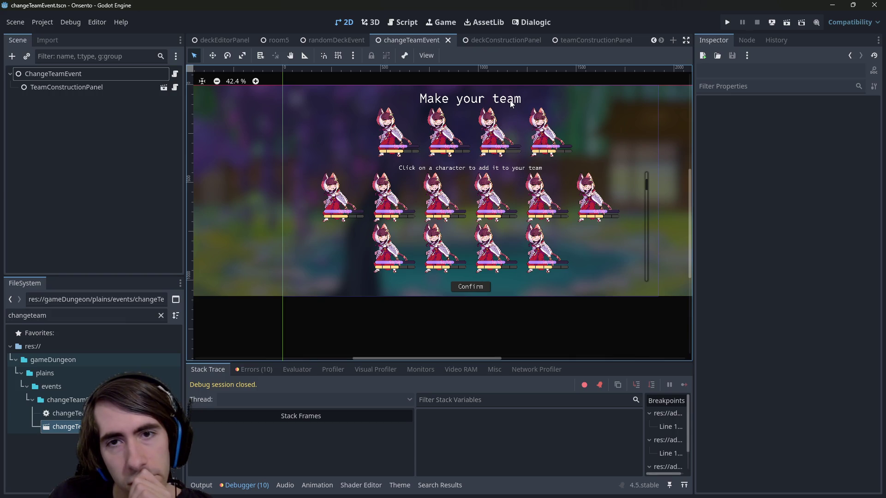
- Select the TeamConstructionPanel node and open its scene in the editor
{"action": "left_click", "coordinate": [46, 74]}
{"action": "left_click", "coordinate": [63, 86]}
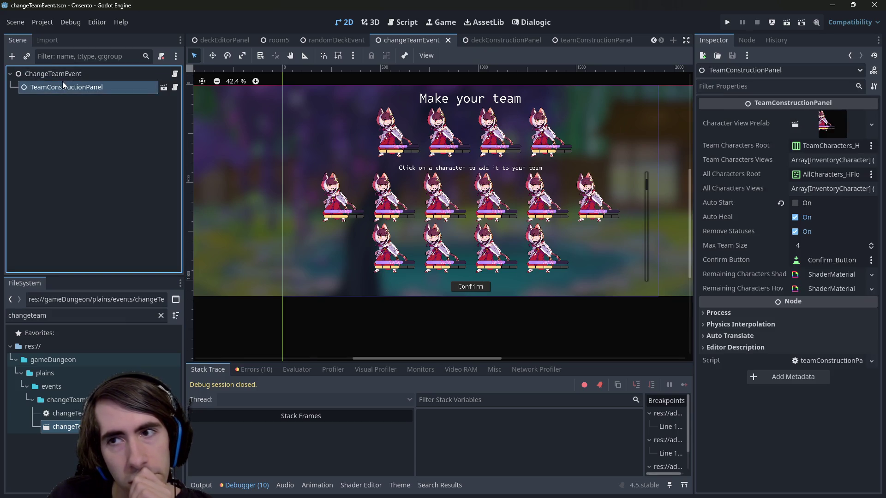
{"action": "left_click", "coordinate": [69, 86]}
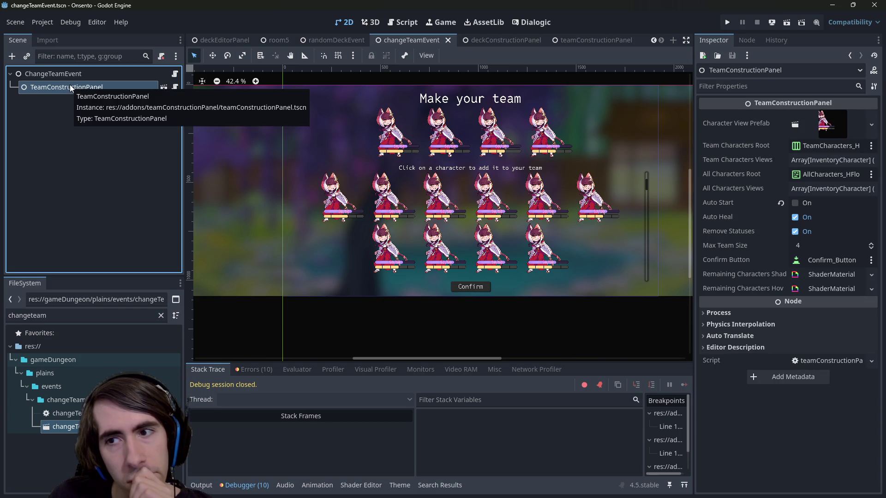
{"action": "left_click", "coordinate": [70, 79]}
{"action": "left_click", "coordinate": [72, 86]}
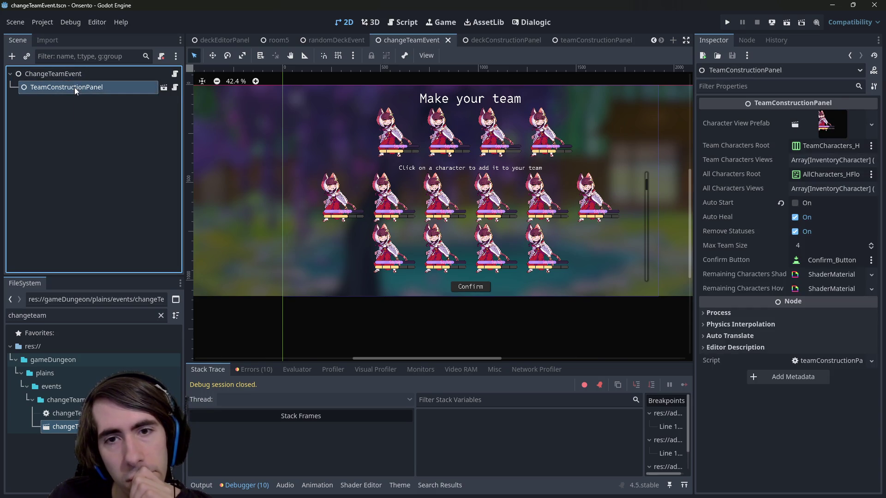
{"action": "scroll", "coordinate": [450, 273], "scroll_direction": "up", "scroll_amount": 3}
{"action": "scroll", "coordinate": [483, 281], "scroll_direction": "up", "scroll_amount": 4}
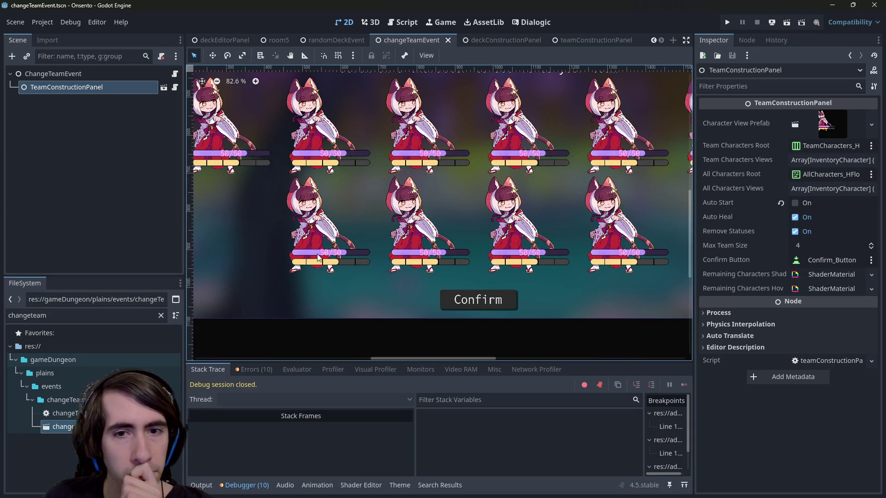
{"action": "scroll", "coordinate": [385, 272], "scroll_direction": "down", "scroll_amount": 3}
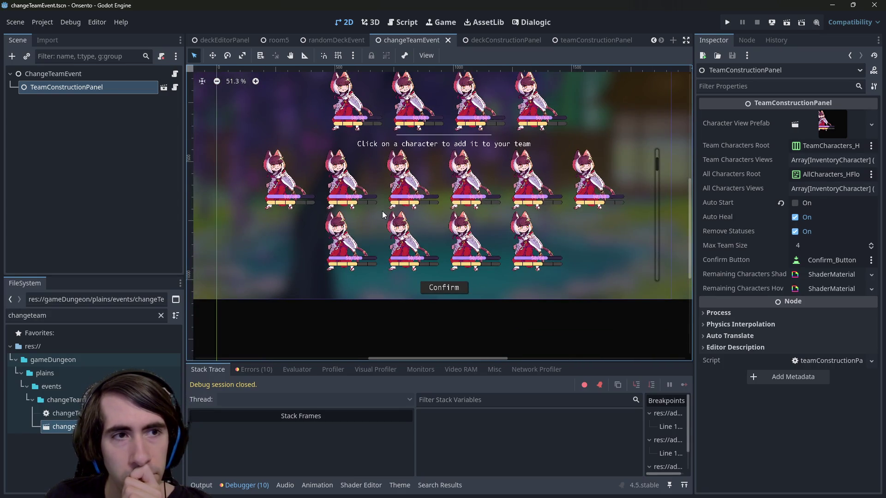
{"action": "left_click", "coordinate": [163, 87]}
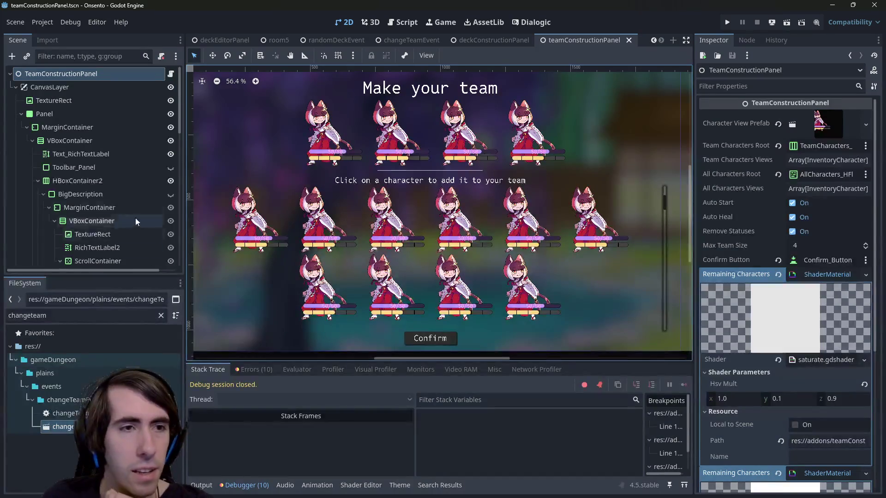
- Quick-open the playerView2D.tscn scene by searching 'playerview'
{"action": "left_click", "coordinate": [104, 110]}
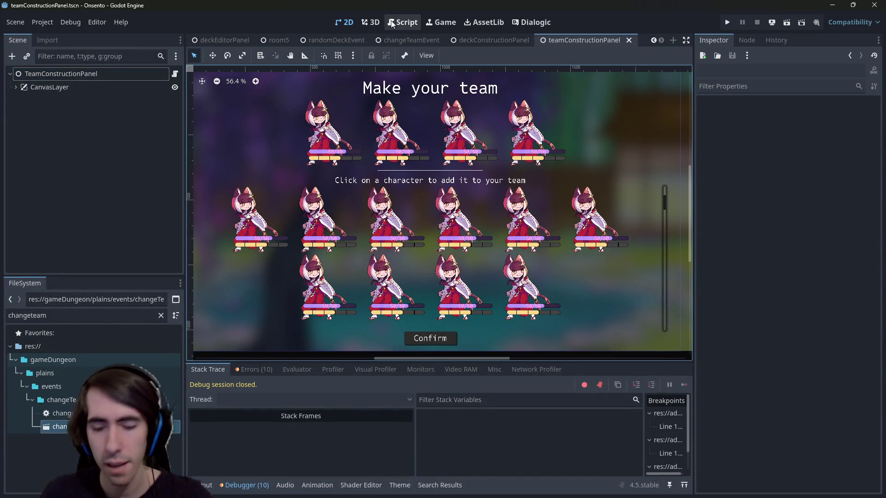
{"action": "key", "text": "shift+alt+o"}
{"action": "type", "text": "playerview"}
{"action": "key", "text": "Down"}
{"action": "key", "text": "Down"}
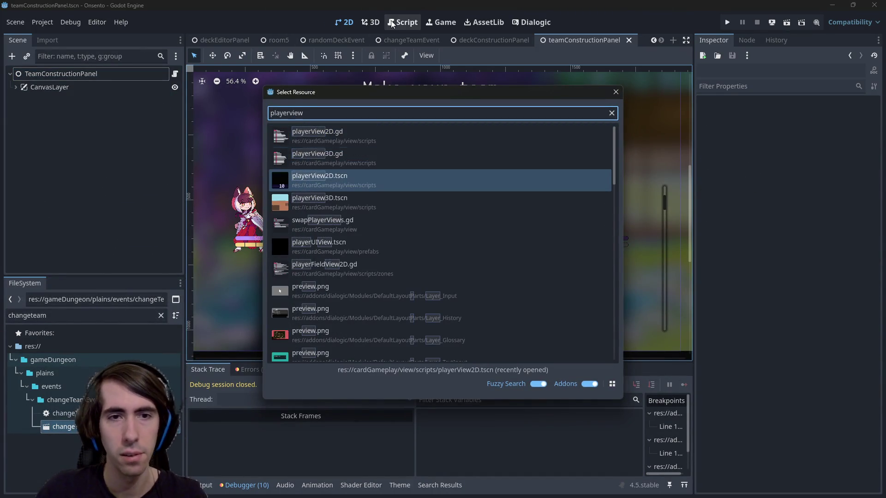
{"action": "key", "text": "Return"}
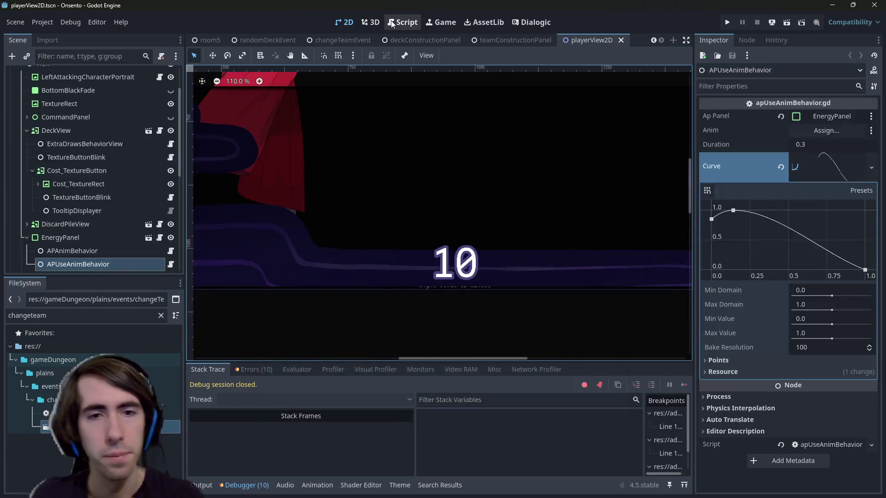
- Inspect the END TURN button's Warning_PanelContainer children, then return to teamConstructionPanel
{"action": "scroll", "coordinate": [510, 176], "scroll_direction": "down", "scroll_amount": 3}
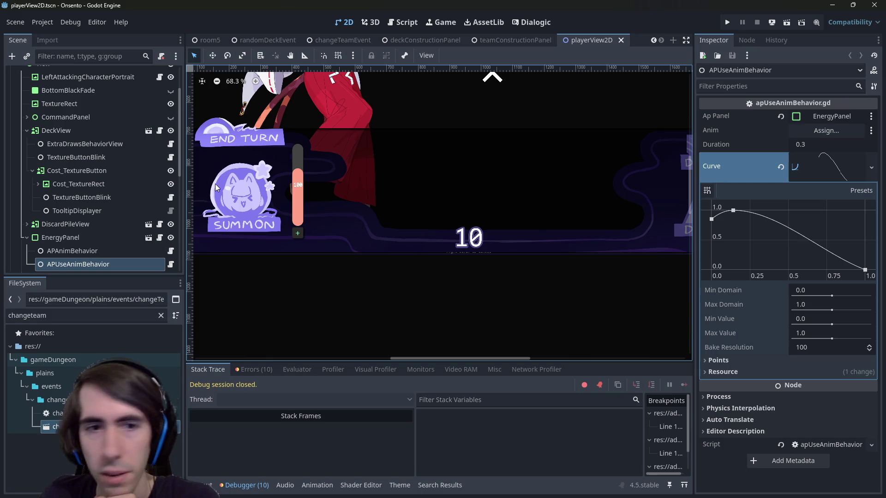
{"action": "scroll", "coordinate": [408, 255], "scroll_direction": "down", "scroll_amount": 2}
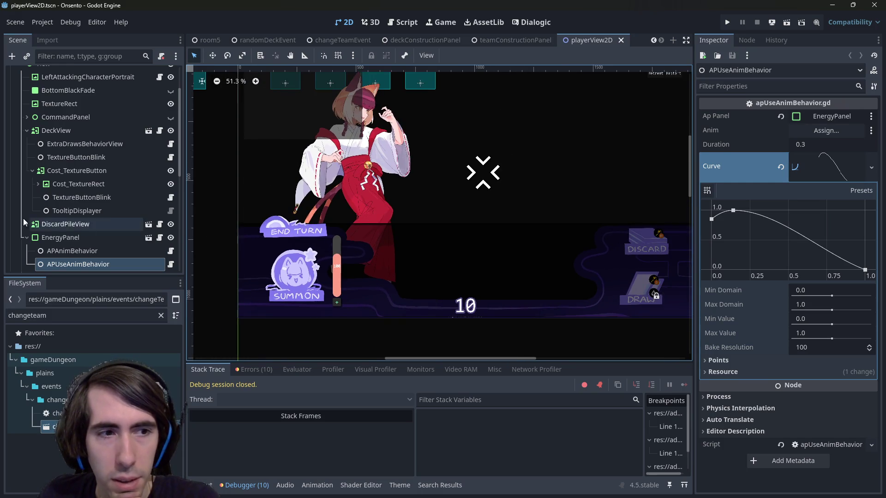
{"action": "scroll", "coordinate": [54, 209], "scroll_direction": "up", "scroll_amount": 3}
{"action": "left_click", "coordinate": [293, 231]}
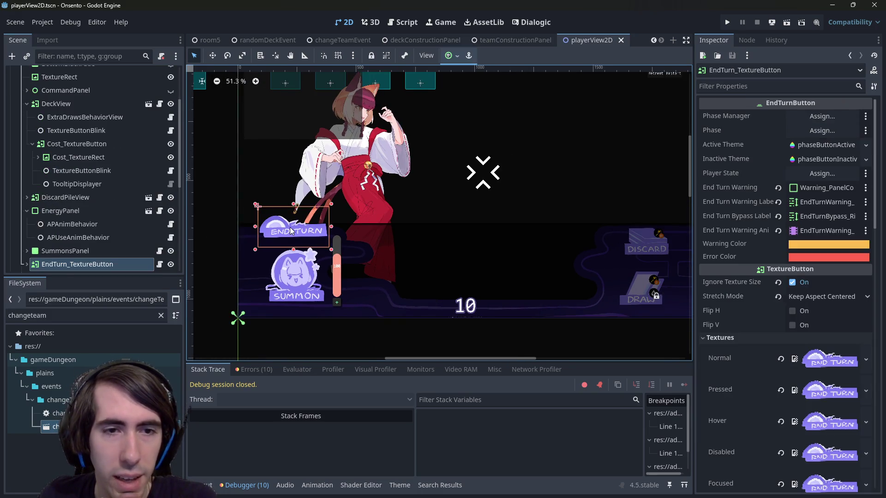
{"action": "scroll", "coordinate": [112, 226], "scroll_direction": "down", "scroll_amount": 2}
{"action": "scroll", "coordinate": [26, 212], "scroll_direction": "down", "scroll_amount": 2}
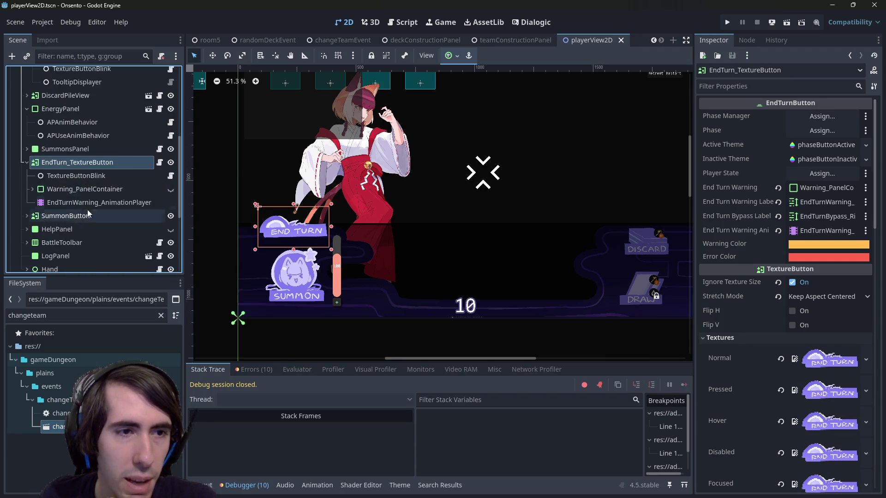
{"action": "left_click", "coordinate": [98, 189]}
{"action": "left_click", "coordinate": [32, 189]}
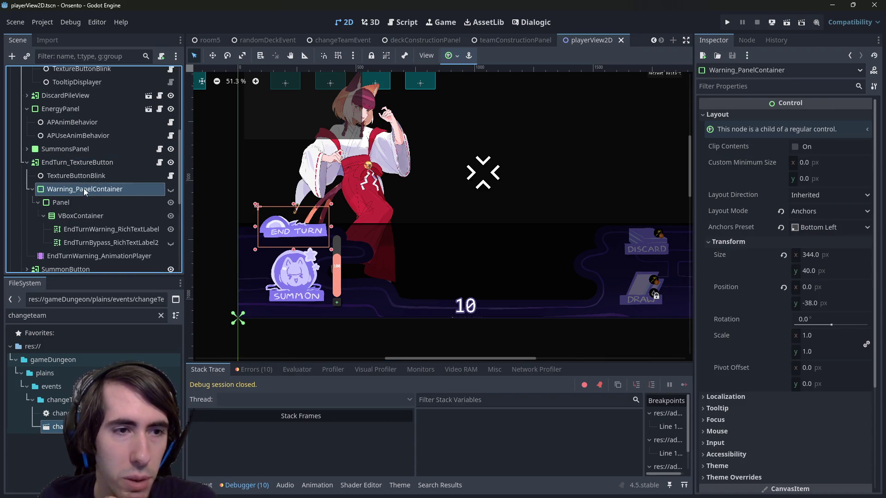
{"action": "left_click", "coordinate": [98, 188]}
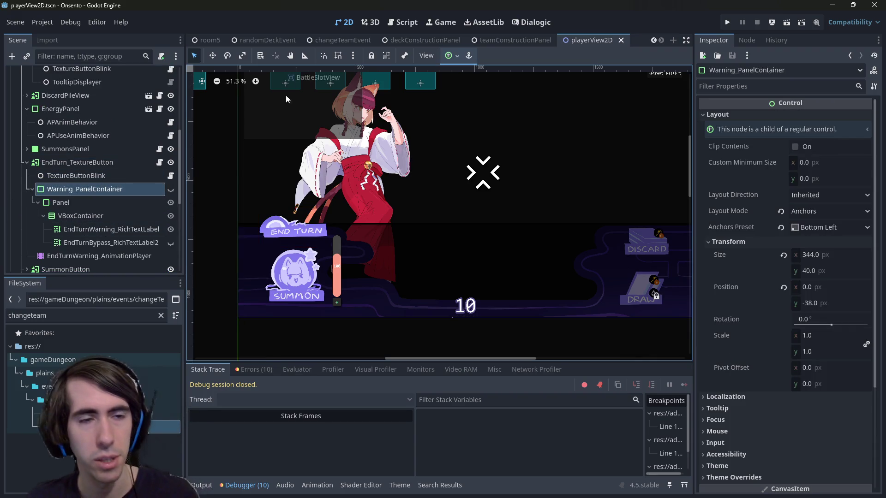
{"action": "left_click", "coordinate": [489, 40]}
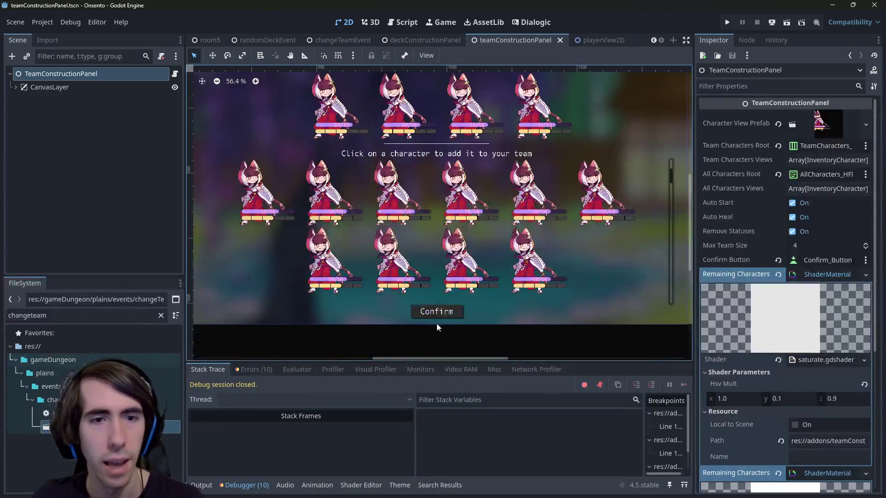
- Tidy the node tree and select the VBoxContainer under MarginContainer as paste target
{"action": "left_click", "coordinate": [435, 313]}
{"action": "left_click", "coordinate": [78, 232]}
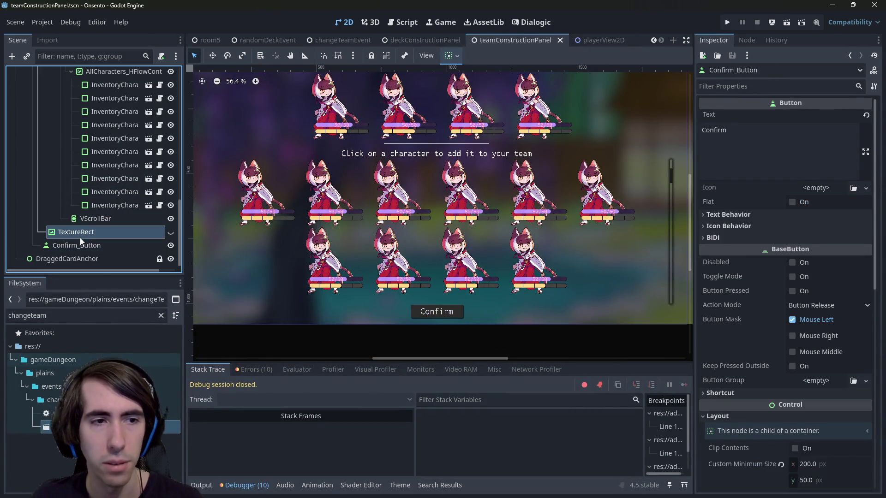
{"action": "scroll", "coordinate": [79, 208], "scroll_direction": "up", "scroll_amount": 10}
{"action": "left_click", "coordinate": [27, 129]}
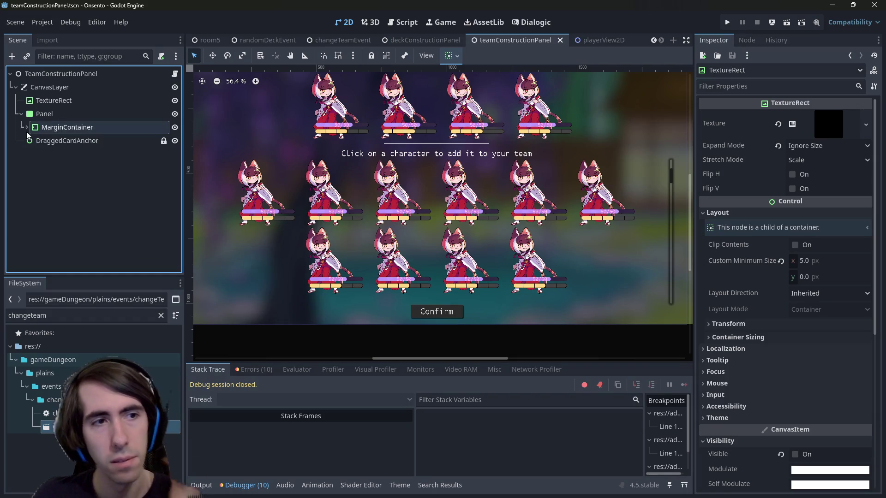
{"action": "left_click", "coordinate": [27, 128]}
{"action": "left_click", "coordinate": [34, 140]}
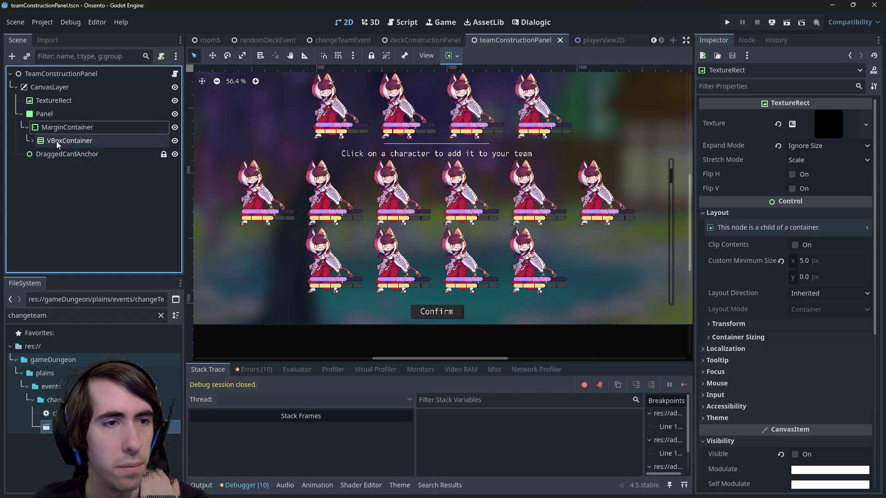
{"action": "left_click", "coordinate": [32, 140]}
{"action": "left_click", "coordinate": [38, 181]}
{"action": "left_click", "coordinate": [81, 130]}
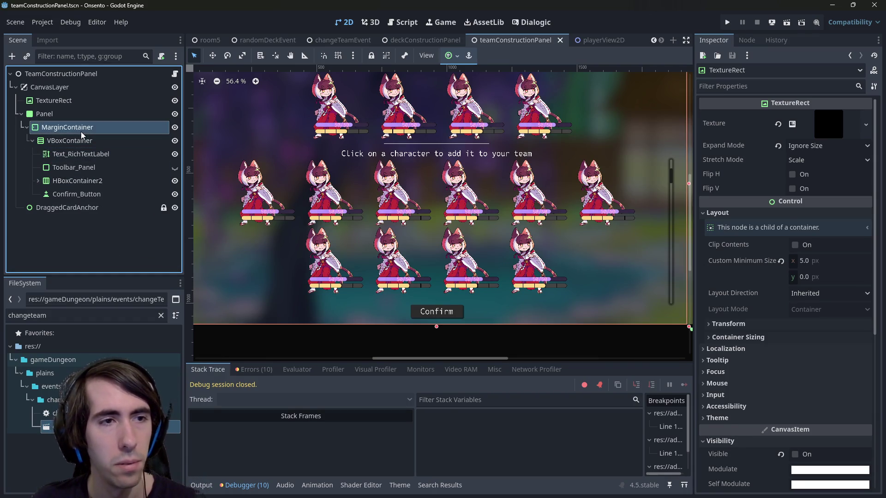
{"action": "left_click", "coordinate": [76, 142]}
- Paste Warning_PanelContainer into VBoxContainer, move it above Confirm_Button, and save
{"action": "key", "text": "ctrl+v"}
{"action": "left_click_drag", "start_coordinate": [76, 212], "coordinate": [71, 190]}
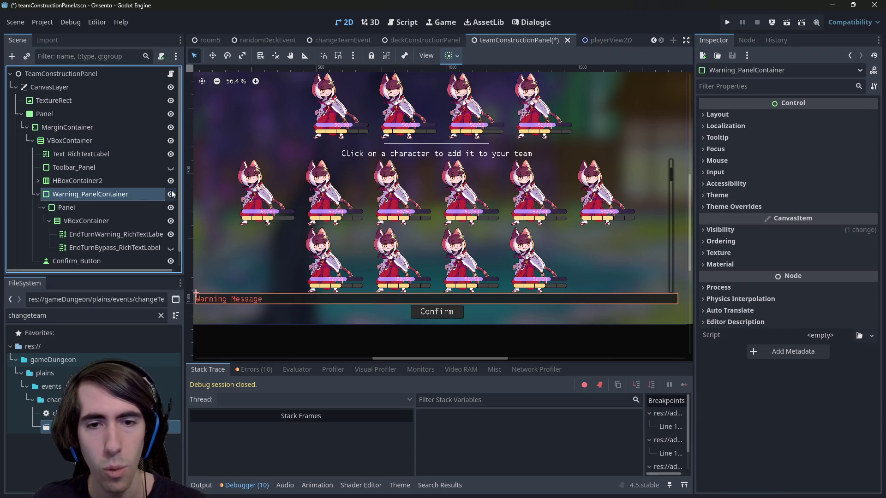
{"action": "scroll", "coordinate": [417, 298], "scroll_direction": "down", "scroll_amount": 1}
{"action": "key", "text": "ctrl+s"}
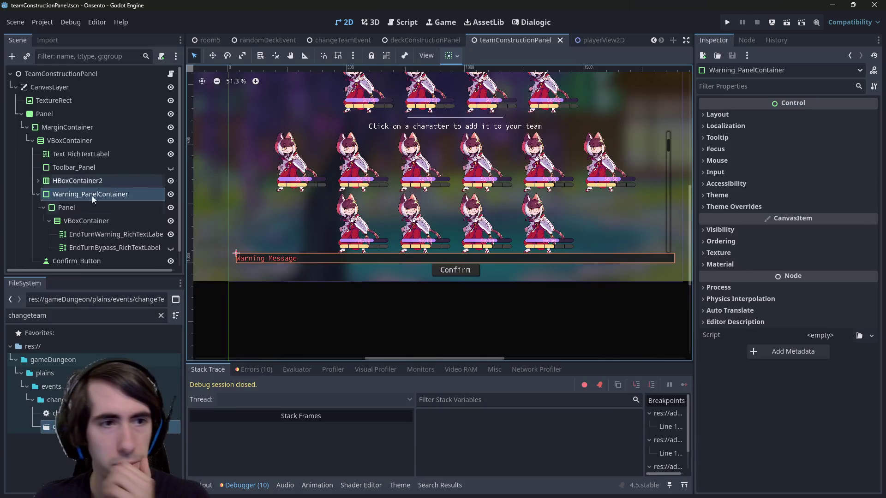
- Centre Warning_PanelContainer both horizontally and vertically using its layout alignment options
{"action": "left_click", "coordinate": [88, 183]}
{"action": "left_click", "coordinate": [89, 194]}
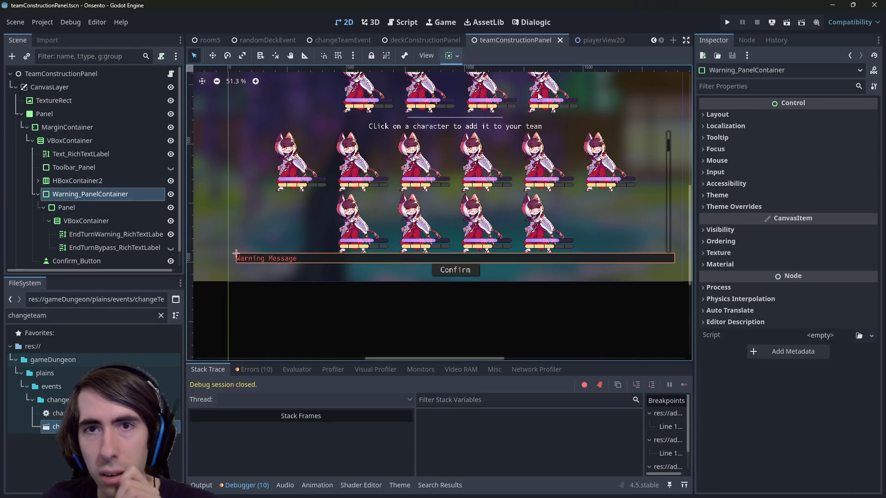
{"action": "left_click", "coordinate": [456, 56]}
{"action": "left_click", "coordinate": [470, 144]}
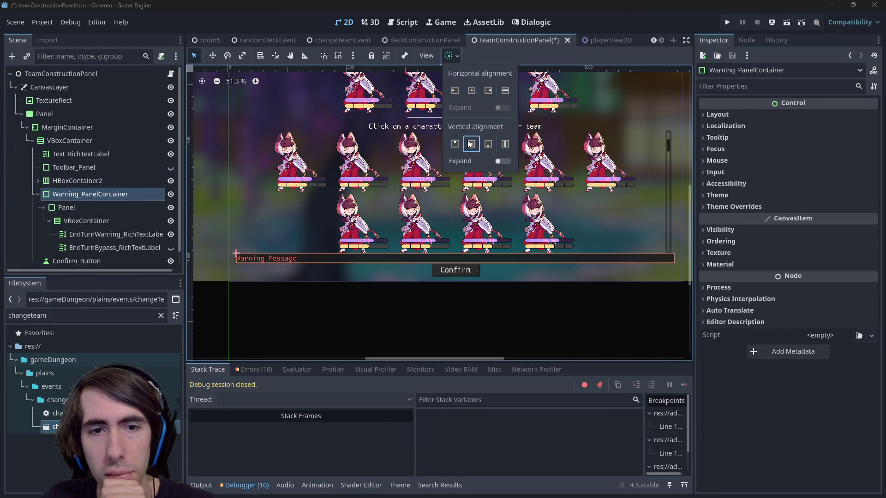
{"action": "left_click", "coordinate": [473, 91]}
{"action": "left_click", "coordinate": [504, 258]}
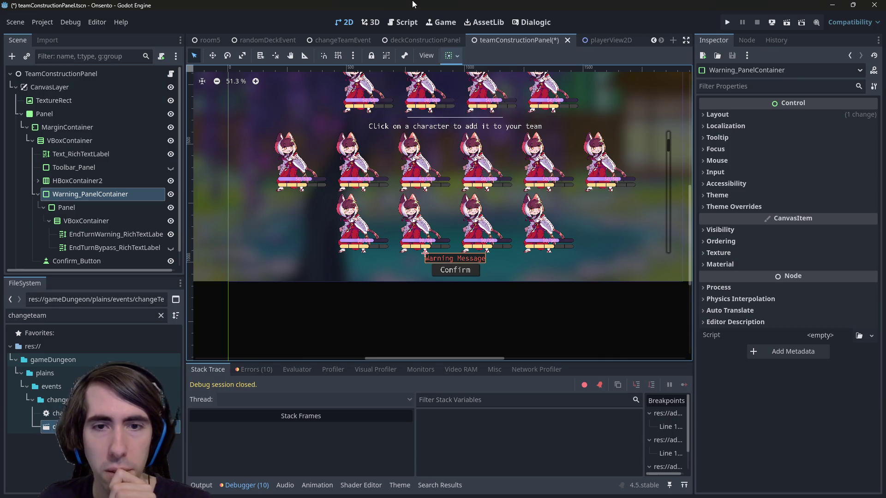
{"action": "scroll", "coordinate": [480, 277], "scroll_direction": "up", "scroll_amount": 5}
{"action": "left_click", "coordinate": [475, 282]}
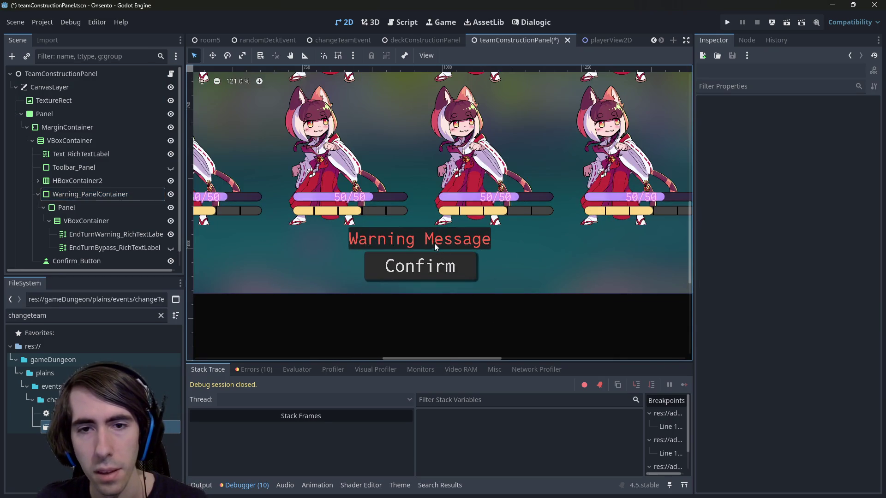
- Save the scene and select the VBoxContainer holding the warning labels
{"action": "left_click", "coordinate": [434, 244]}
{"action": "key", "text": "ctrl+s"}
{"action": "left_click", "coordinate": [111, 247]}
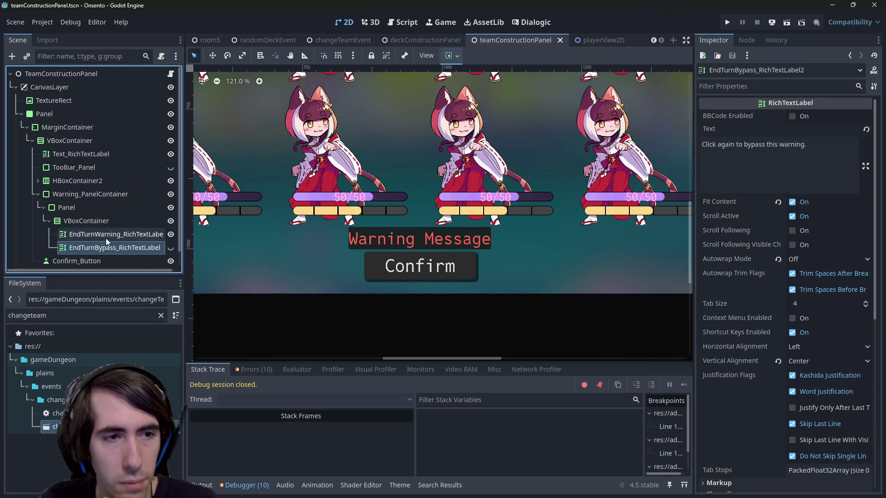
{"action": "left_click", "coordinate": [106, 236]}
{"action": "left_click", "coordinate": [98, 221]}
- Expand Theme Overrides > Constants to confirm the VBoxContainer's Separation is 0
{"action": "left_click", "coordinate": [785, 237]}
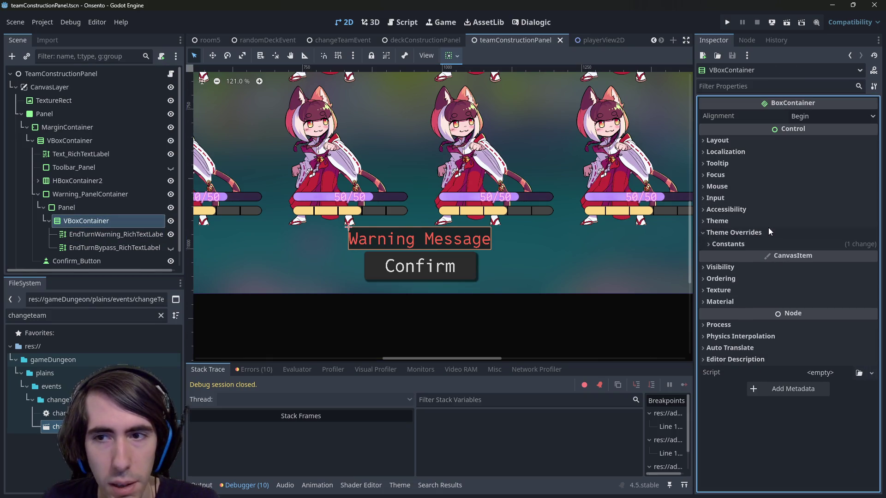
{"action": "left_click", "coordinate": [772, 247]}
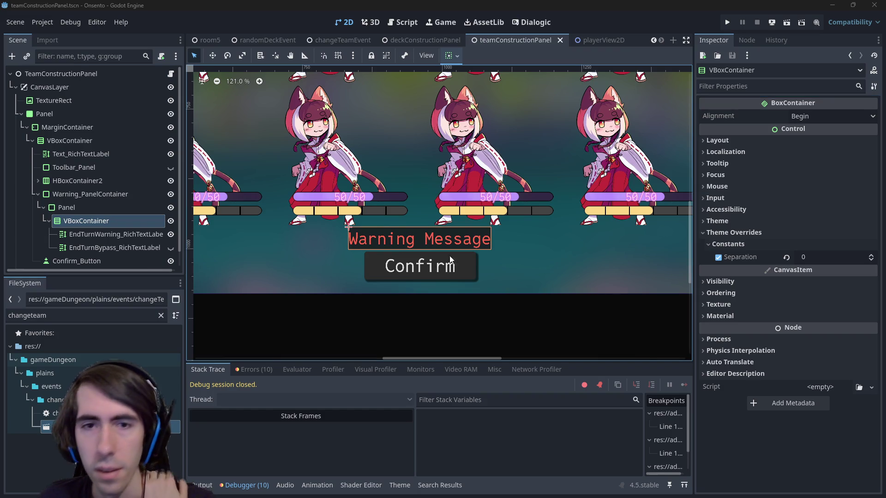
{"action": "scroll", "coordinate": [473, 243], "scroll_direction": "down", "scroll_amount": 2}
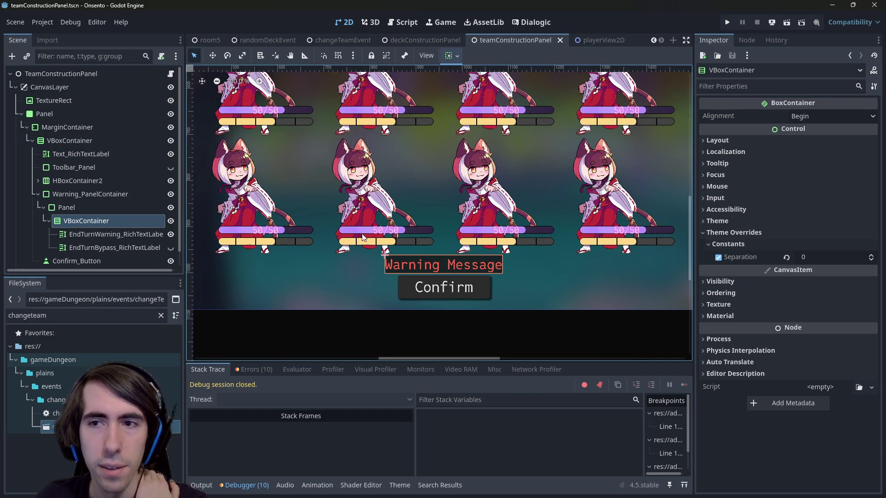
{"action": "right_click", "coordinate": [79, 209]}
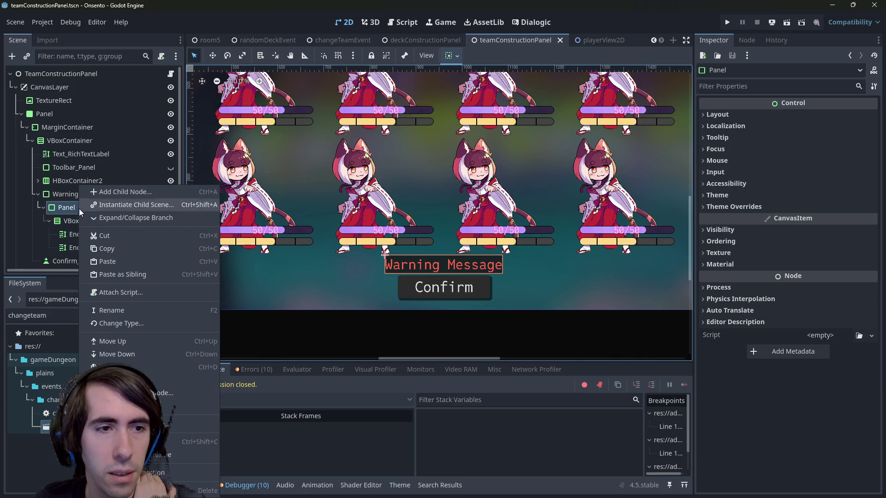
- Add a MarginContainer under Panel and move the warning VBoxContainer inside it
{"action": "left_click", "coordinate": [99, 193]}
{"action": "type", "text": "margin"}
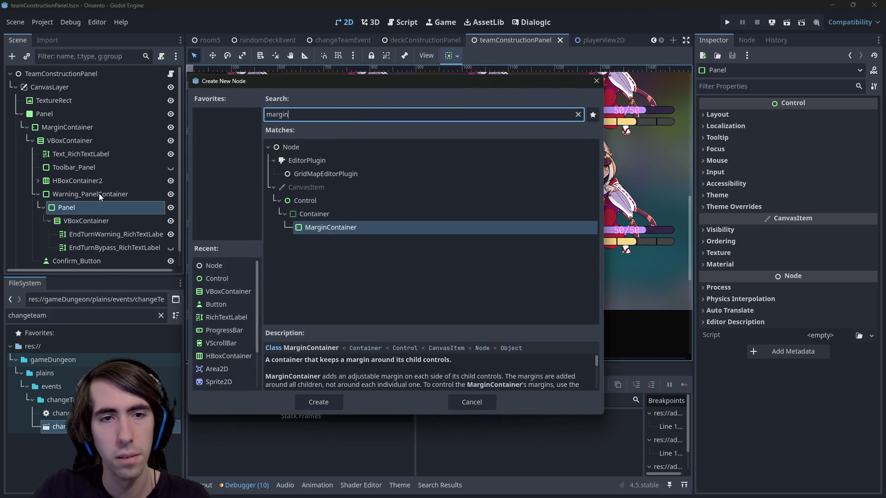
{"action": "key", "text": "Return"}
{"action": "mouse_move", "coordinate": [65, 260]}
{"action": "left_mouse_down"}
{"action": "mouse_move", "coordinate": [82, 214]}
{"action": "mouse_move", "coordinate": [87, 221]}
{"action": "left_mouse_up"}
{"action": "left_click", "coordinate": [88, 220]}
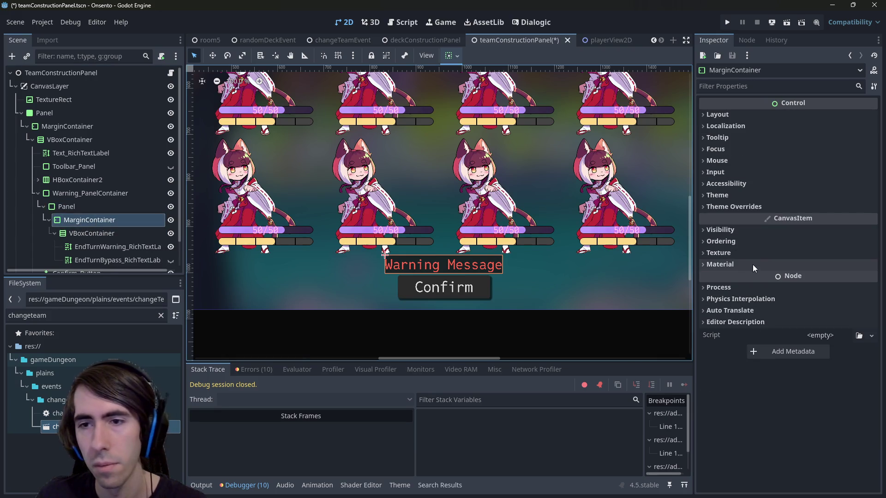
- Set the MarginContainer's left, top, right and bottom margin overrides to 5
{"action": "left_click", "coordinate": [747, 207]}
{"action": "left_click", "coordinate": [795, 220]}
{"action": "left_click", "coordinate": [803, 226]}
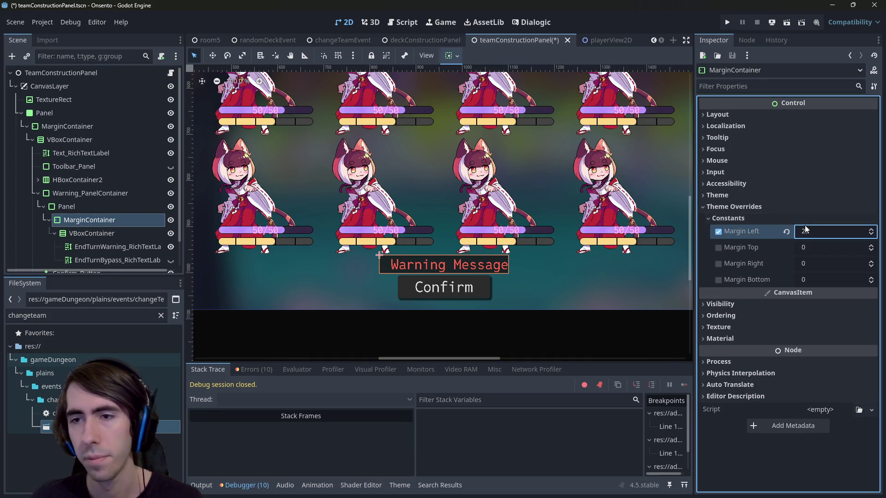
{"action": "left_click", "coordinate": [835, 233]}
{"action": "type", "text": "5"}
{"action": "left_click", "coordinate": [829, 248]}
{"action": "type", "text": "5"}
{"action": "left_click", "coordinate": [825, 265]}
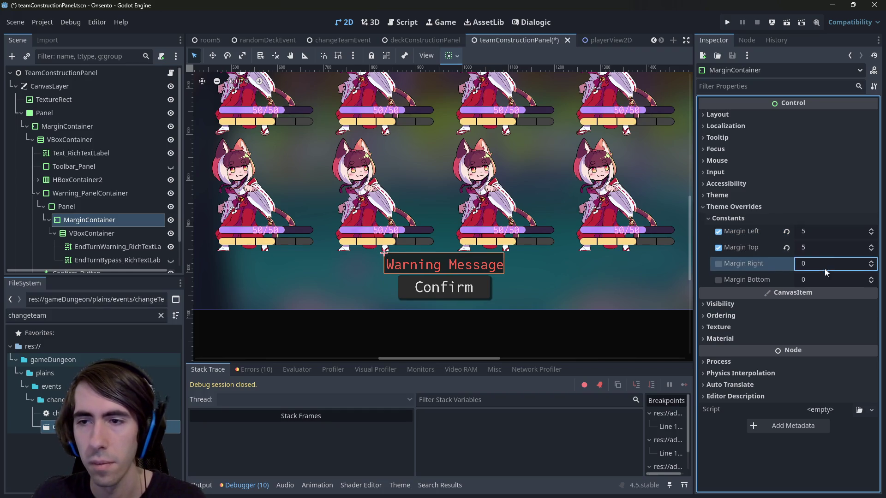
{"action": "type", "text": "5"}
{"action": "left_click", "coordinate": [826, 277]}
{"action": "type", "text": "5"}
{"action": "key", "text": "Return"}
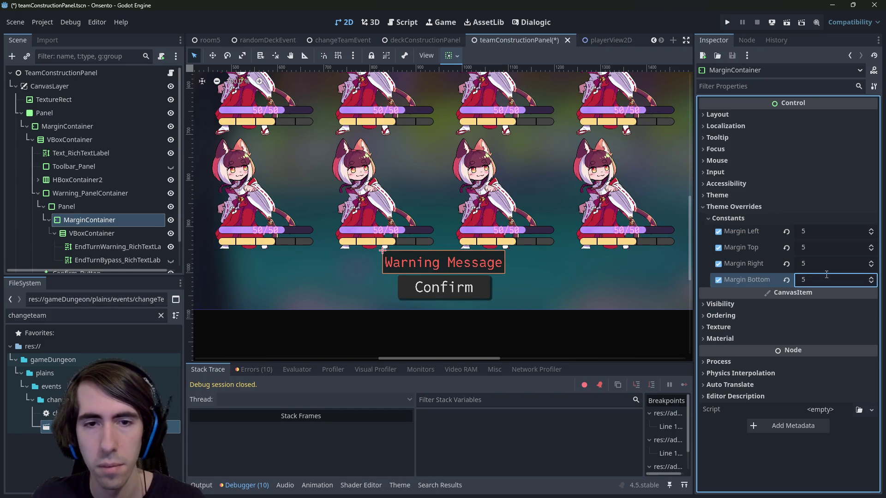
{"action": "key", "text": "ctrl+s"}
{"action": "left_click", "coordinate": [110, 249]}
{"action": "left_click", "coordinate": [114, 263]}
{"action": "left_click", "coordinate": [834, 170]}
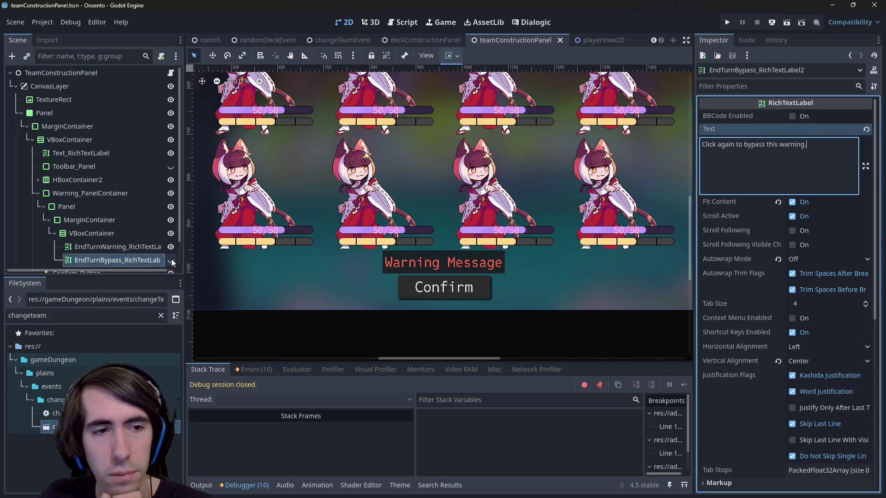
{"action": "left_click", "coordinate": [117, 250]}
{"action": "left_click", "coordinate": [812, 182]}
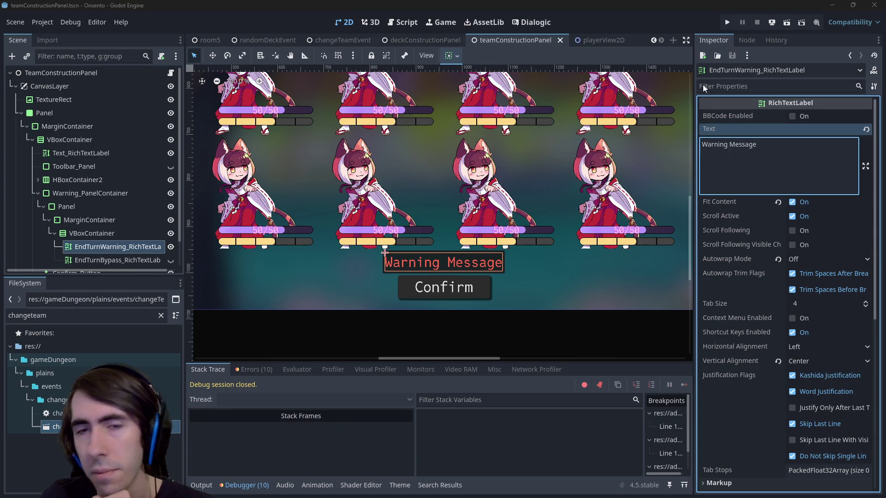
{"action": "left_click", "coordinate": [786, 143]}
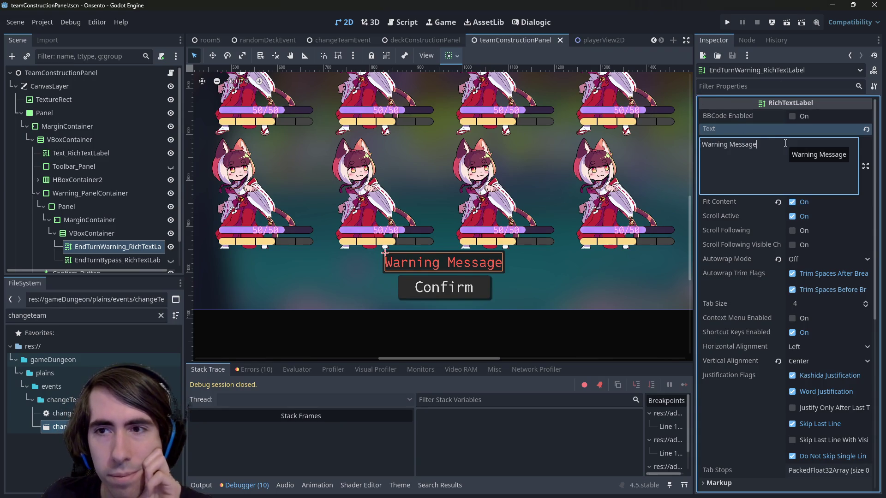
{"action": "key", "text": "ctrl+a"}
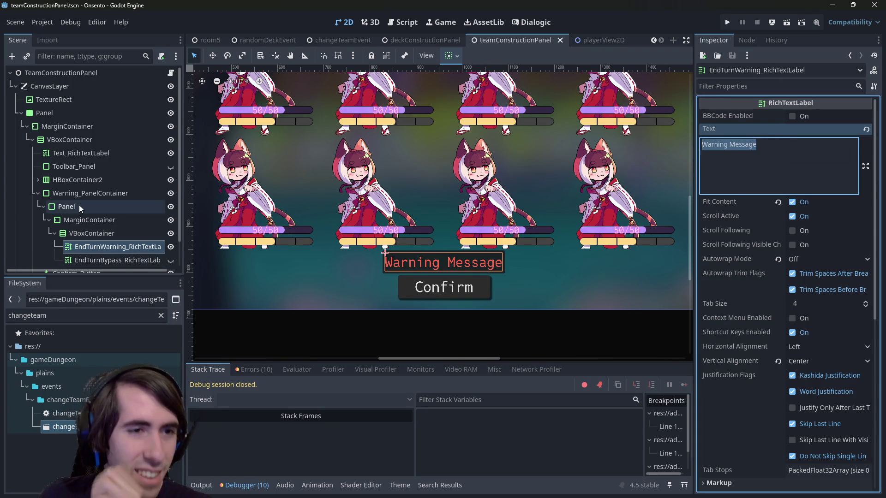
{"action": "left_click", "coordinate": [110, 236]}
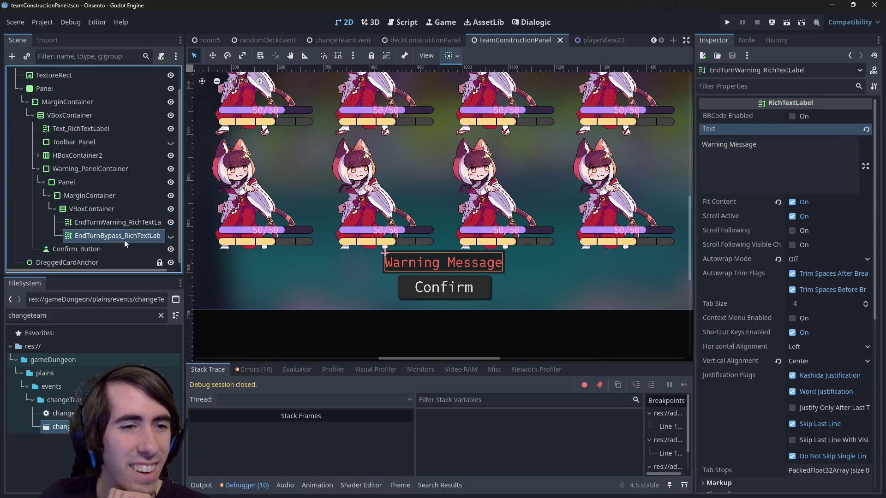
{"action": "left_click", "coordinate": [171, 236]}
{"action": "left_click", "coordinate": [171, 236]}
{"action": "left_click", "coordinate": [171, 236]}
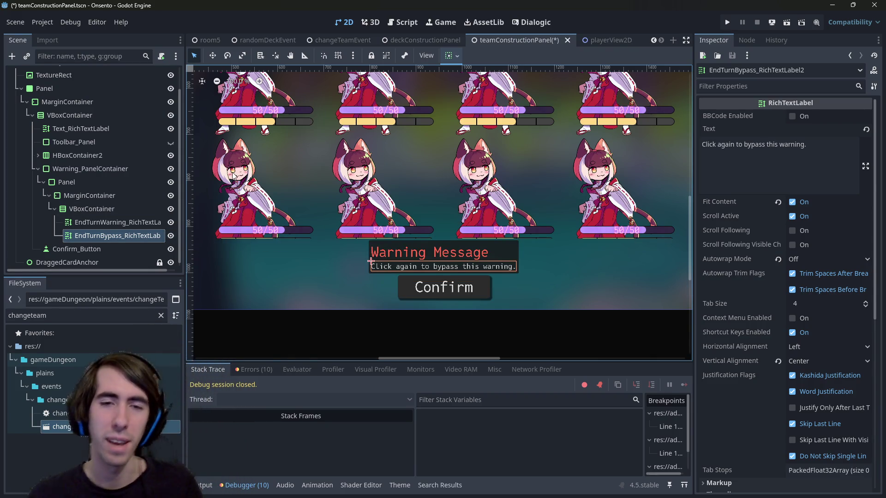
{"action": "left_click", "coordinate": [170, 236]}
{"action": "left_click", "coordinate": [143, 226]}
- Try several wordings of the 4-character team-size warning text and save the scene
{"action": "left_click_drag", "start_coordinate": [759, 145], "coordinate": [611, 142]}
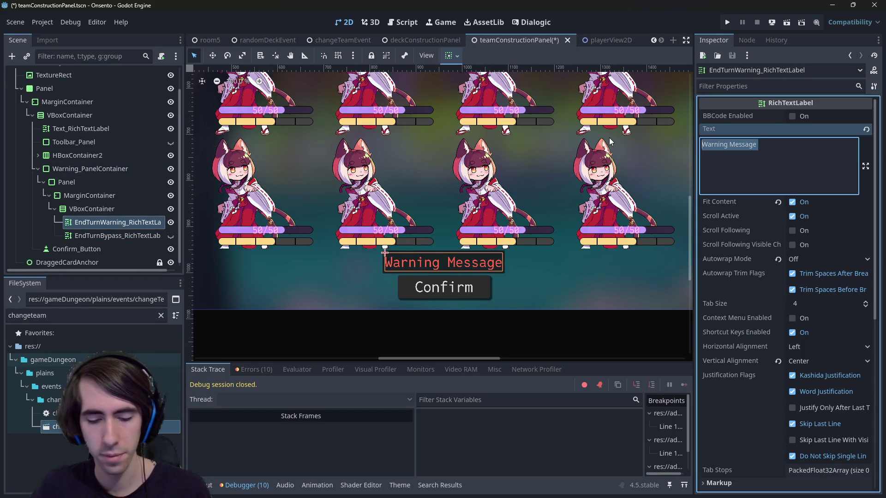
{"action": "type", "text": "You can only pick "}
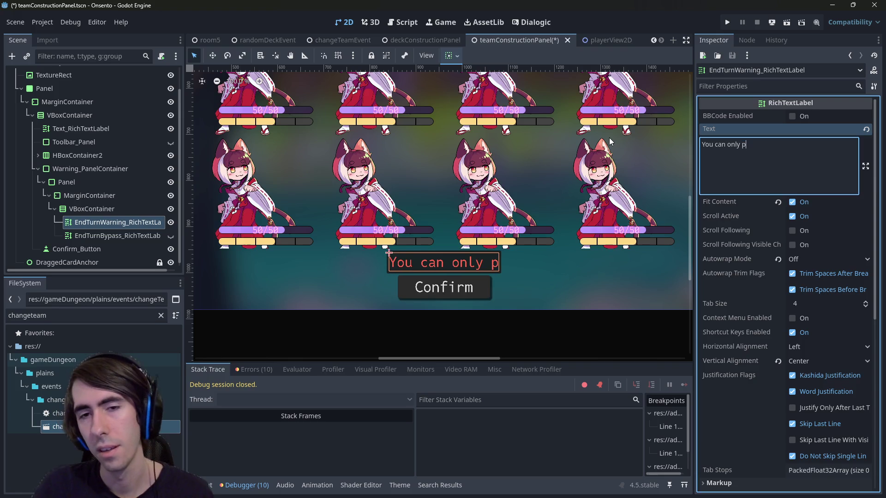
{"action": "type", "text": "4 charcaters"}
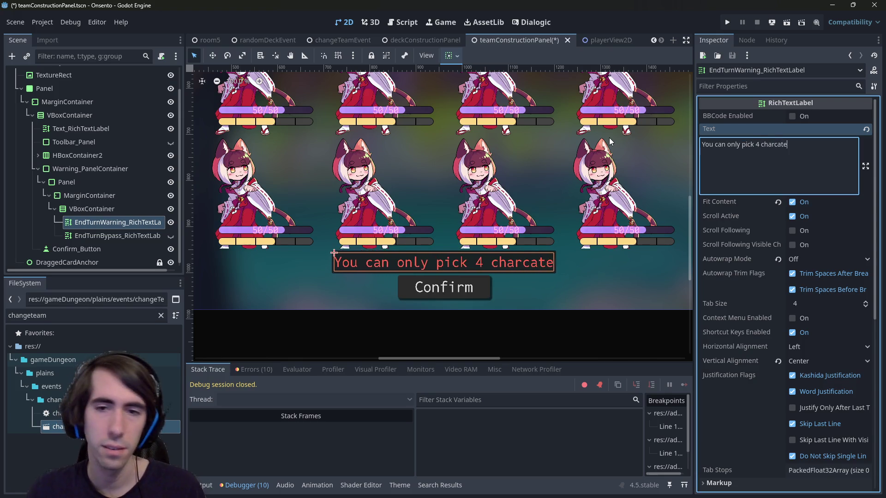
{"action": "key", "text": "BackSpace"}
{"action": "key", "text": "BackSpace"}
{"action": "key", "text": "BackSpace"}
{"action": "type", "text": "haracters"}
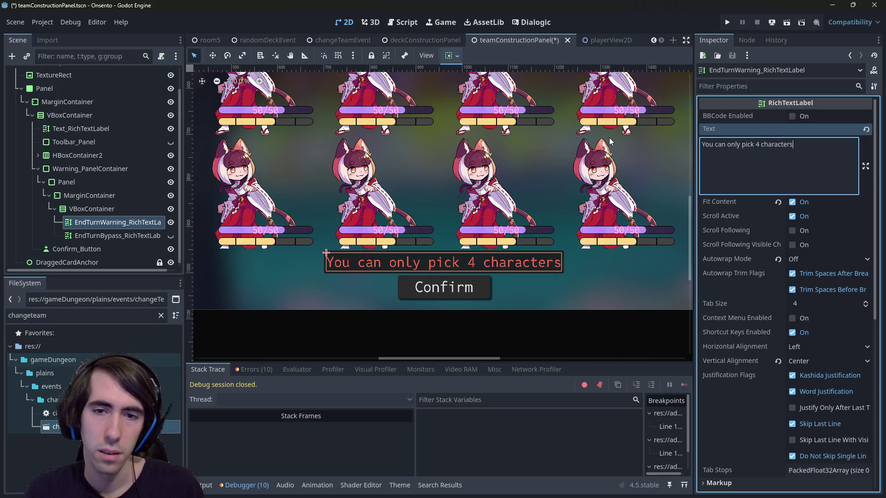
{"action": "key", "text": "ctrl+a"}
{"action": "key", "text": "BackSpace"}
{"action": "type", "text": "The team si"}
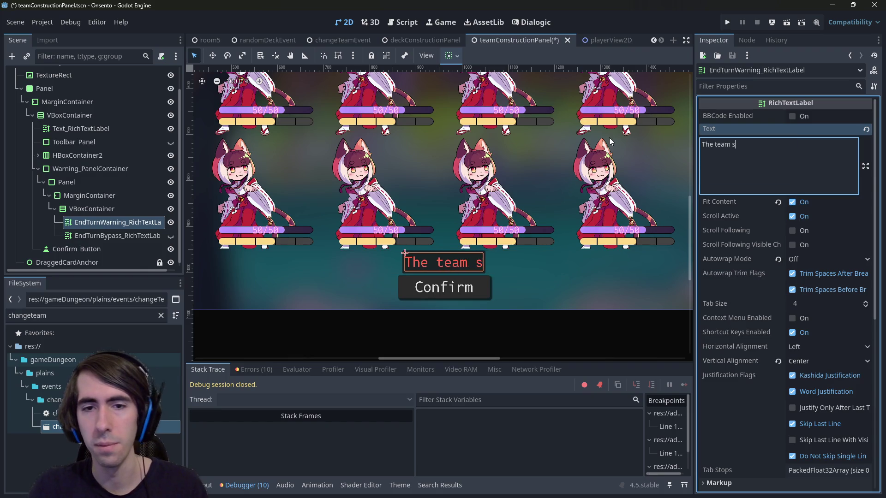
{"action": "key", "text": "BackSpace"}
{"action": "key", "text": "BackSpace"}
{"action": "type", "text": "should o"}
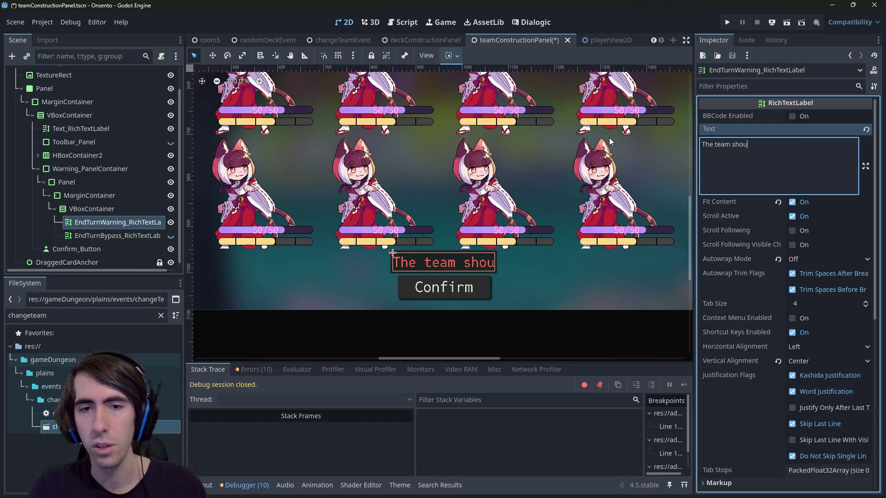
{"action": "type", "text": "nly have 4 characters"}
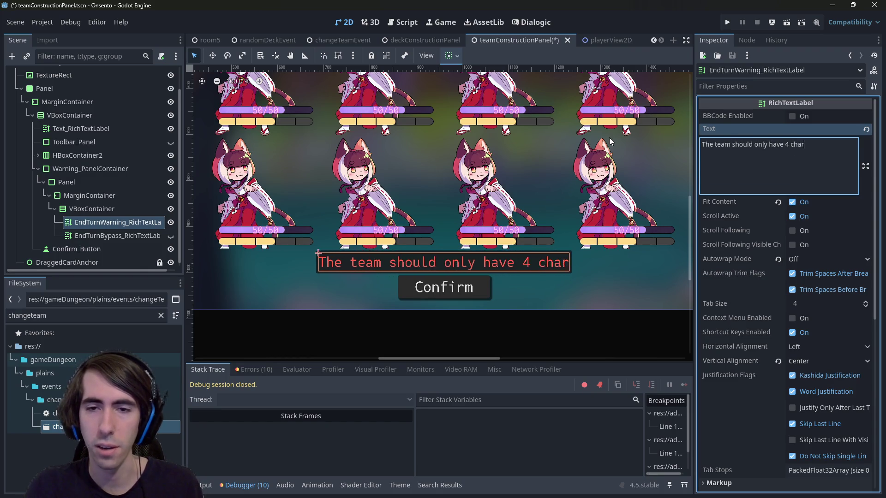
{"action": "key", "text": "ctrl+BackSpace"}
{"action": "key", "text": "ctrl+BackSpace"}
{"action": "key", "text": "ctrl+BackSpace"}
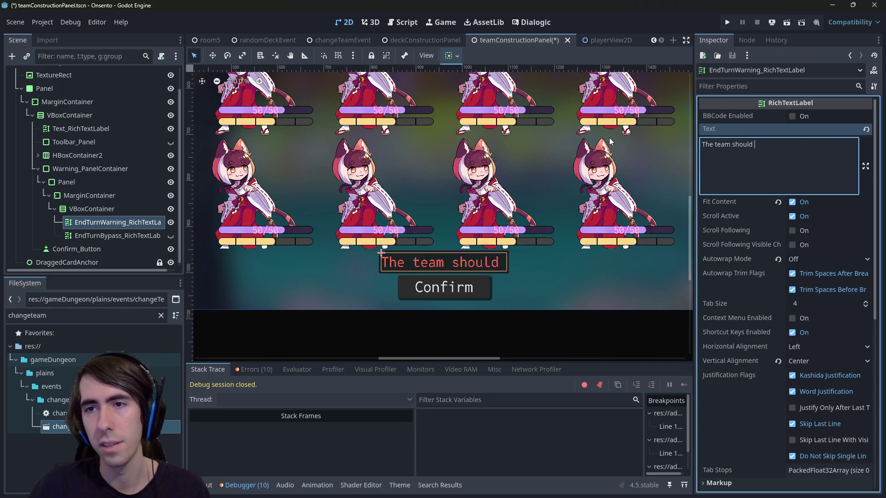
{"action": "type", "text": "size i"}
{"action": "key", "text": "ctrl+BackSpace"}
{"action": "key", "text": "ctrl+BackSpace"}
{"action": "type", "text": "is limited to 4 c"}
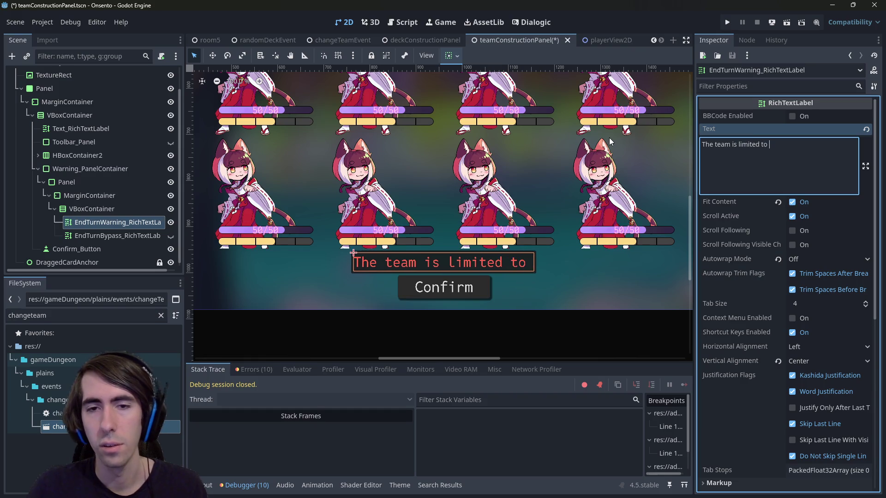
{"action": "type", "text": "harcaters"}
{"action": "key", "text": "ctrl+s"}
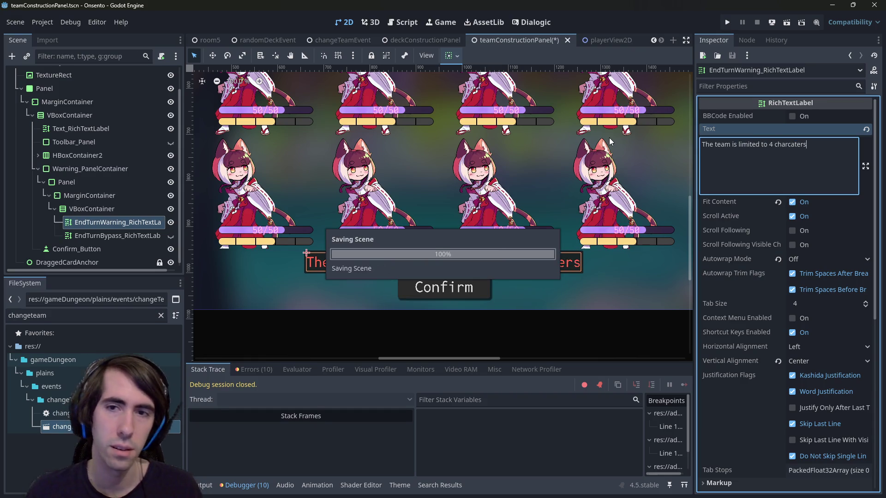
- Rewrite the warning as 'You have more than 4 units in your team'
{"action": "scroll", "coordinate": [448, 198], "scroll_direction": "down", "scroll_amount": 3}
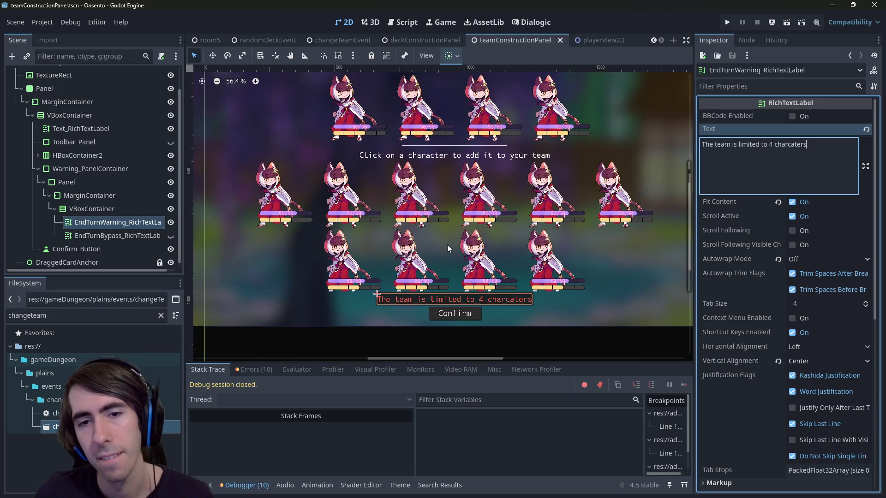
{"action": "key", "text": "ctrl+a"}
{"action": "type", "text": "You have more th"}
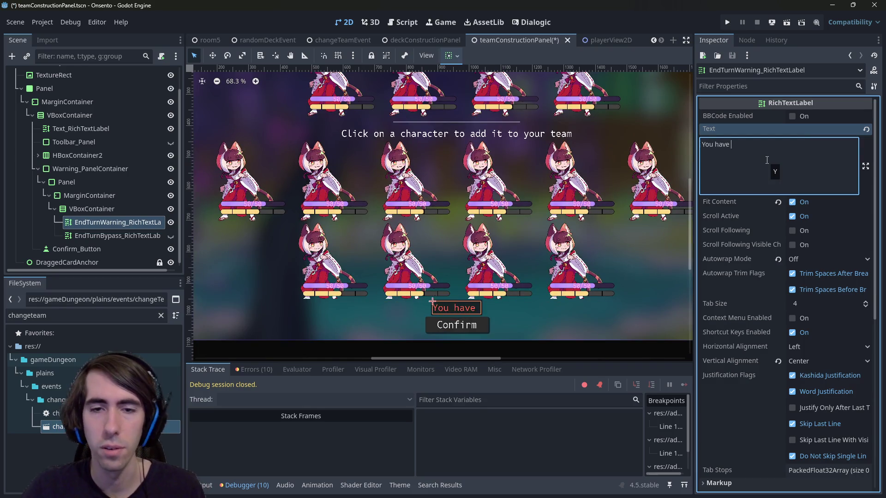
{"action": "type", "text": "an 4 charcaters"}
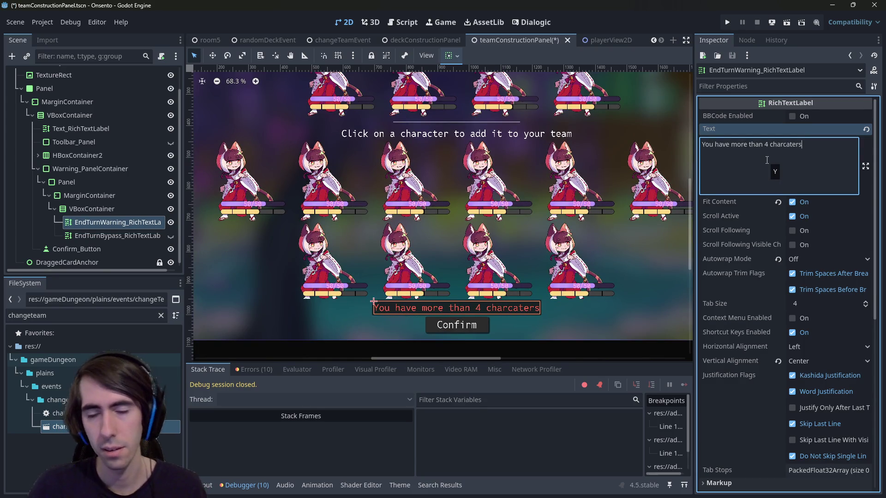
{"action": "key", "text": "ctrl+BackSpace"}
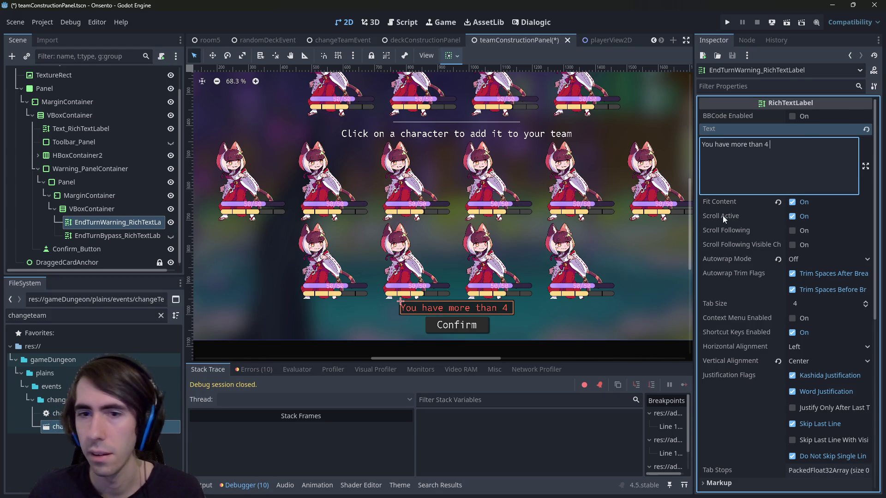
{"action": "type", "text": "units "}
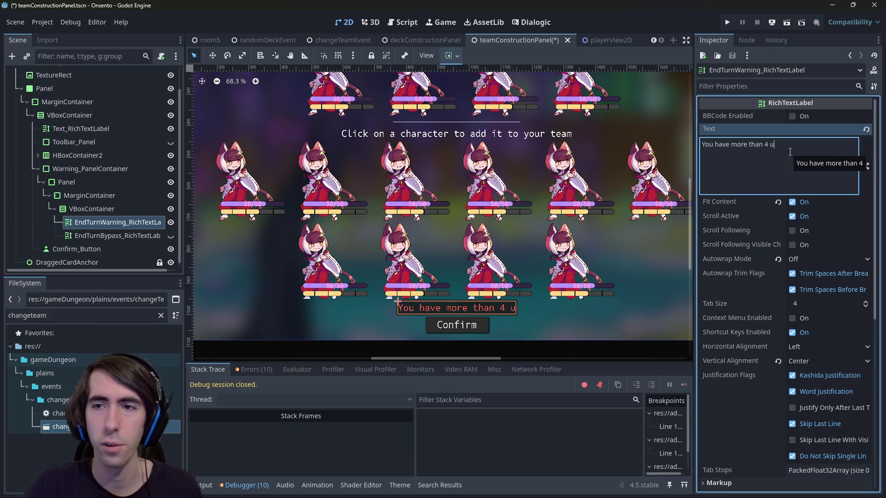
{"action": "type", "text": "in your team"}
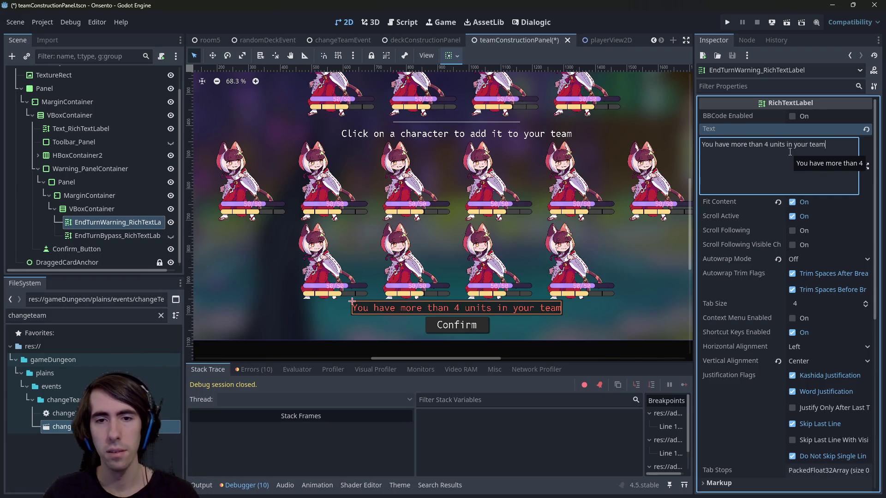
- Replace the warning with 'Pick 4 units or less' and save the scene
{"action": "key", "text": "ctrl+a"}
{"action": "type", "text": "Pick les"}
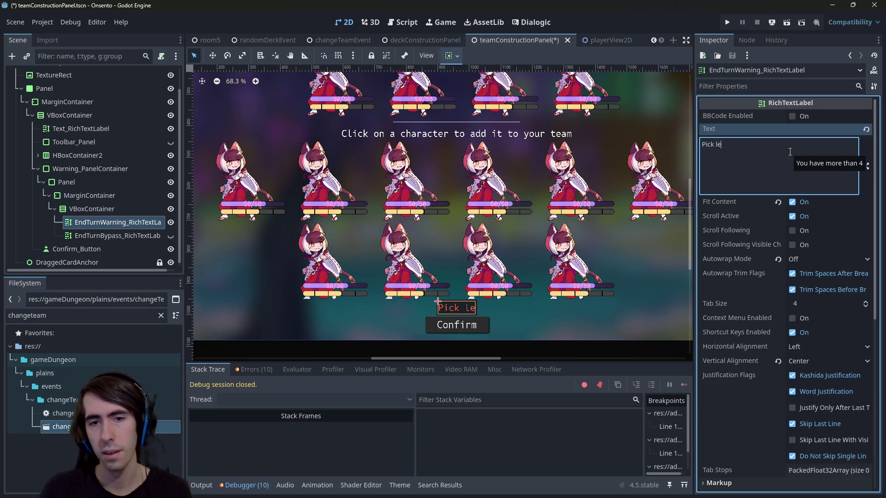
{"action": "type", "text": "s"}
{"action": "key", "text": "BackSpace"}
{"action": "key", "text": "BackSpace"}
{"action": "key", "text": "BackSpace"}
{"action": "type", "text": "4 units or less"}
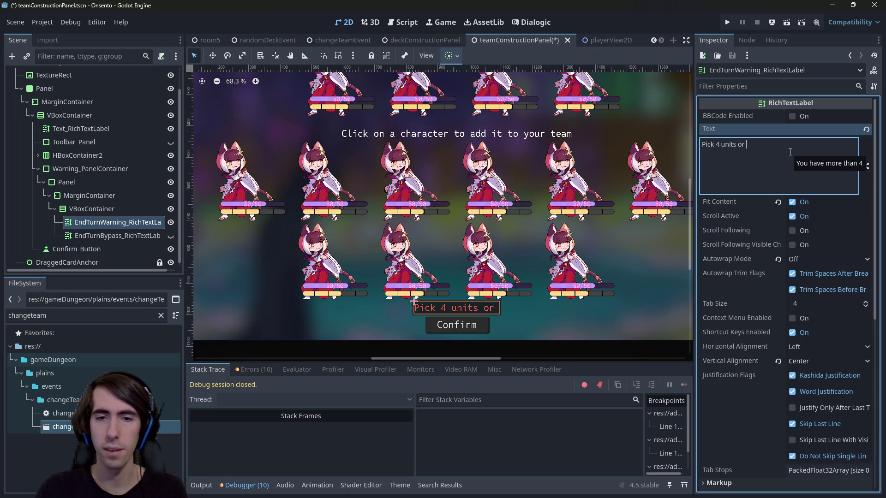
{"action": "key", "text": "ctrl+s"}
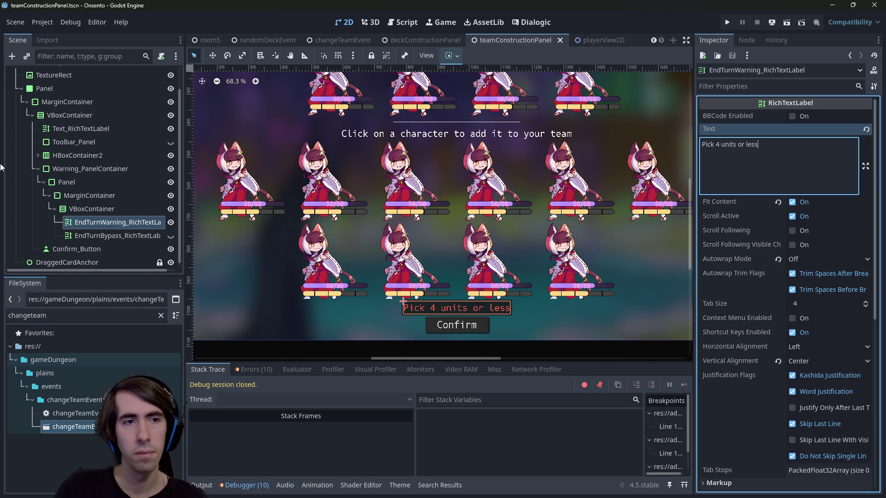
{"action": "left_click", "coordinate": [172, 170]}
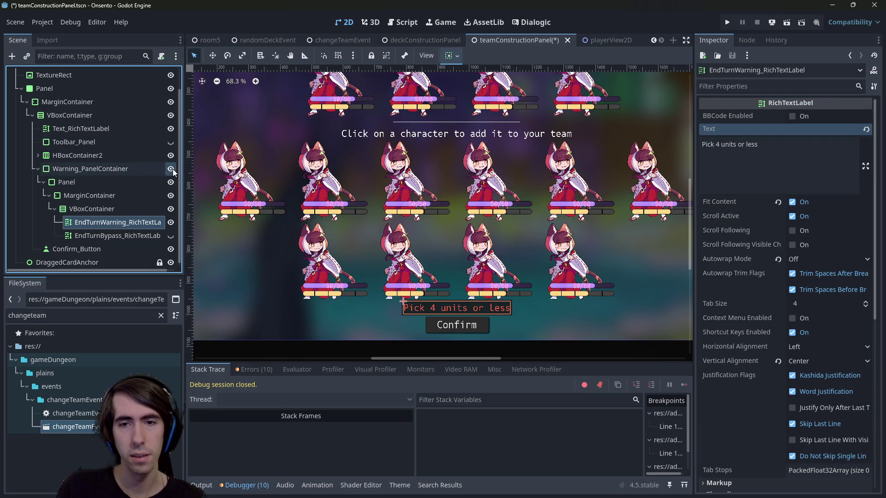
{"action": "left_click", "coordinate": [171, 170]}
{"action": "left_click", "coordinate": [172, 169]}
{"action": "left_click", "coordinate": [172, 170]}
{"action": "left_click", "coordinate": [171, 170]}
{"action": "left_click", "coordinate": [172, 170]}
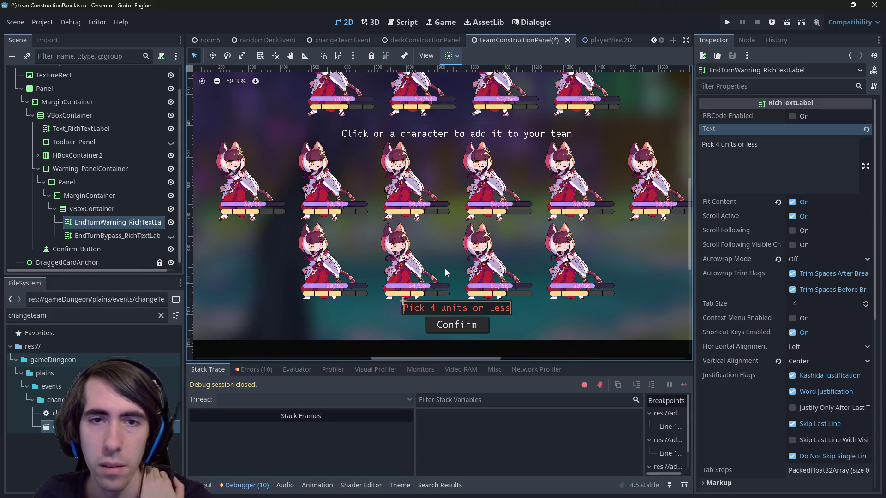
- Change 'units' to 'characters' in the warning text and save
{"action": "scroll", "coordinate": [444, 268], "scroll_direction": "down", "scroll_amount": 2}
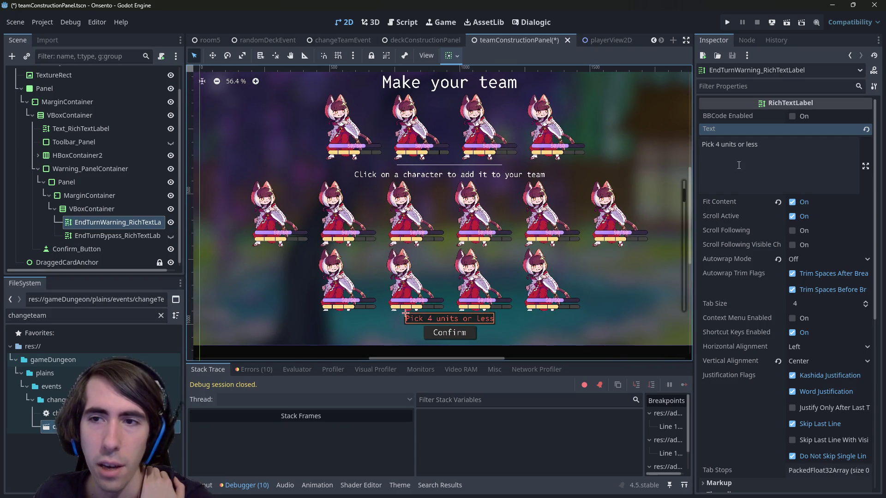
{"action": "double_click", "coordinate": [729, 144]}
{"action": "type", "text": "characters"}
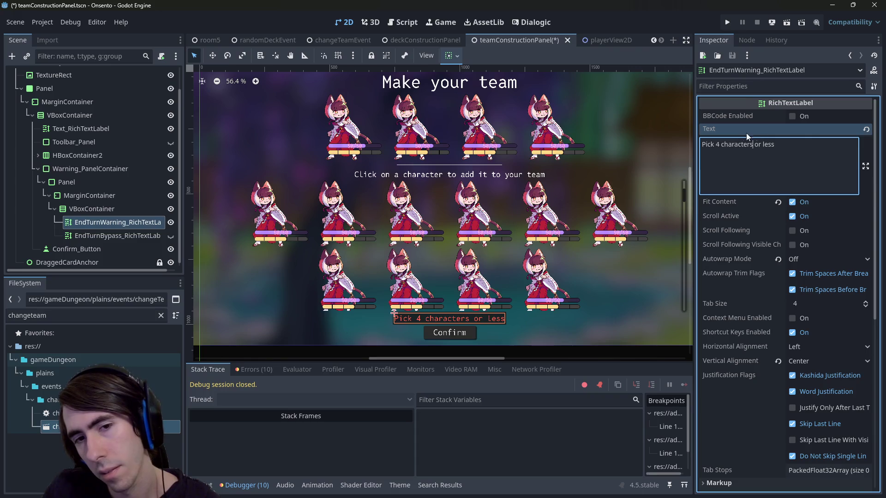
{"action": "key", "text": "ctrl+s"}
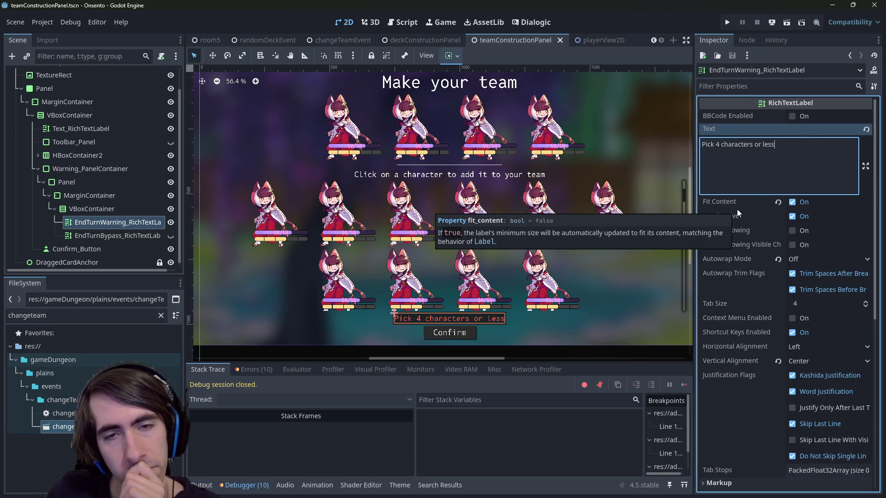
- Replace 'Pick' with 'Team should be' so the warning reads 'Team should be 4 characters or less', then save
{"action": "double_click", "coordinate": [709, 144]}
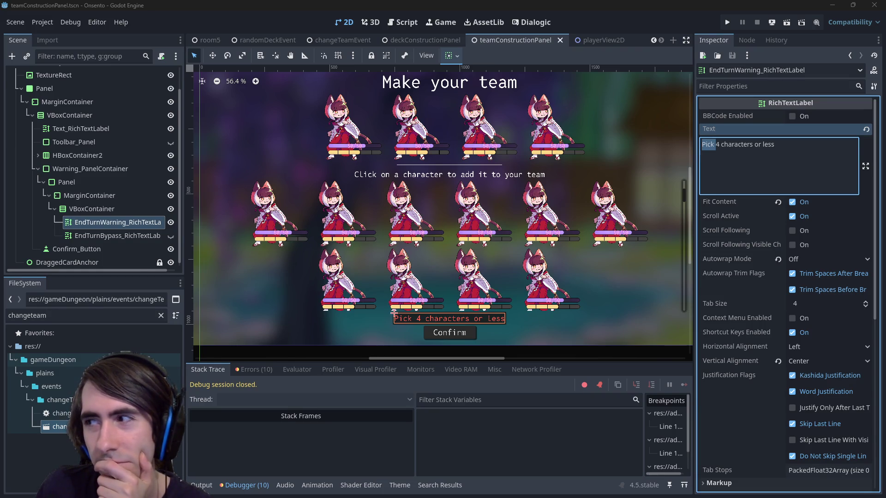
{"action": "left_click_drag", "start_coordinate": [458, 320], "coordinate": [481, 312]}
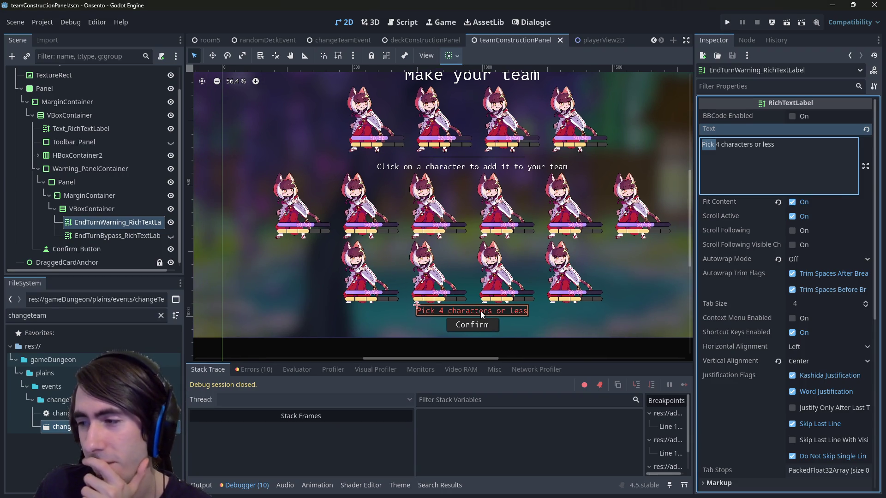
{"action": "scroll", "coordinate": [480, 311], "scroll_direction": "up", "scroll_amount": 5}
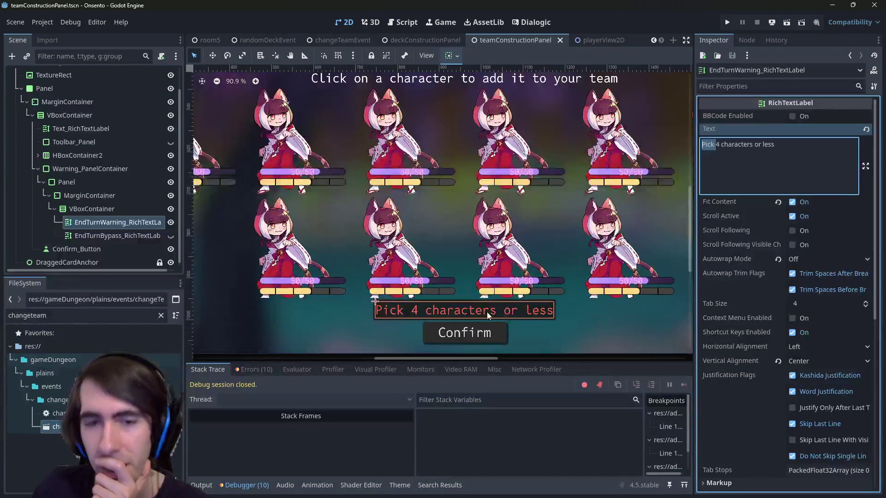
{"action": "scroll", "coordinate": [480, 286], "scroll_direction": "down", "scroll_amount": 4}
{"action": "scroll", "coordinate": [462, 275], "scroll_direction": "down", "scroll_amount": 1}
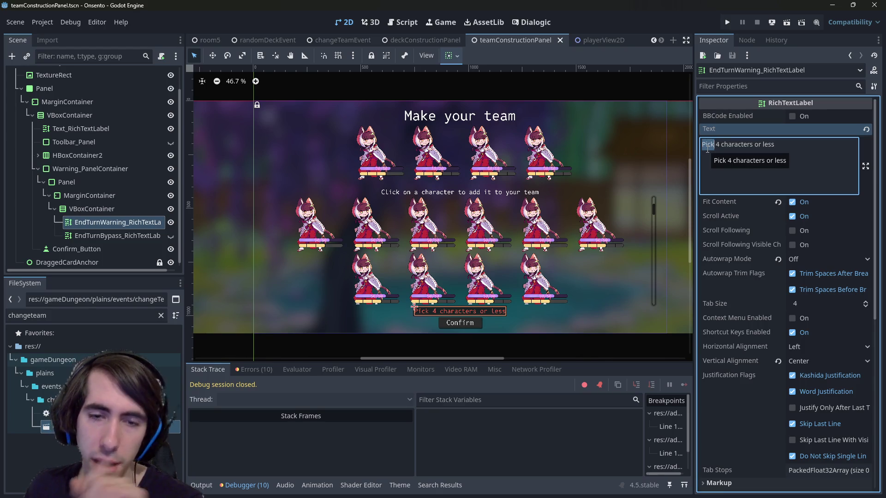
{"action": "type", "text": "Team should be"}
{"action": "key", "text": "ctrl+s"}
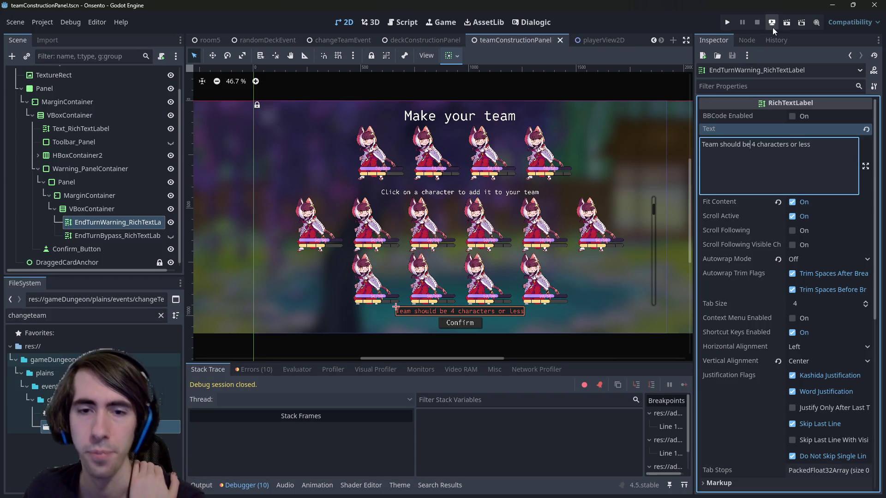
- Select the Warning_PanelContainer node in the team construction panel
{"action": "left_click", "coordinate": [457, 327]}
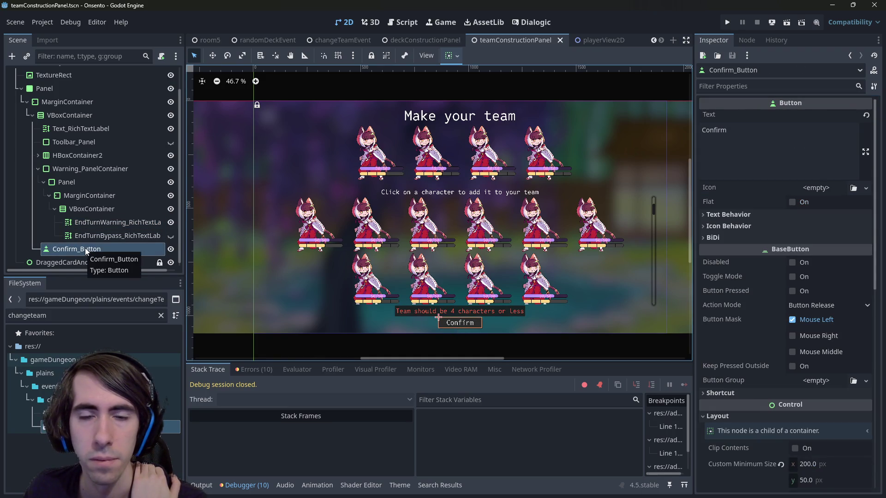
{"action": "left_click", "coordinate": [403, 313]}
{"action": "left_click", "coordinate": [99, 172]}
{"action": "scroll", "coordinate": [98, 171], "scroll_direction": "up", "scroll_amount": 1}
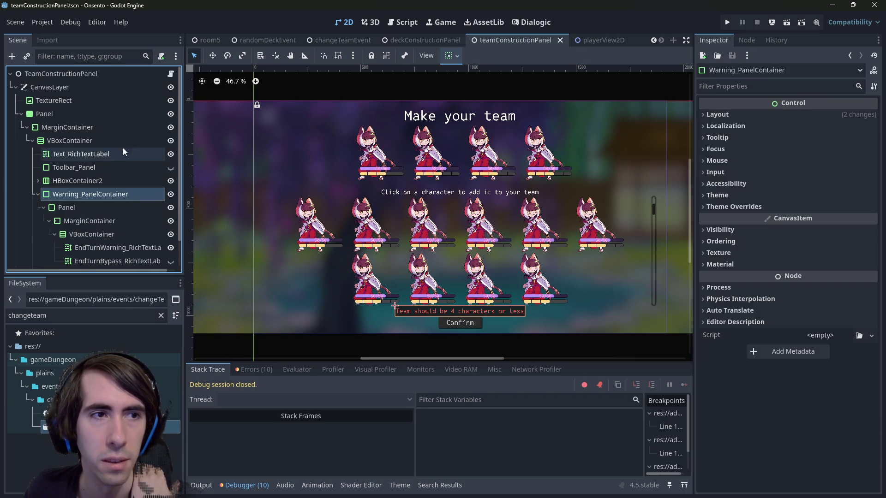
{"action": "left_click", "coordinate": [170, 73]}
{"action": "scroll", "coordinate": [424, 197], "scroll_direction": "up", "scroll_amount": 20}
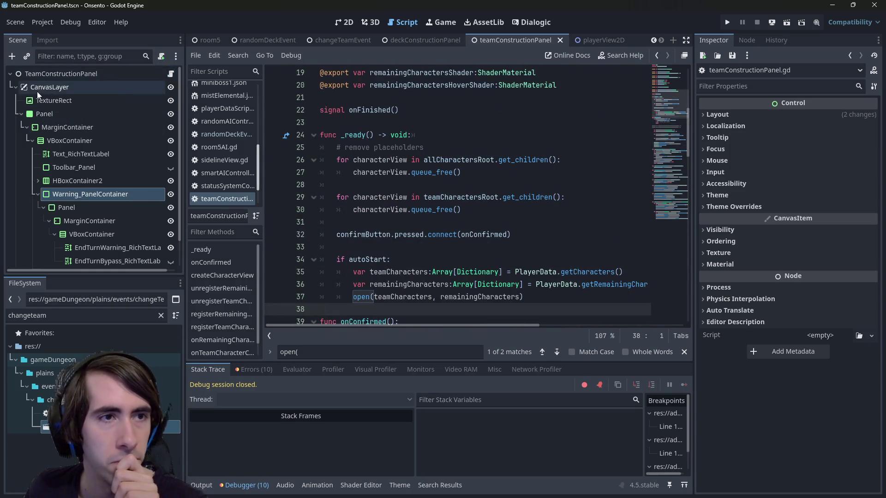
{"action": "scroll", "coordinate": [429, 220], "scroll_direction": "up", "scroll_amount": 4}
{"action": "left_click", "coordinate": [486, 177]}
{"action": "scroll", "coordinate": [486, 177], "scroll_direction": "up", "scroll_amount": 1}
{"action": "left_click", "coordinate": [518, 234]}
{"action": "key", "text": "Return"}
{"action": "type", "text": "@export var warningPanel:Control"}
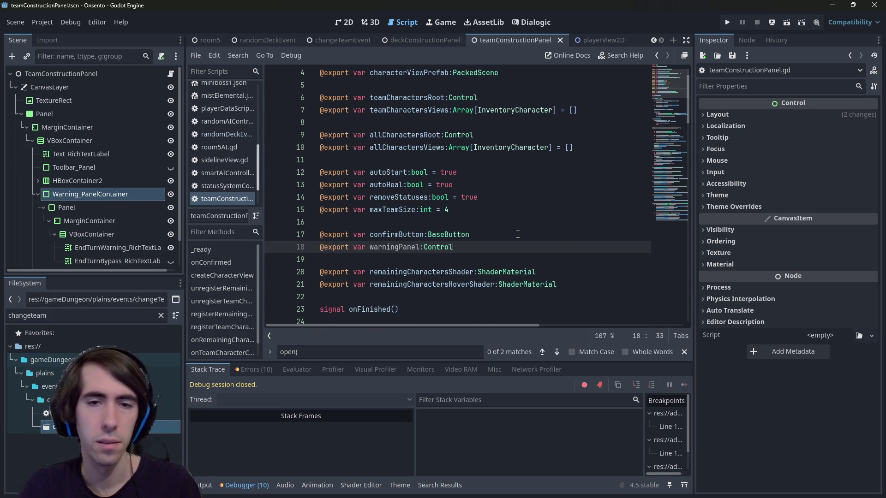
{"action": "key", "text": "ctrl+s"}
- Assign Warning_PanelContainer to the root node's Warning Panel export
{"action": "left_click", "coordinate": [61, 74]}
{"action": "scroll", "coordinate": [821, 341], "scroll_direction": "up", "scroll_amount": 3}
{"action": "left_click", "coordinate": [817, 288]}
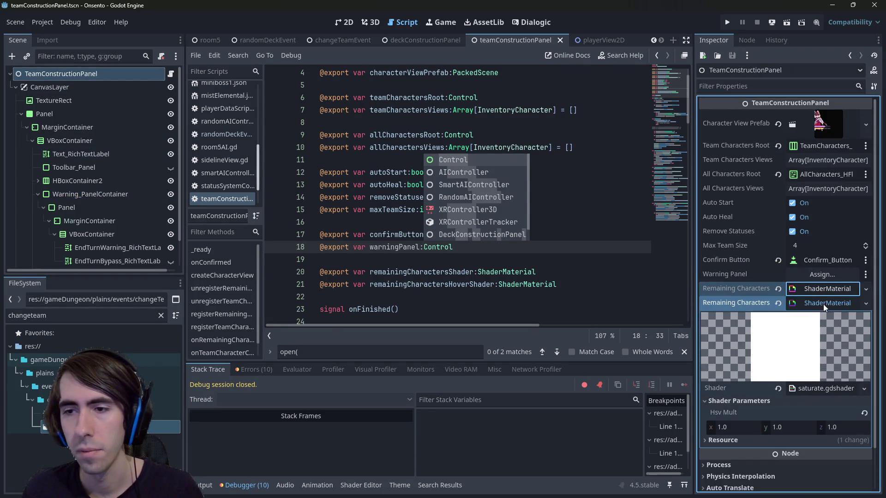
{"action": "left_click", "coordinate": [832, 274]}
{"action": "type", "text": "warnin"}
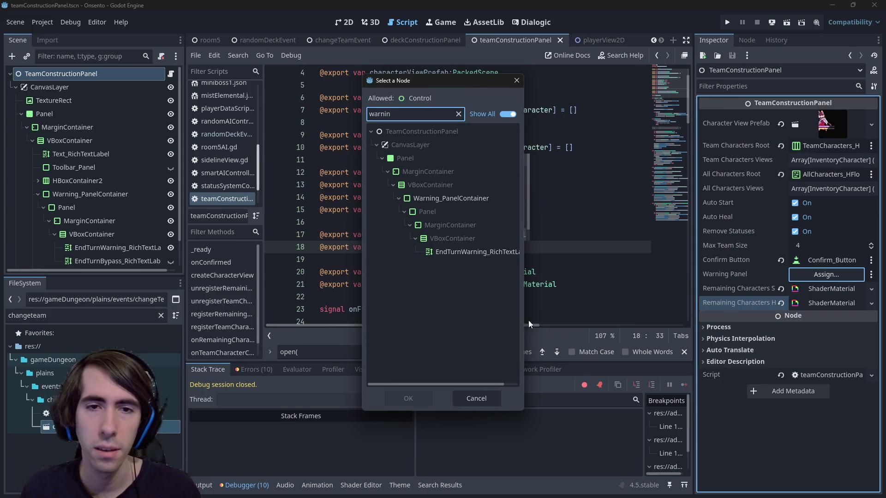
{"action": "double_click", "coordinate": [465, 202]}
- Save the scene and locate the warningPanel variable in teamConstructionPanel.gd
{"action": "key", "text": "ctrl+s"}
{"action": "double_click", "coordinate": [392, 247]}
{"action": "scroll", "coordinate": [417, 256], "scroll_direction": "down", "scroll_amount": 20}
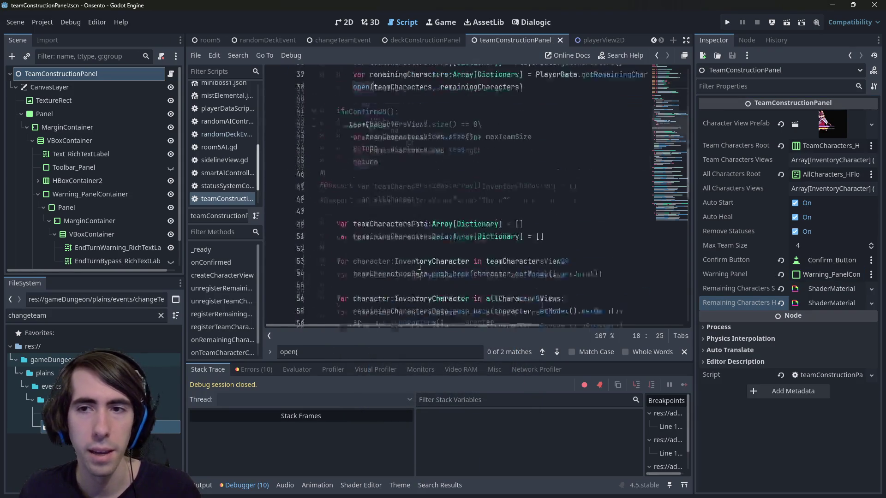
{"action": "scroll", "coordinate": [444, 232], "scroll_direction": "up", "scroll_amount": 5}
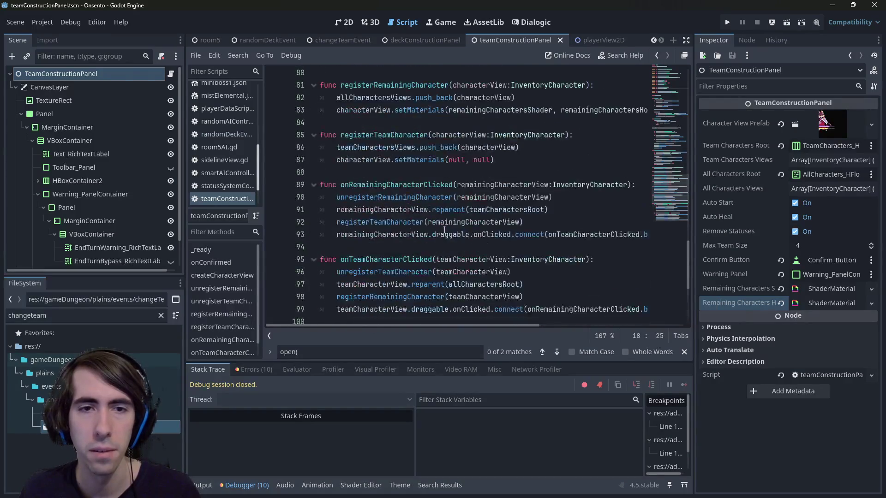
{"action": "scroll", "coordinate": [450, 228], "scroll_direction": "up", "scroll_amount": 18}
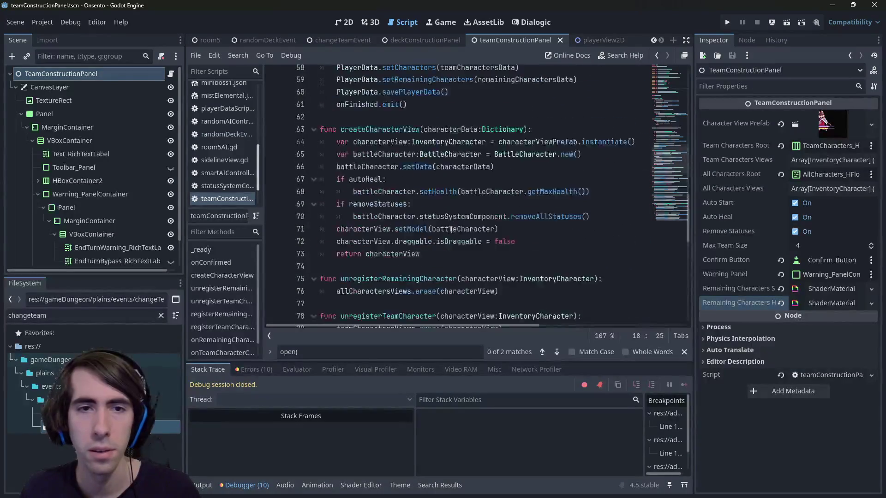
{"action": "scroll", "coordinate": [444, 231], "scroll_direction": "up", "scroll_amount": 3}
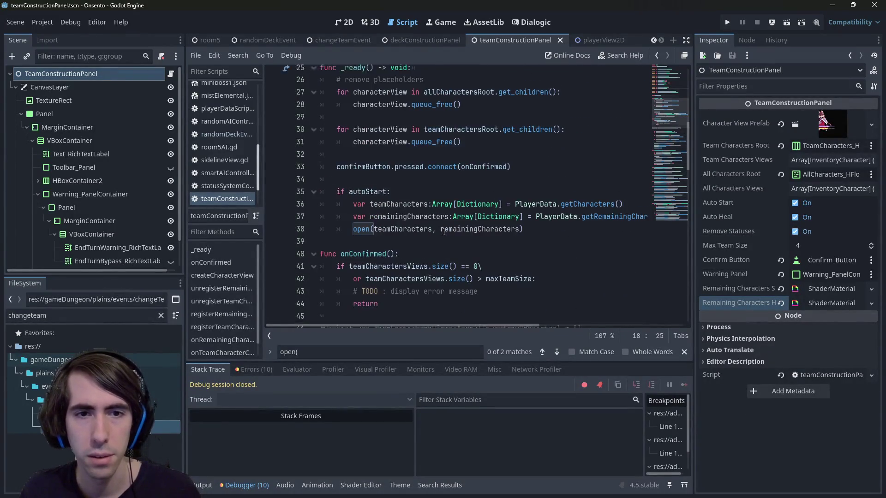
{"action": "scroll", "coordinate": [444, 232], "scroll_direction": "down", "scroll_amount": 4}
- Delete the TODO comment from the script and save
{"action": "left_click", "coordinate": [509, 248]}
{"action": "key", "text": "Return"}
{"action": "type", "text": "warningPanel.visible"}
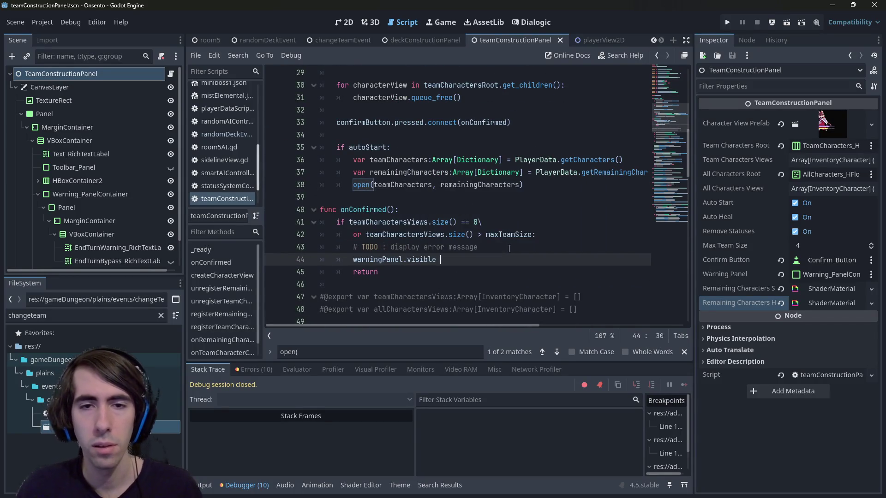
{"action": "key", "text": "Up"}
{"action": "key", "text": "ctrl+shift+Left"}
{"action": "key", "text": "ctrl+shift+Left"}
{"action": "key", "text": "ctrl+shift+Left"}
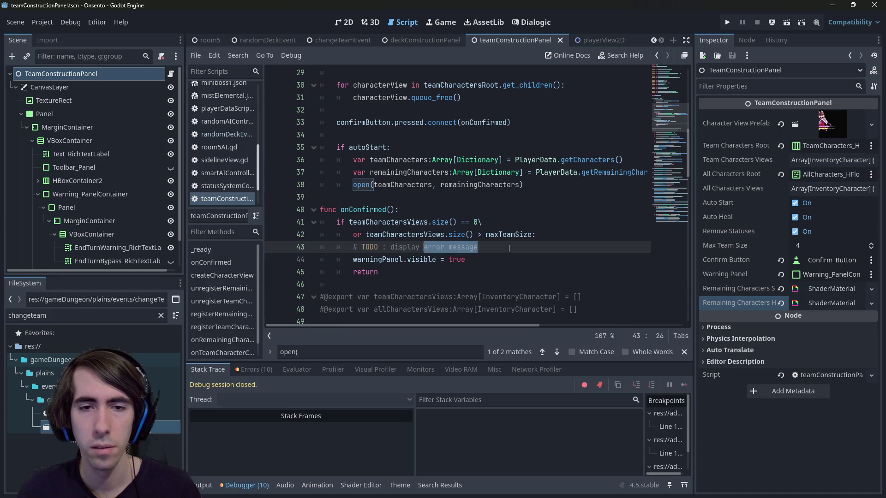
{"action": "key", "text": "BackSpace"}
{"action": "key", "text": "BackSpace"}
{"action": "key", "text": "ctrl+s"}
- Add 'warningPanel.visible = false' to _ready after the confirm connect call, then run the scene
{"action": "scroll", "coordinate": [479, 227], "scroll_direction": "up", "scroll_amount": 3}
{"action": "scroll", "coordinate": [479, 227], "scroll_direction": "down", "scroll_amount": 1}
{"action": "left_click", "coordinate": [483, 209]}
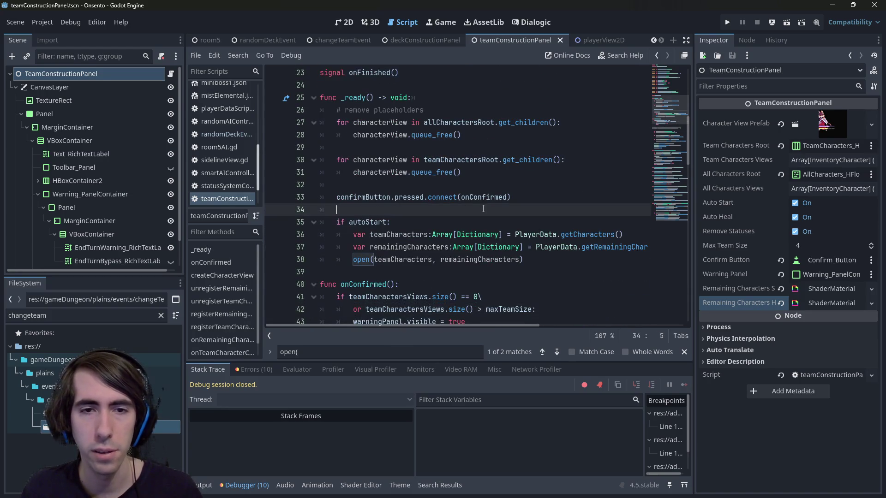
{"action": "key", "text": "Return"}
{"action": "type", "text": "warningPanel"}
{"action": "key", "text": "BackSpace"}
{"action": "key", "text": "BackSpace"}
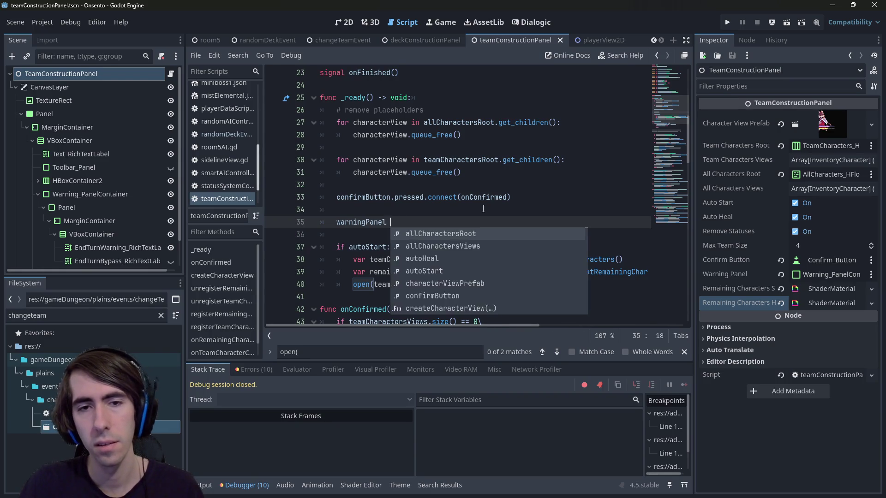
{"action": "type", "text": ".visi"}
{"action": "key", "text": "Down"}
{"action": "key", "text": "Down"}
{"action": "key", "text": "Return"}
{"action": "type", "text": "="}
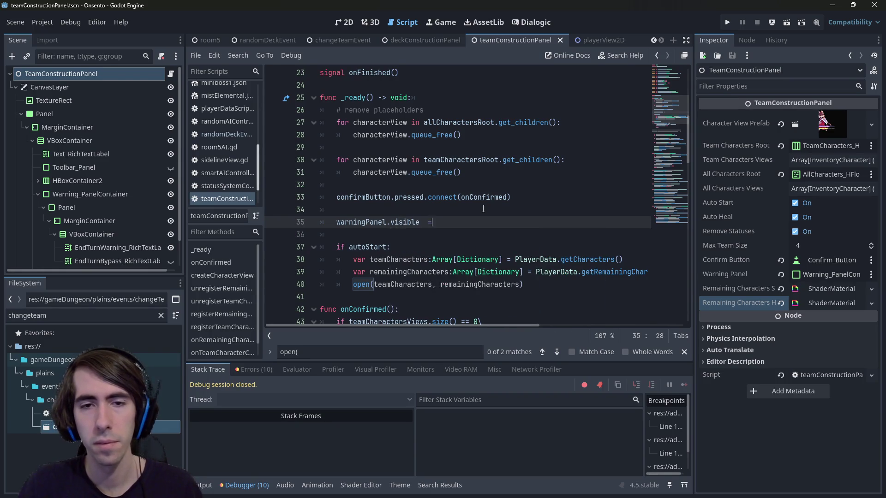
{"action": "key", "text": "BackSpace"}
{"action": "key", "text": "BackSpace"}
{"action": "key", "text": "BackSpace"}
{"action": "type", "text": "= fa"}
{"action": "key", "text": "Return"}
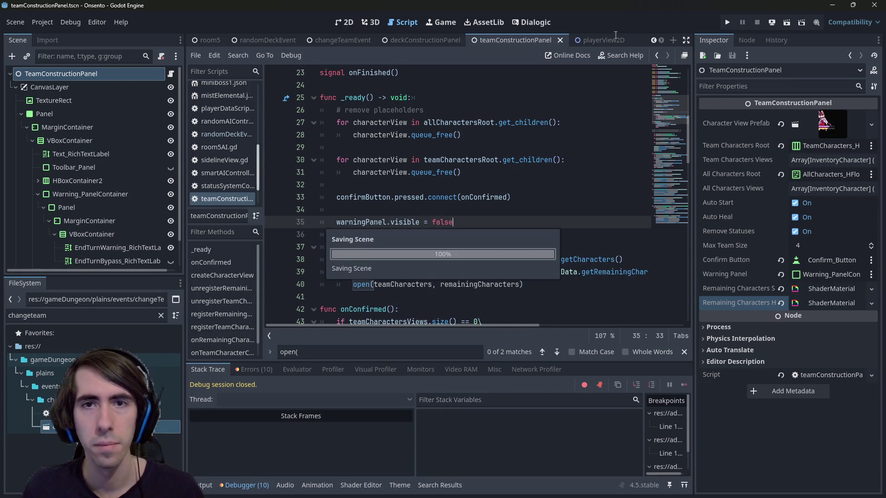
{"action": "left_click", "coordinate": [787, 22]}
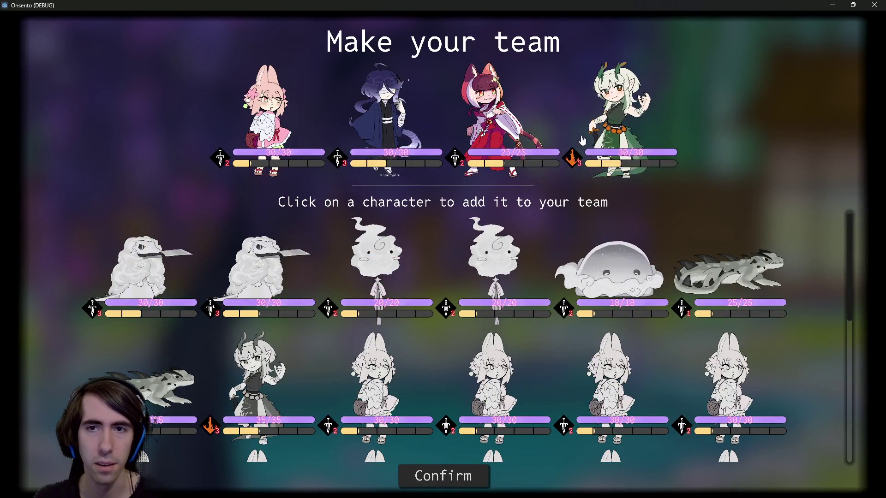
- In the running game, swap the green horned character for the pink ghost, then minimize the game
{"action": "left_click", "coordinate": [621, 125]}
{"action": "left_click", "coordinate": [488, 232]}
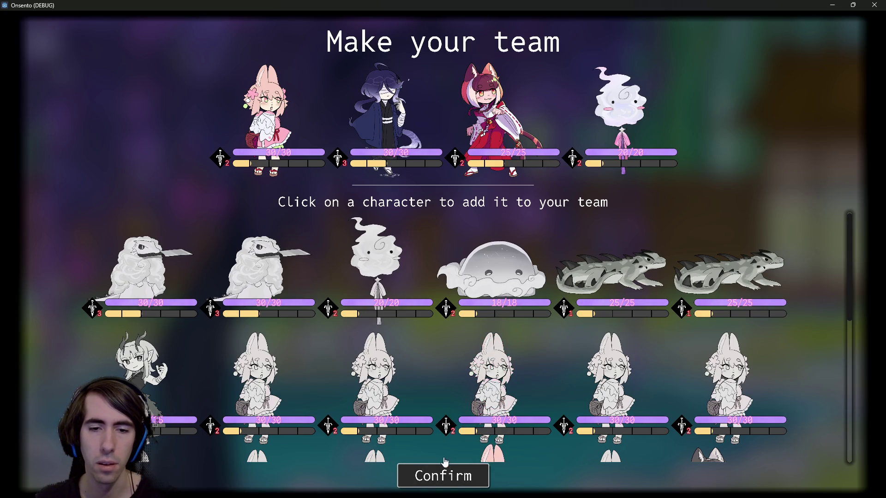
{"action": "left_click", "coordinate": [833, 5]}
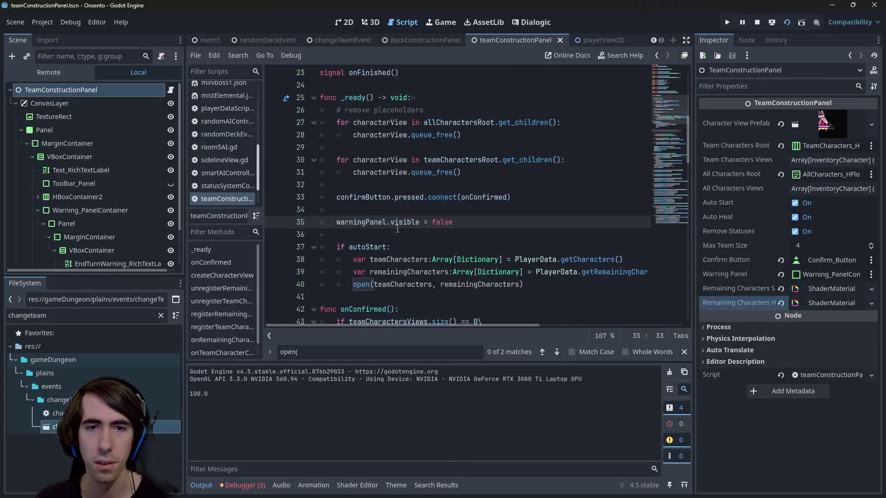
- Jump from the Debugger's onUnhover error to mouse_default_cursor_shape on line 67 of inventoryCharacter.gd
{"action": "left_click", "coordinate": [241, 485]}
{"action": "left_click", "coordinate": [249, 369]}
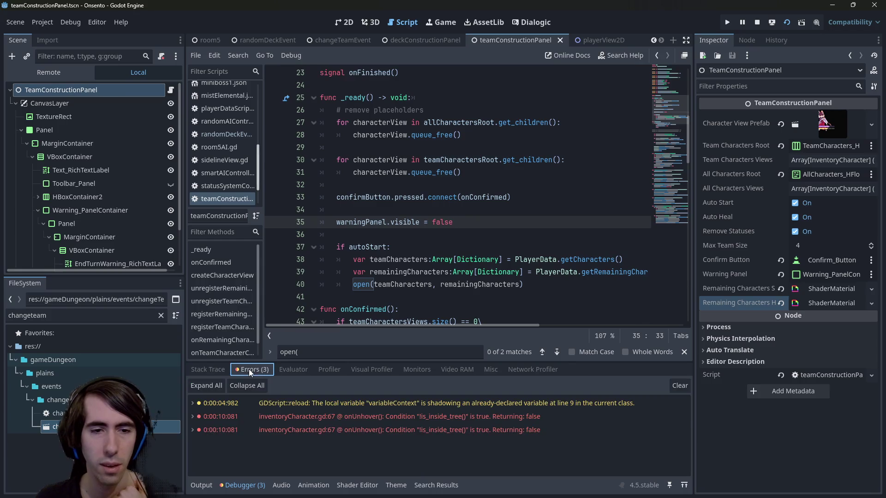
{"action": "double_click", "coordinate": [332, 417]}
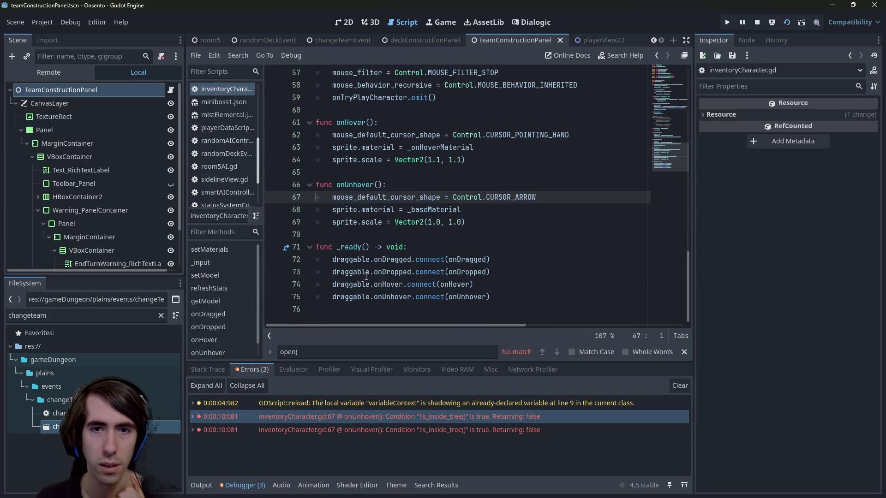
{"action": "double_click", "coordinate": [392, 198]}
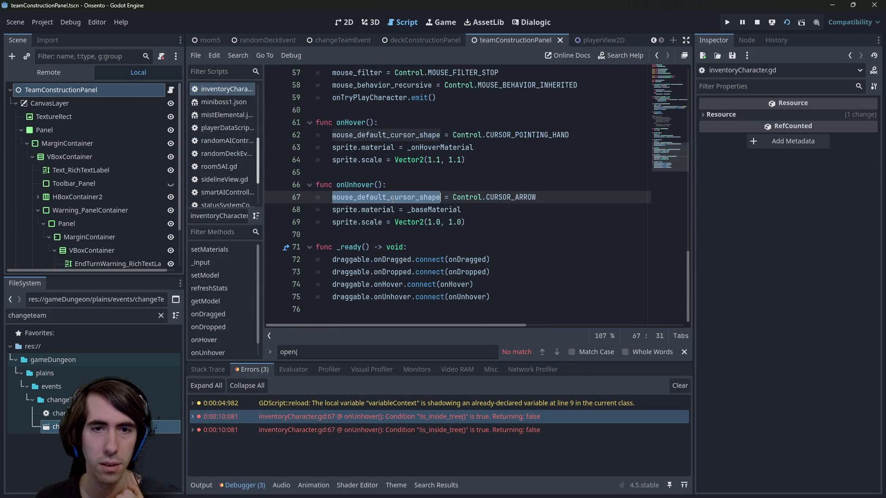
{"action": "scroll", "coordinate": [228, 148], "scroll_direction": "up", "scroll_amount": 1}
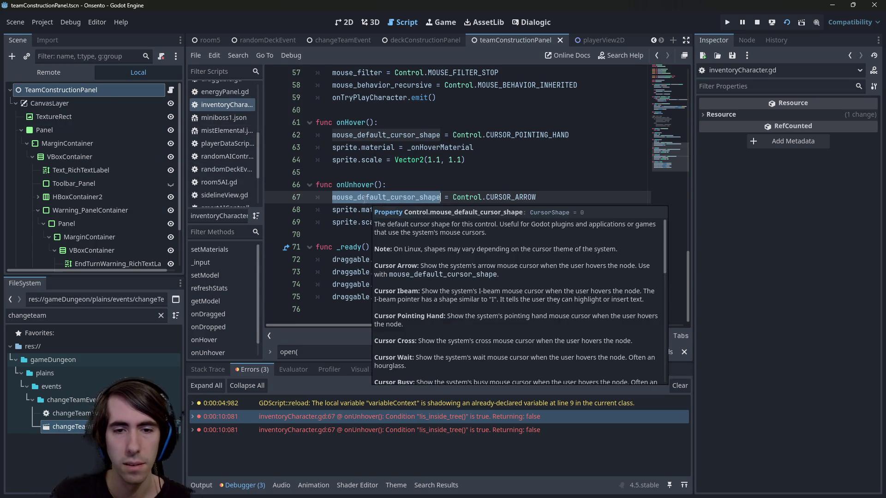
{"action": "mouse_move", "coordinate": [363, 198]}
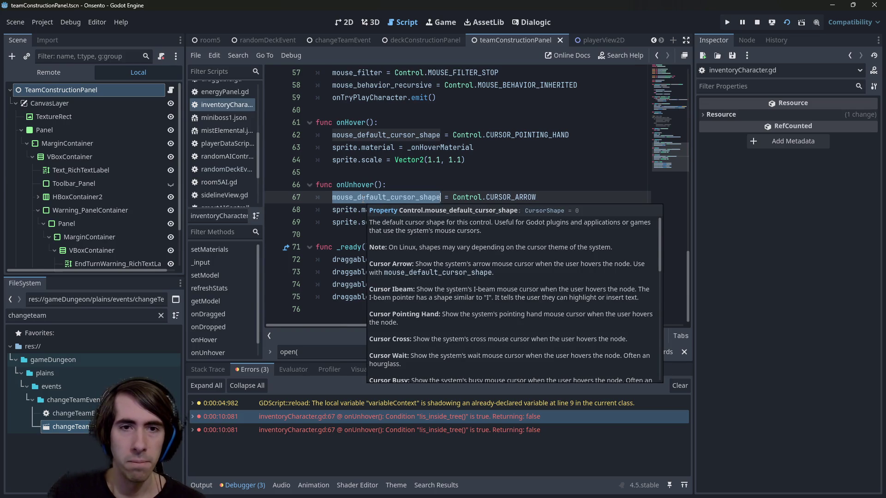
- Trace the error's draggable.gd line 68 caller, return to onUnhover, then bring the game window back
{"action": "left_click", "coordinate": [192, 417]}
{"action": "left_click", "coordinate": [350, 455]}
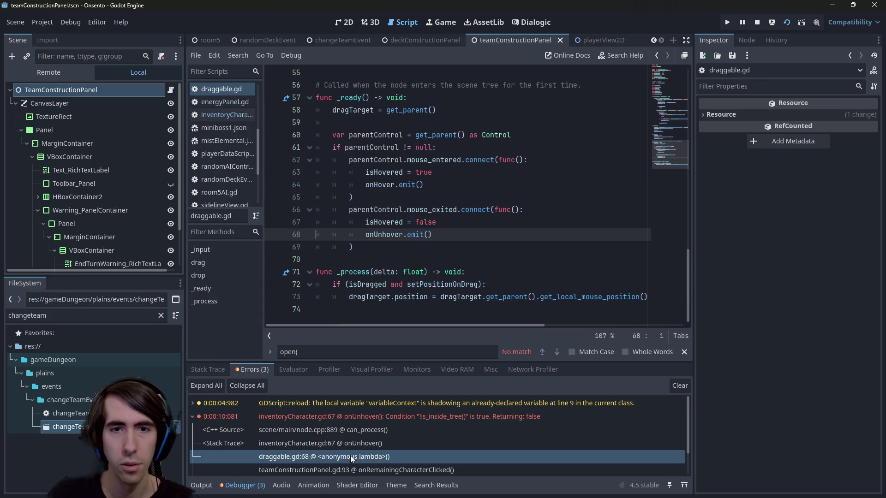
{"action": "mouse_move", "coordinate": [443, 295]}
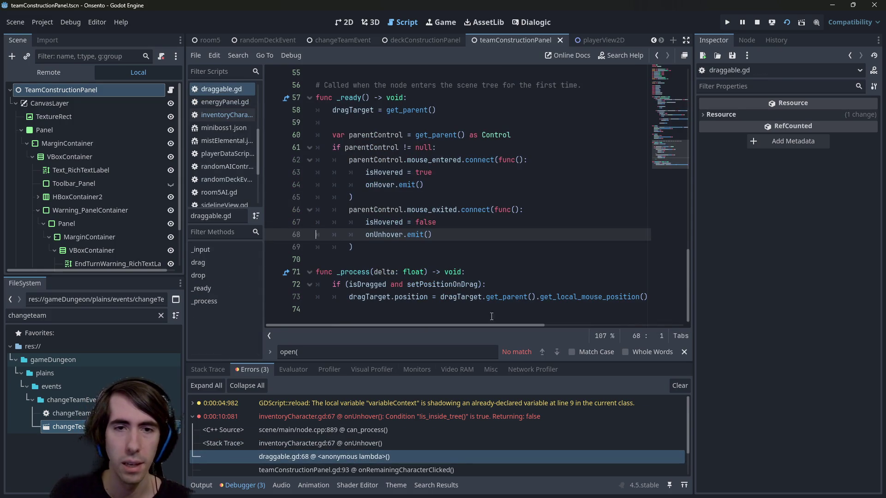
{"action": "left_click", "coordinate": [415, 443]}
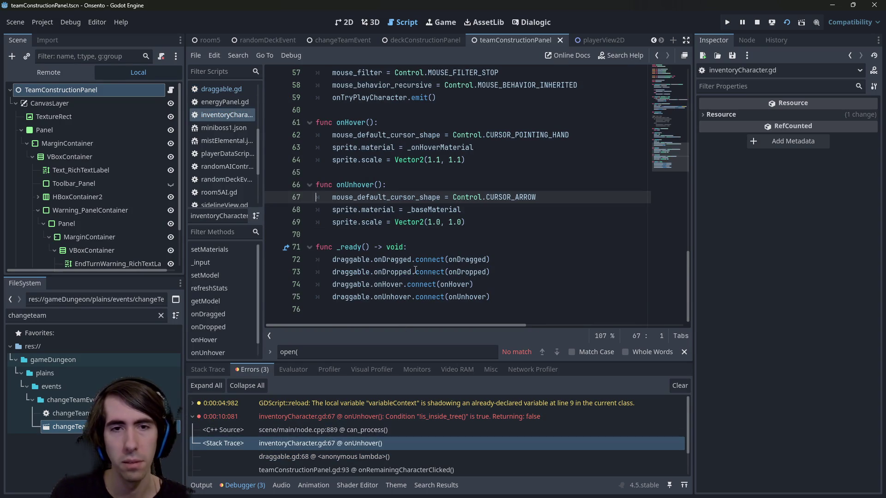
{"action": "double_click", "coordinate": [351, 198]}
{"action": "mouse_move", "coordinate": [351, 197]}
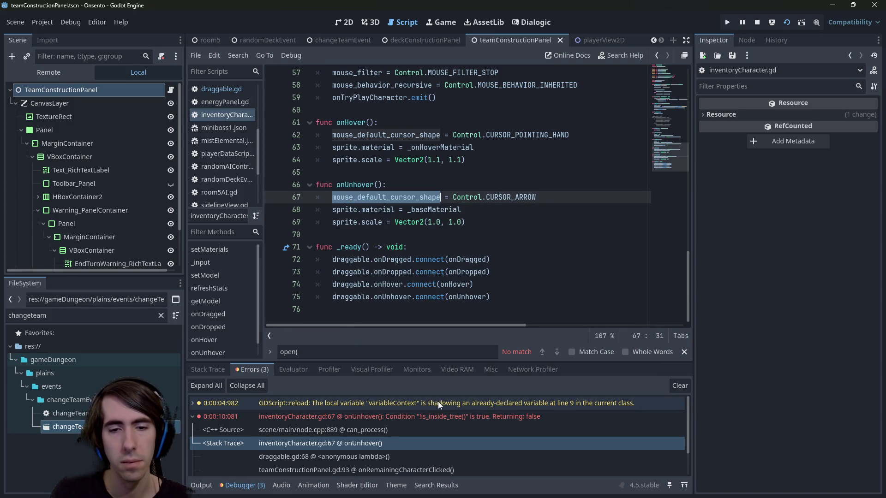
{"action": "key", "text": "End"}
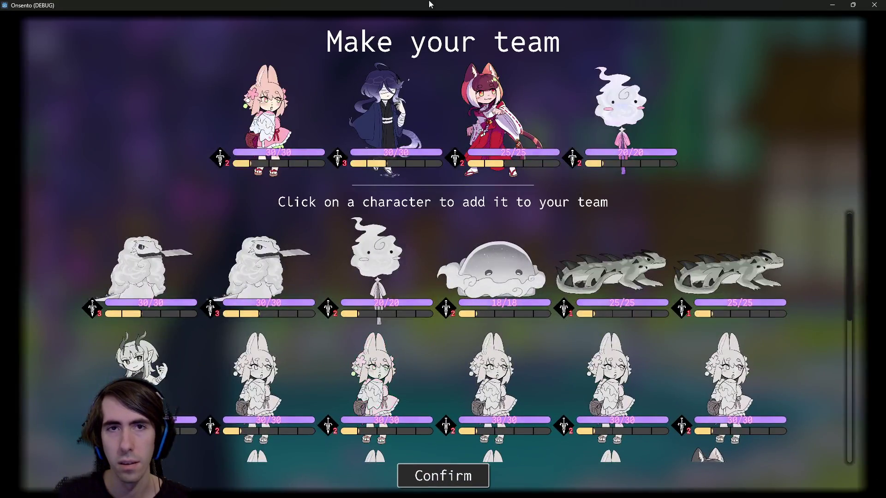
{"action": "left_click_drag", "start_coordinate": [429, 2], "coordinate": [718, 79]}
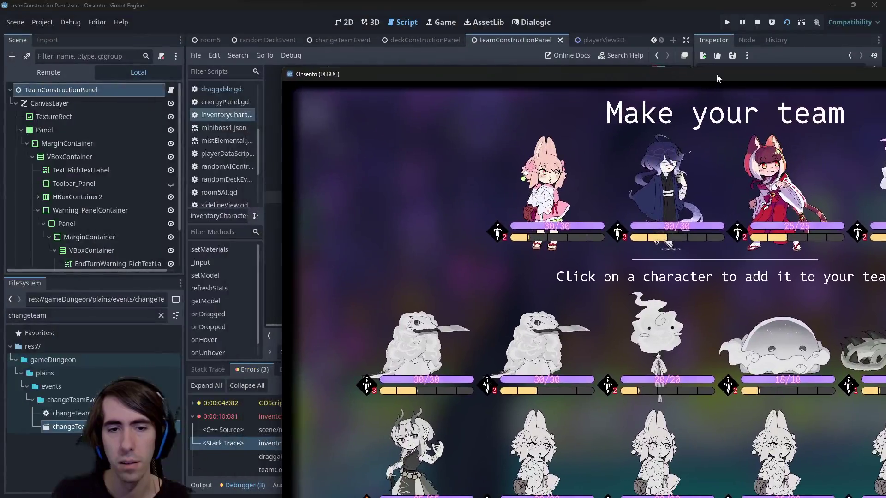
- In the game, remove the pink-haired and blue-haired characters from the team
{"action": "left_click", "coordinate": [192, 417]}
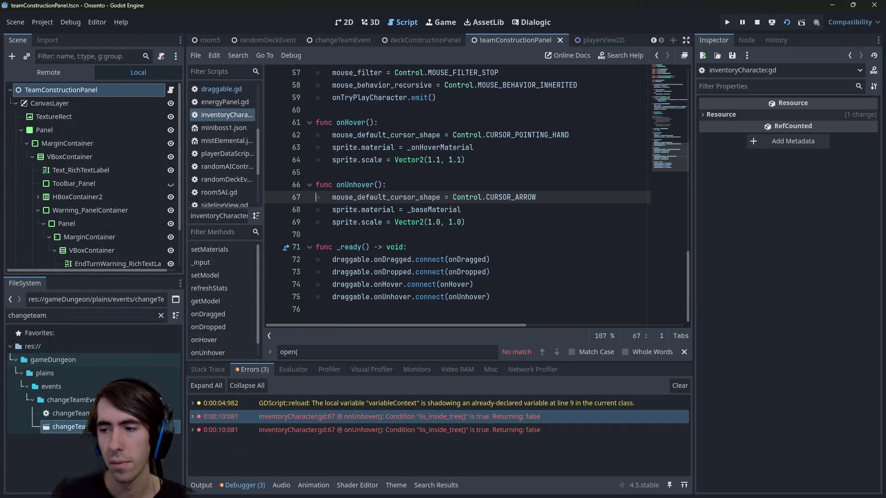
{"action": "key", "text": "alt+Tab"}
{"action": "left_click", "coordinate": [543, 226]}
{"action": "left_click", "coordinate": [547, 179]}
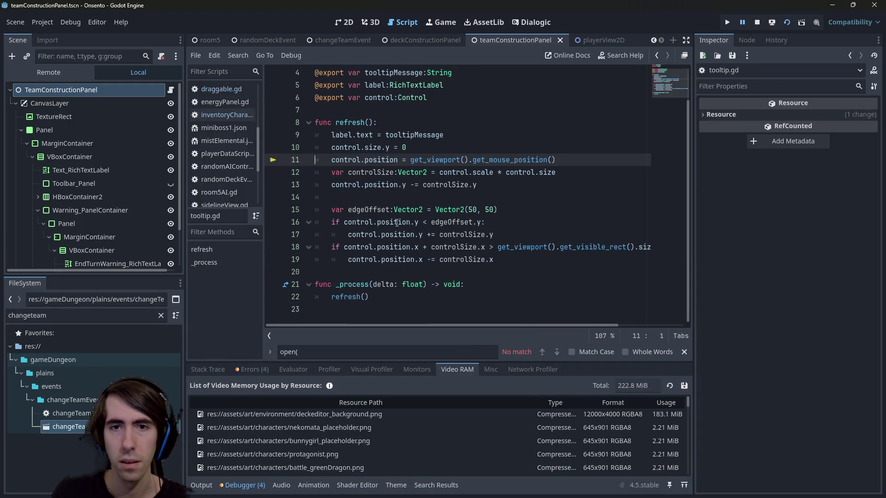
- Open the Tooltip.refresh get_mouse_position error and inspect line 11 of tooltip.gd
{"action": "left_click", "coordinate": [270, 369]}
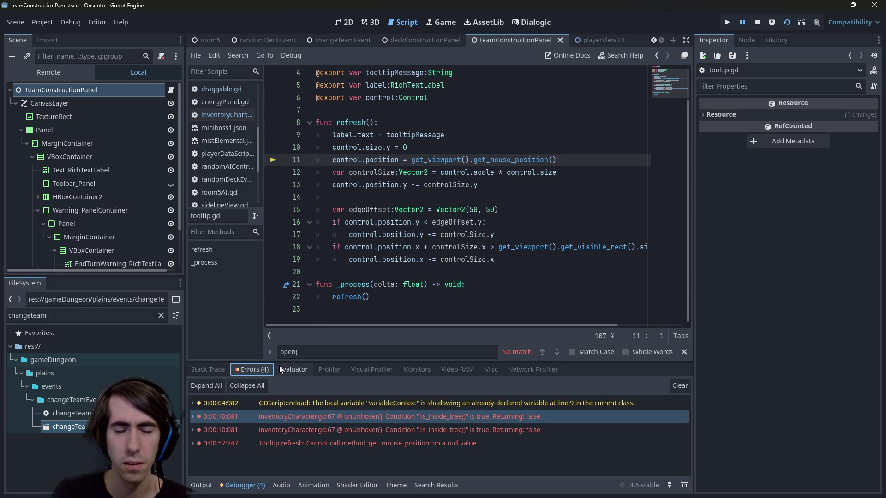
{"action": "left_click", "coordinate": [366, 443]}
{"action": "mouse_move", "coordinate": [439, 197]}
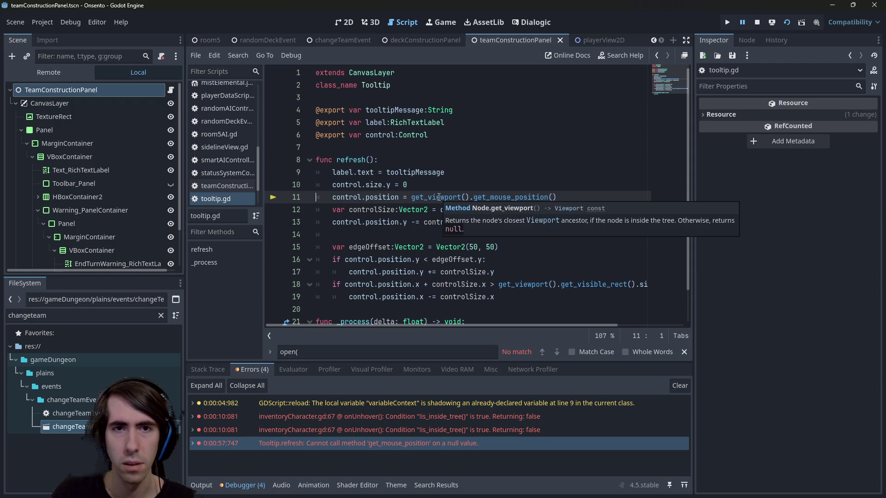
{"action": "scroll", "coordinate": [201, 193], "scroll_direction": "down", "scroll_amount": 2}
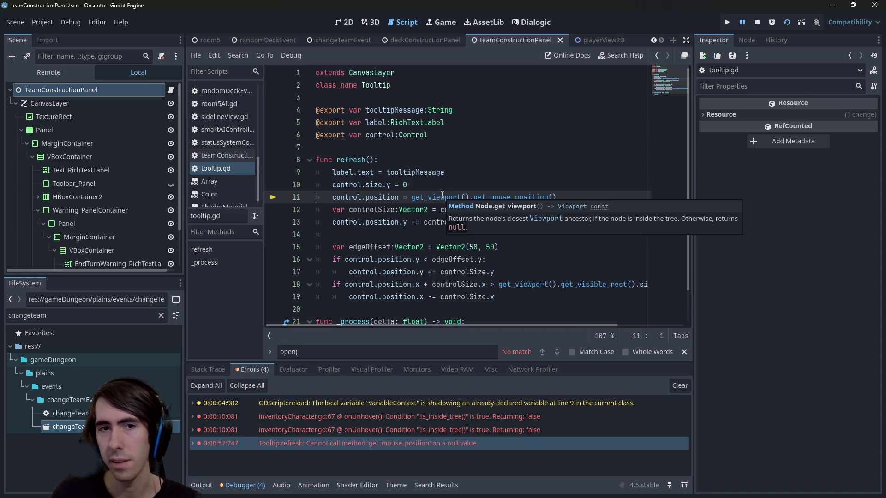
{"action": "left_click", "coordinate": [443, 184]}
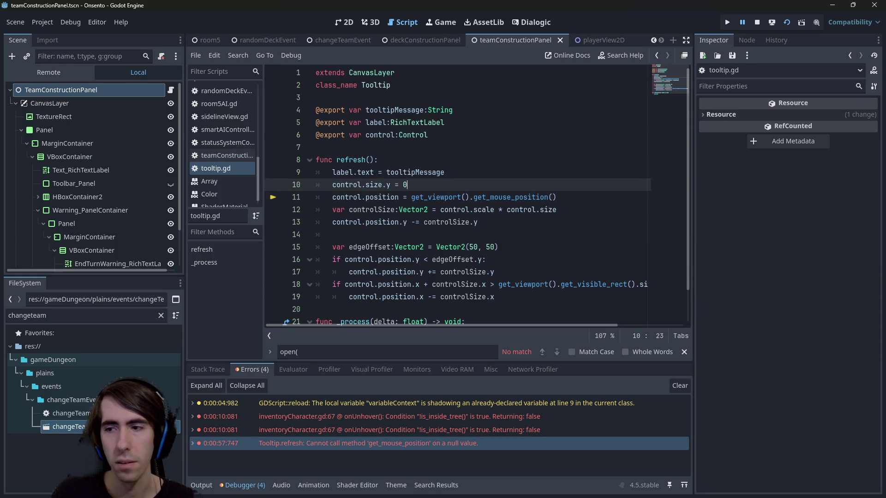
{"action": "key", "text": "alt+Tab"}
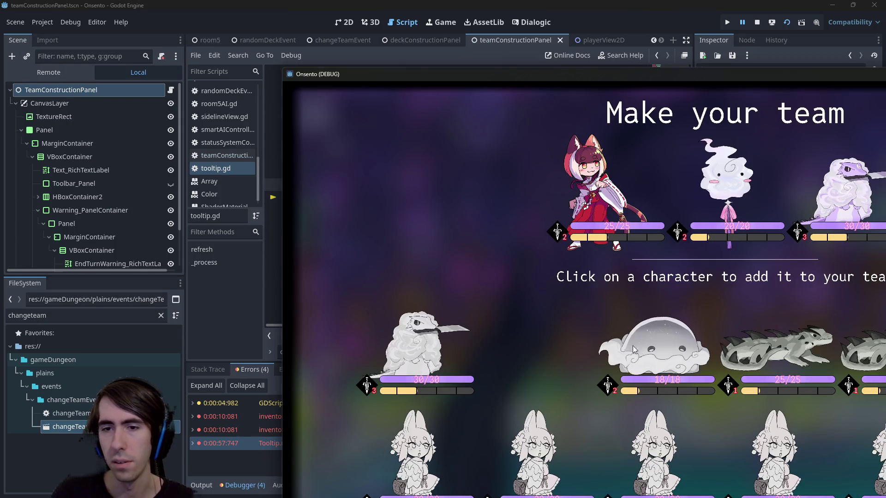
{"action": "left_click", "coordinate": [386, 4]}
- Declare 'var viewport = get_viewport()' at the top of refresh() in tooltip.gd
{"action": "key", "text": "Return"}
{"action": "type", "text": "var viewport ="}
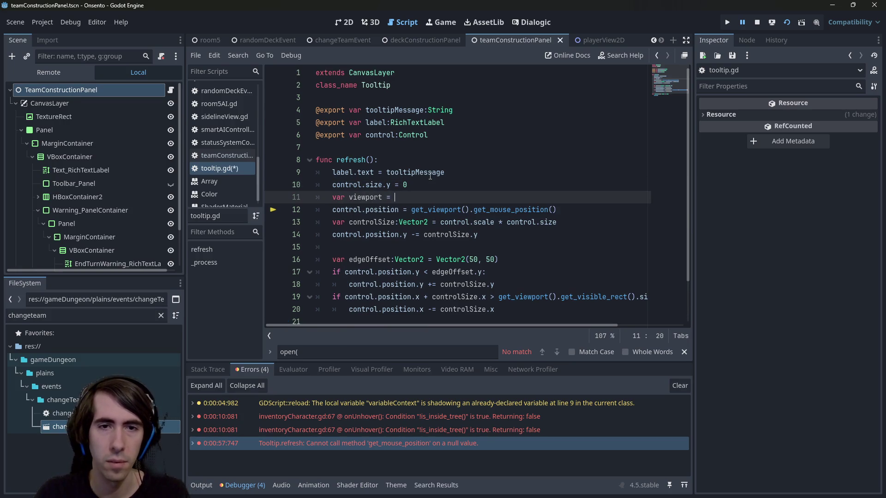
{"action": "key", "text": "Down"}
{"action": "key", "text": "Right"}
{"action": "key", "text": "Right"}
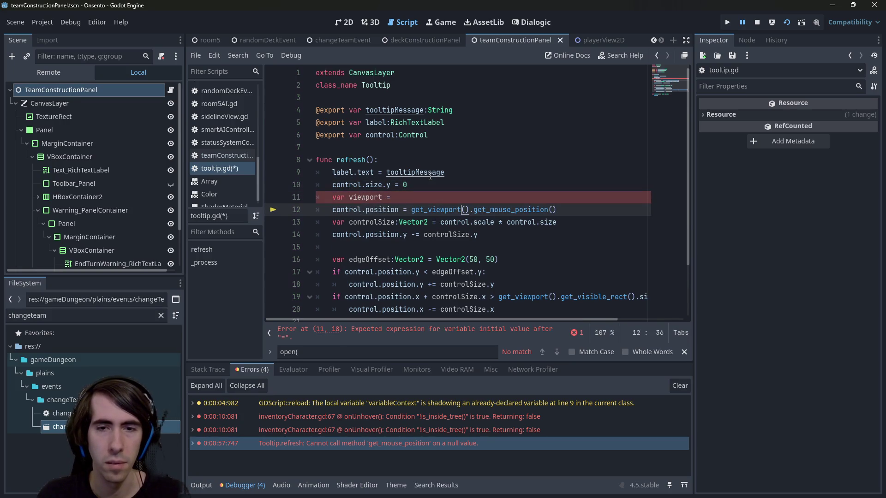
{"action": "key", "text": "ctrl+shift+Left"}
{"action": "key", "text": "ctrl+shift+Left"}
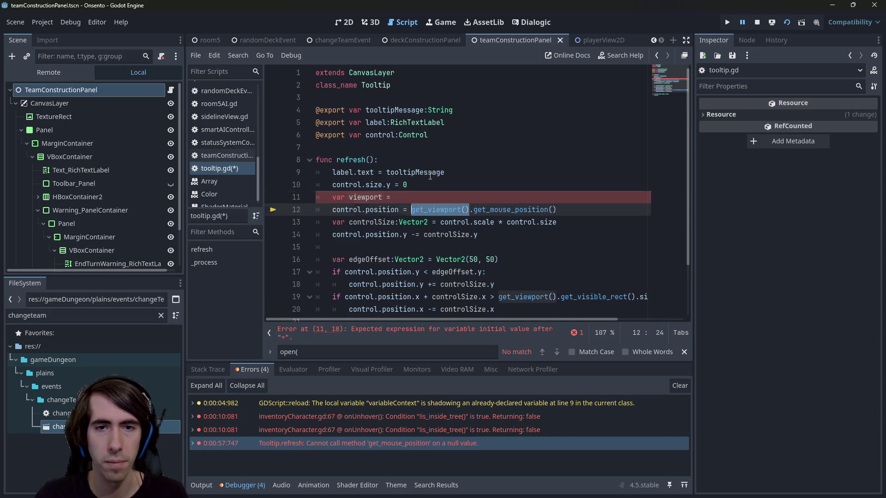
{"action": "key", "text": "ctrl+c"}
{"action": "key", "text": "Up"}
{"action": "key", "text": "ctrl+v"}
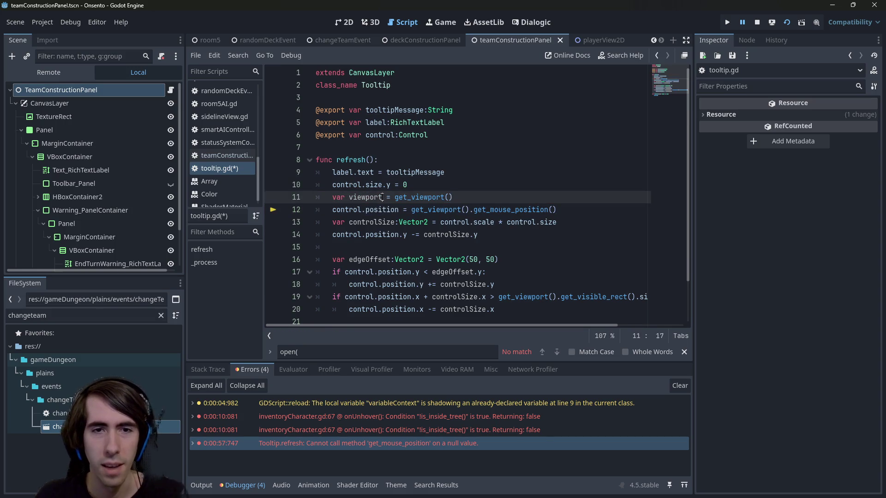
{"action": "type", "text": "iewport:V"}
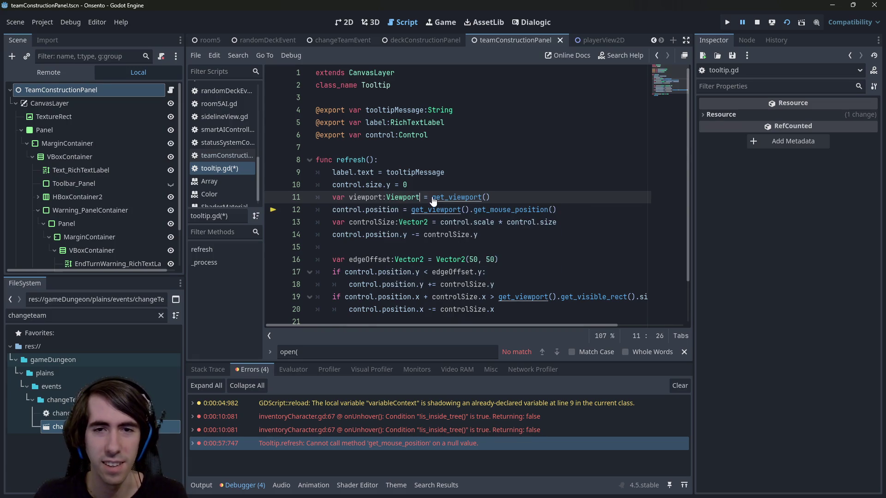
{"action": "left_click", "coordinate": [433, 198], "text": "ctrl"}
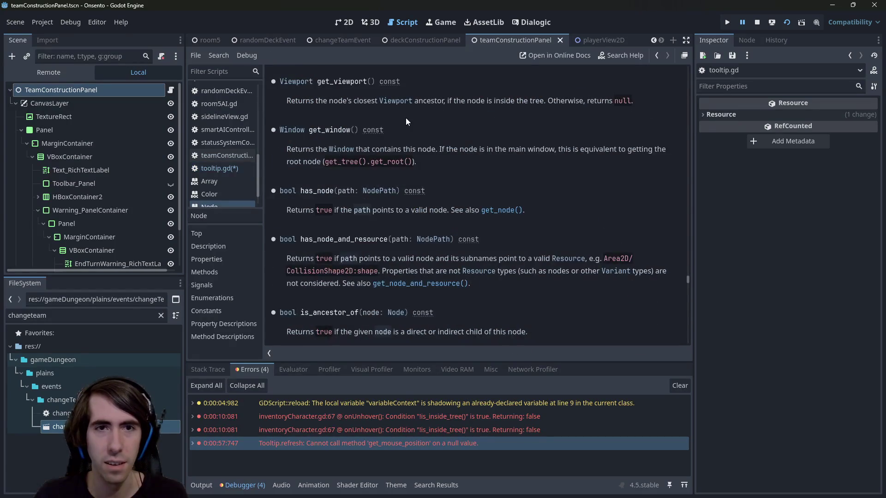
{"action": "key", "text": "alt+Left"}
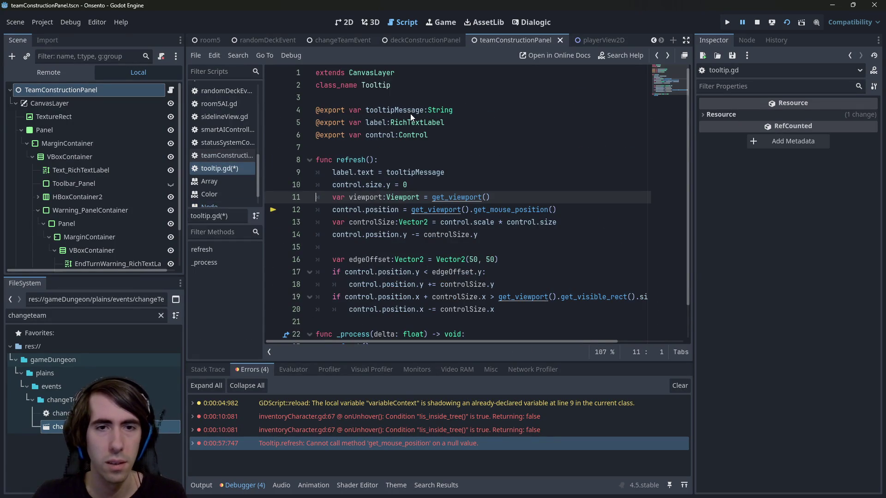
- Replace the get_viewport() calls below with the viewport variable
{"action": "left_click", "coordinate": [366, 198]}
{"action": "left_click_drag", "start_coordinate": [469, 210], "coordinate": [411, 210]}
{"action": "key", "text": "ctrl+d"}
{"action": "type", "text": "viewport"}
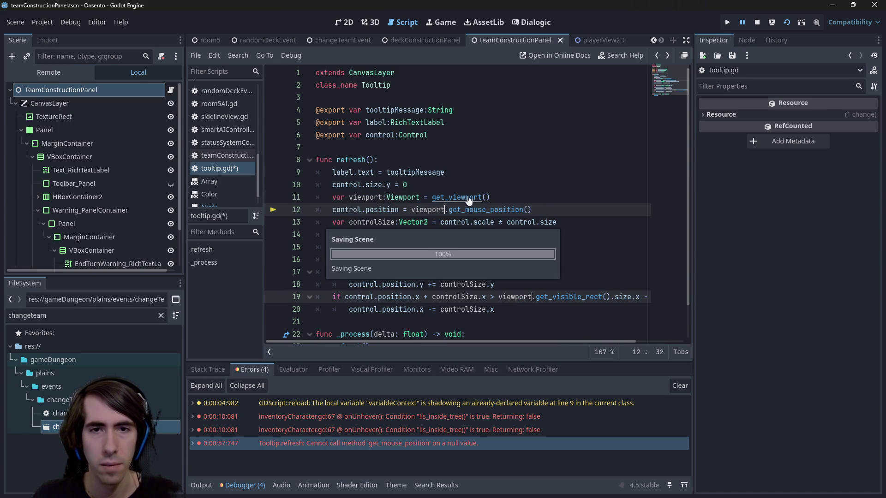
- Add an 'if viewport == null:' check that returns early from refresh()
{"action": "left_click", "coordinate": [496, 197]}
{"action": "key", "text": "Return"}
{"action": "key", "text": "Return"}
{"action": "key", "text": "Up"}
{"action": "type", "text": "i"}
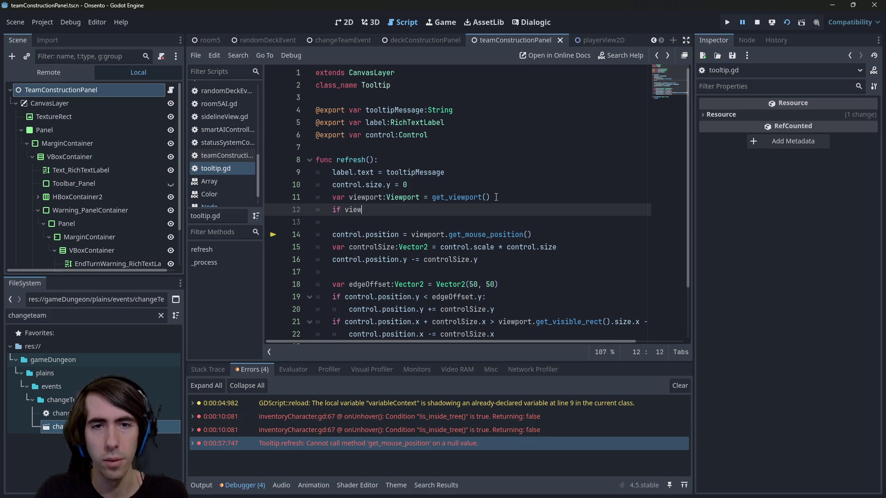
{"action": "type", "text": "ll:"}
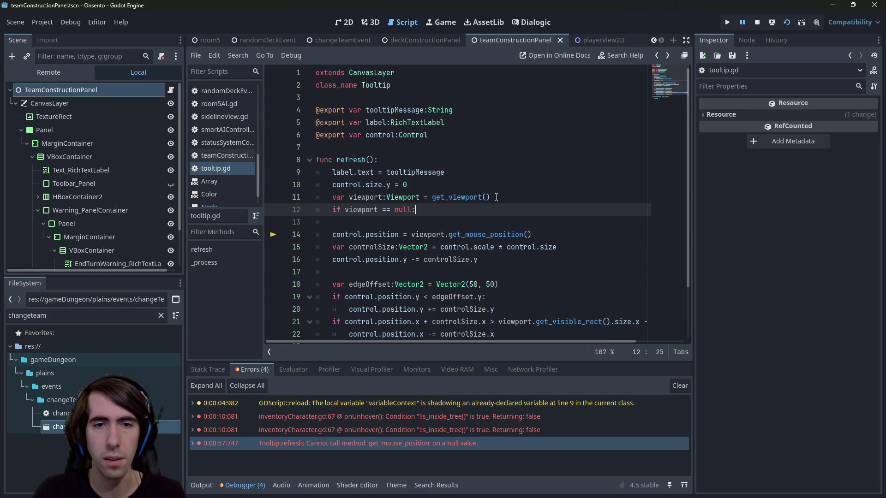
{"action": "key", "text": "Return"}
{"action": "type", "text": "retu"}
- Stop the running game and relaunch it with F5
{"action": "scroll", "coordinate": [493, 194], "scroll_direction": "down", "scroll_amount": 1}
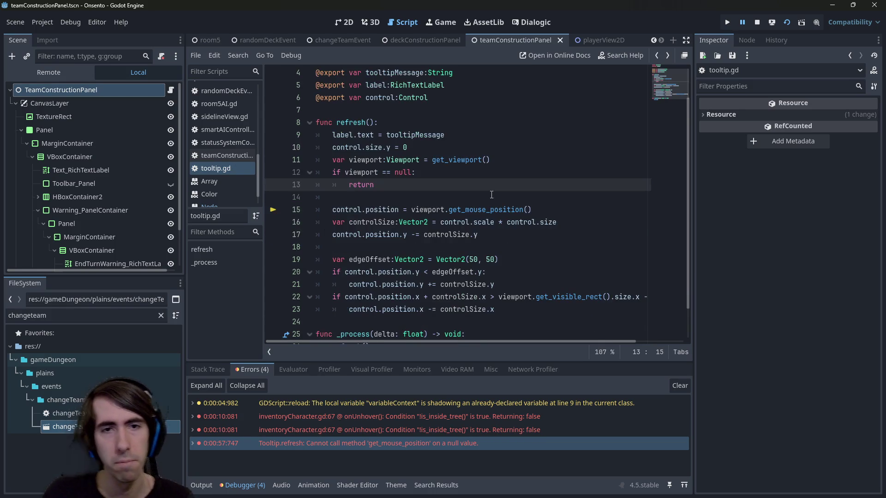
{"action": "scroll", "coordinate": [461, 197], "scroll_direction": "down", "scroll_amount": 1}
{"action": "scroll", "coordinate": [461, 197], "scroll_direction": "up", "scroll_amount": 2}
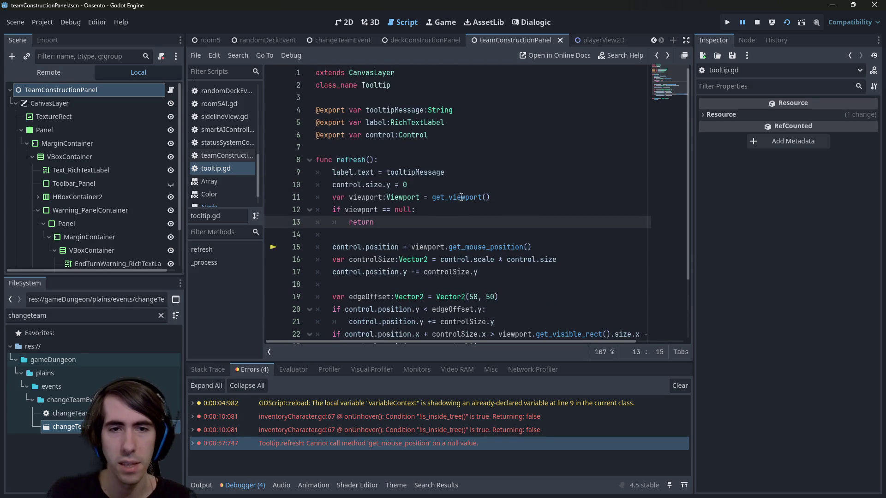
{"action": "scroll", "coordinate": [461, 197], "scroll_direction": "down", "scroll_amount": 1}
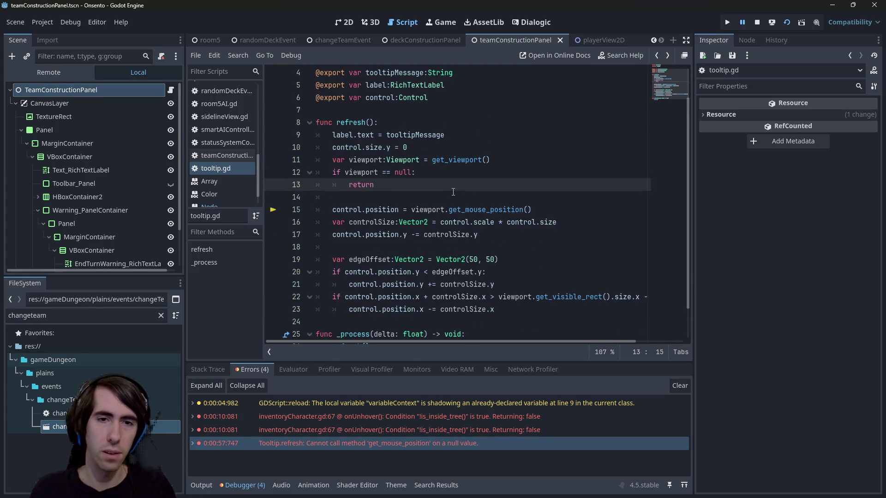
{"action": "left_click", "coordinate": [757, 23]}
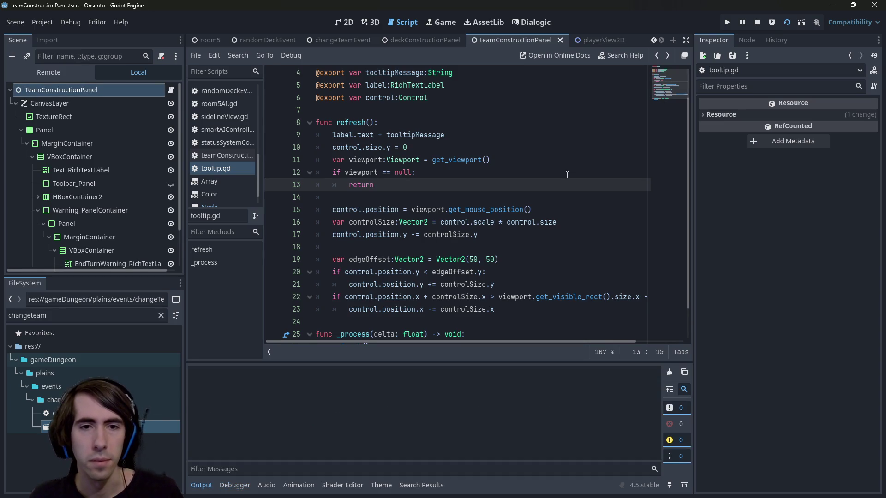
{"action": "key", "text": "F5"}
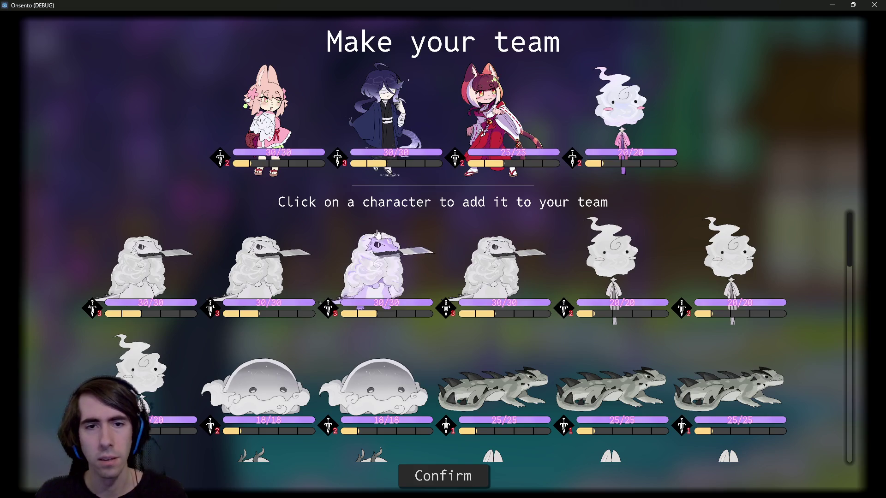
- Overfill the team with characters, confirm to trigger the 'Team should be 4 characters or less' warning, and close the game
{"action": "left_click", "coordinate": [376, 268]}
{"action": "left_click", "coordinate": [377, 267]}
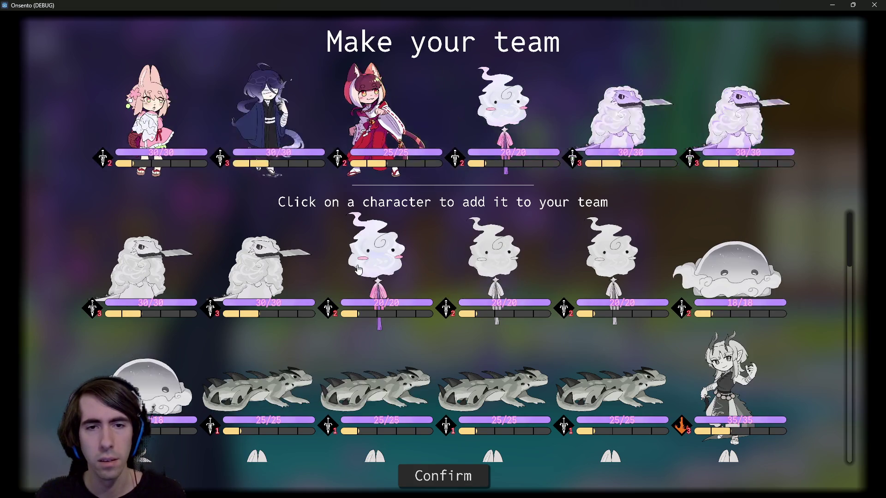
{"action": "left_click", "coordinate": [376, 268]}
{"action": "left_click", "coordinate": [375, 277]}
{"action": "left_click", "coordinate": [375, 277]}
{"action": "left_click", "coordinate": [374, 295]}
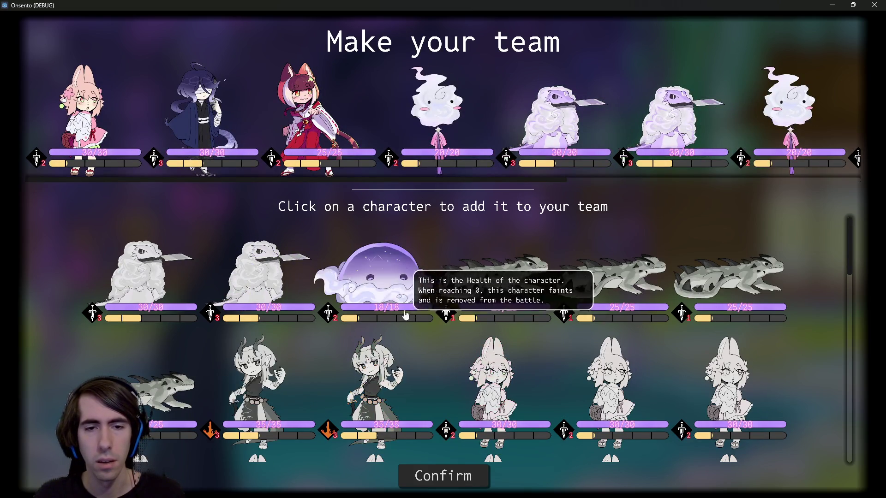
{"action": "left_click", "coordinate": [373, 298]}
{"action": "left_click", "coordinate": [375, 286]}
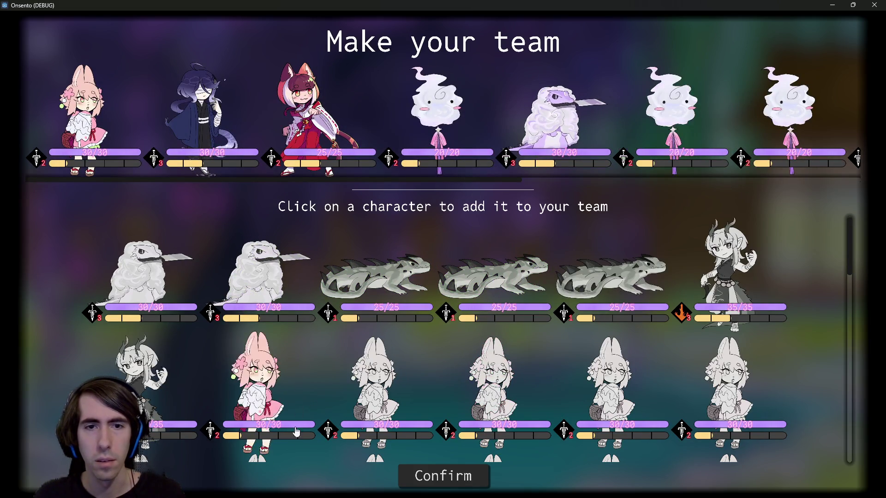
{"action": "left_click", "coordinate": [442, 476]}
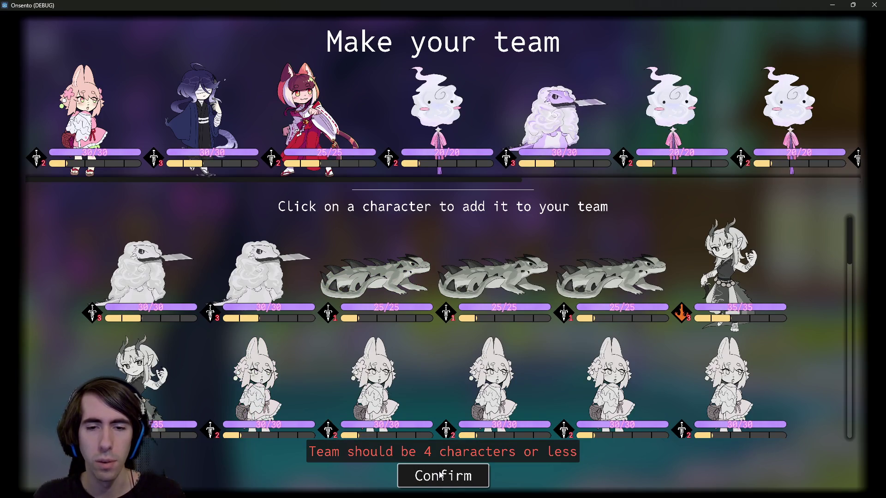
{"action": "left_click", "coordinate": [374, 277]}
{"action": "left_click", "coordinate": [375, 277]}
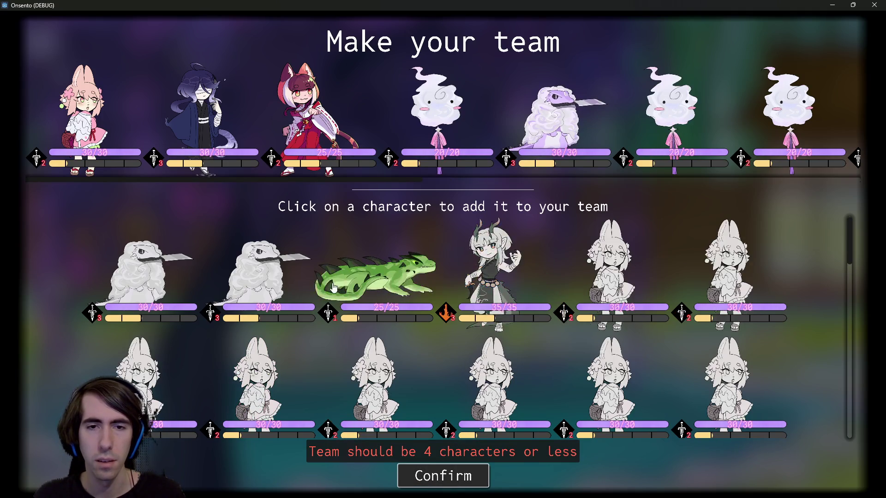
{"action": "left_click", "coordinate": [375, 277]}
{"action": "left_click", "coordinate": [875, 5]}
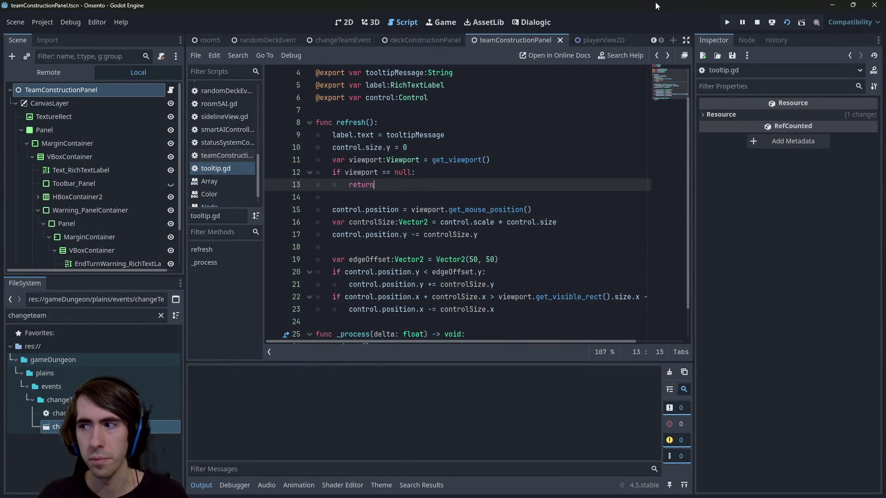
- Relaunch with F5, overfill the team again, confirm, close the game and reopen teamConstructionPanel's script
{"action": "key", "text": "F5"}
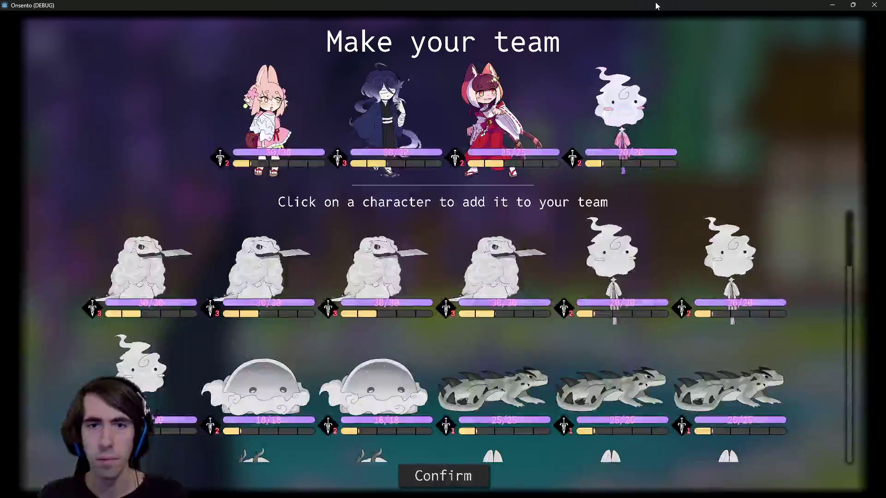
{"action": "left_click", "coordinate": [485, 284]}
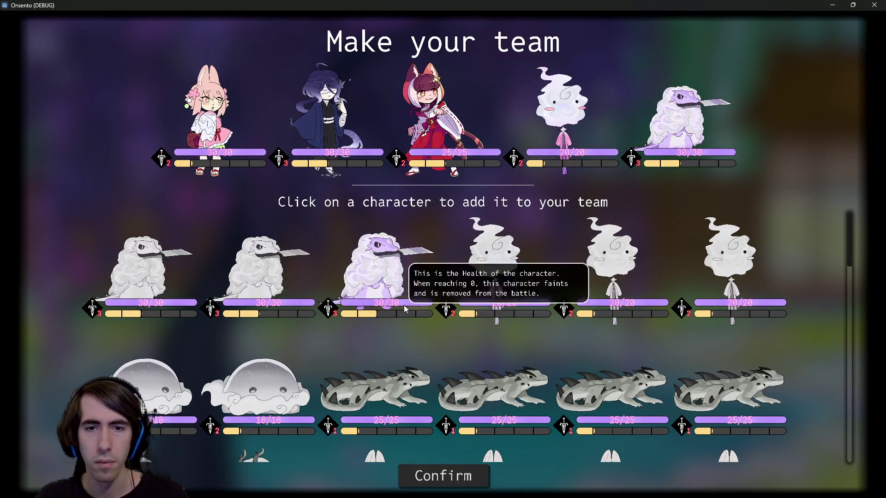
{"action": "left_click", "coordinate": [494, 277]}
{"action": "left_click", "coordinate": [386, 277]}
{"action": "left_click", "coordinate": [494, 277]}
{"action": "left_click", "coordinate": [386, 277]}
{"action": "left_click", "coordinate": [494, 277]}
{"action": "left_click", "coordinate": [493, 379]}
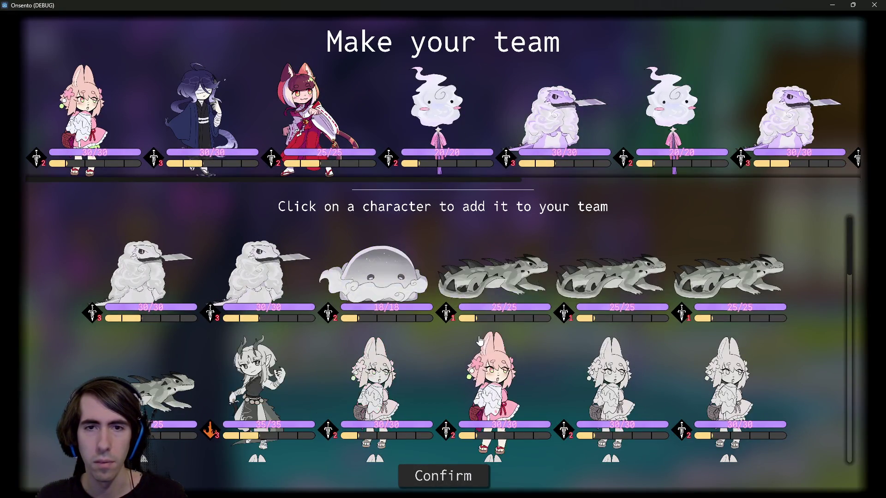
{"action": "left_click", "coordinate": [494, 277]}
{"action": "mouse_move", "coordinate": [402, 179]}
{"action": "left_mouse_down"}
{"action": "mouse_move", "coordinate": [834, 183]}
{"action": "mouse_move", "coordinate": [352, 183]}
{"action": "left_mouse_up"}
{"action": "left_click", "coordinate": [308, 315]}
{"action": "left_click", "coordinate": [508, 314]}
{"action": "scroll", "coordinate": [593, 316], "scroll_direction": "down", "scroll_amount": 1}
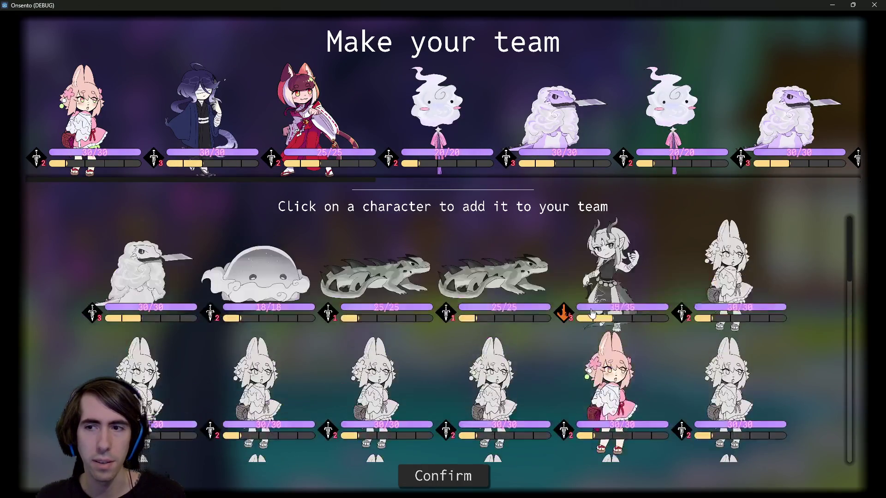
{"action": "left_click", "coordinate": [504, 307]}
{"action": "left_click", "coordinate": [369, 307]}
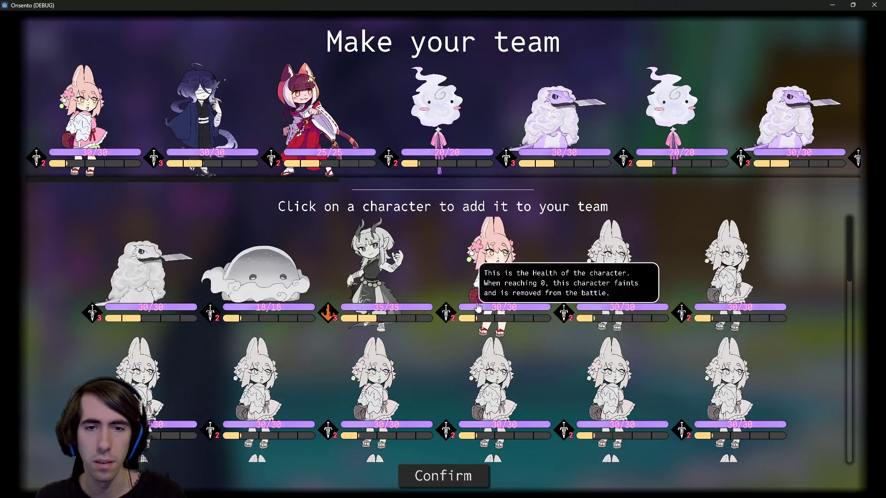
{"action": "left_click", "coordinate": [442, 485]}
{"action": "left_click", "coordinate": [381, 301]}
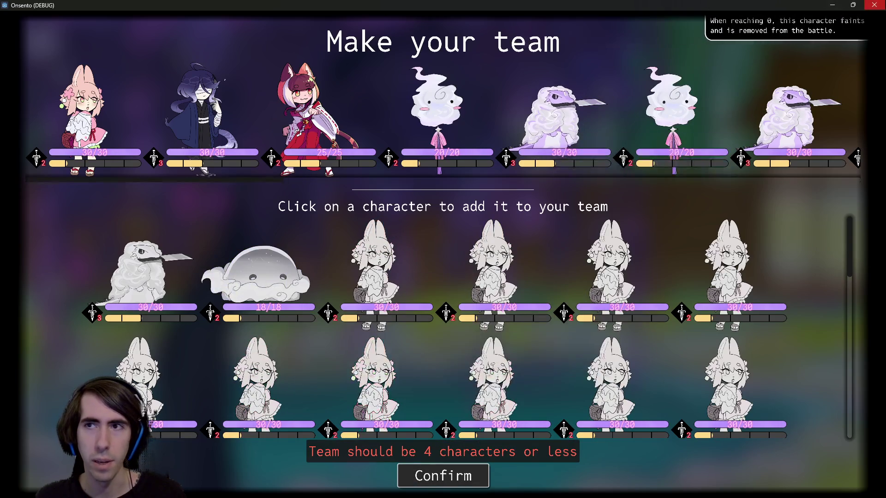
{"action": "left_click", "coordinate": [875, 5]}
{"action": "left_click", "coordinate": [166, 74]}
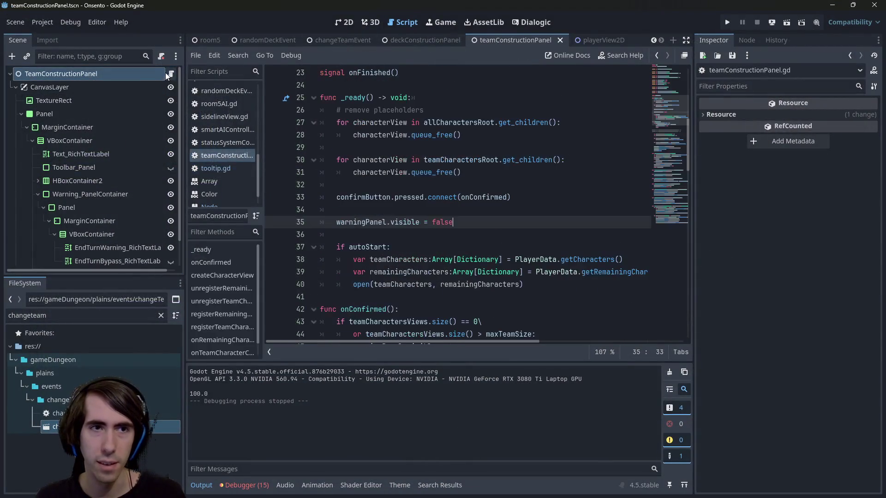
- Comment out the cursor-shape lines in onUnhover (line 67) and onHover (line 62) of inventoryCharacter.gd
{"action": "scroll", "coordinate": [484, 227], "scroll_direction": "down", "scroll_amount": 3}
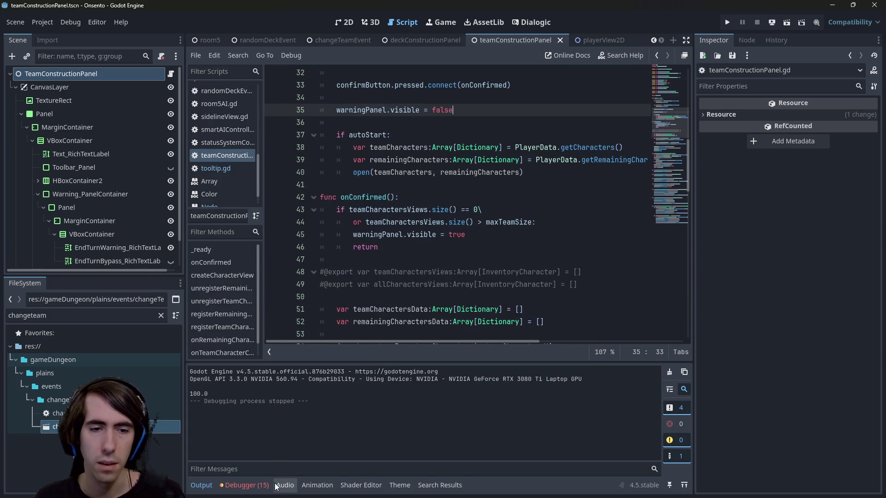
{"action": "left_click", "coordinate": [245, 485]}
{"action": "left_click", "coordinate": [325, 414]}
{"action": "left_click", "coordinate": [473, 211]}
{"action": "key", "text": "ctrl+k"}
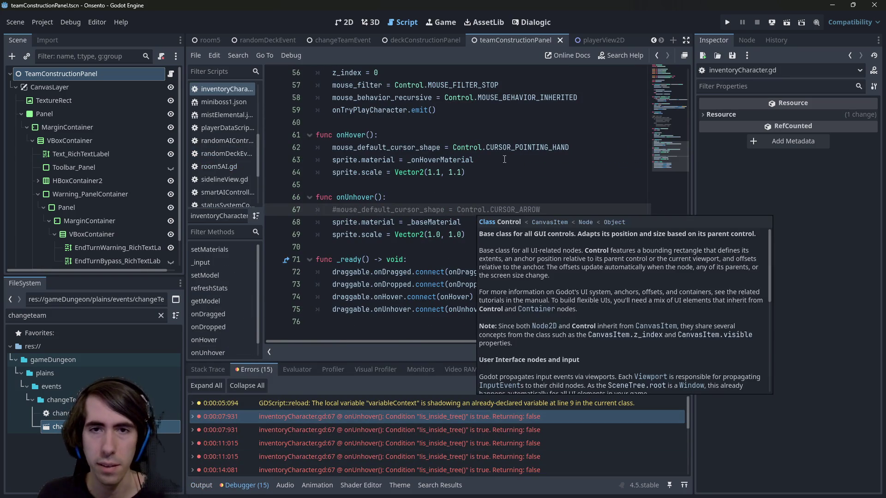
{"action": "left_click", "coordinate": [509, 139]}
{"action": "key", "text": "Down"}
{"action": "key", "text": "ctrl+k"}
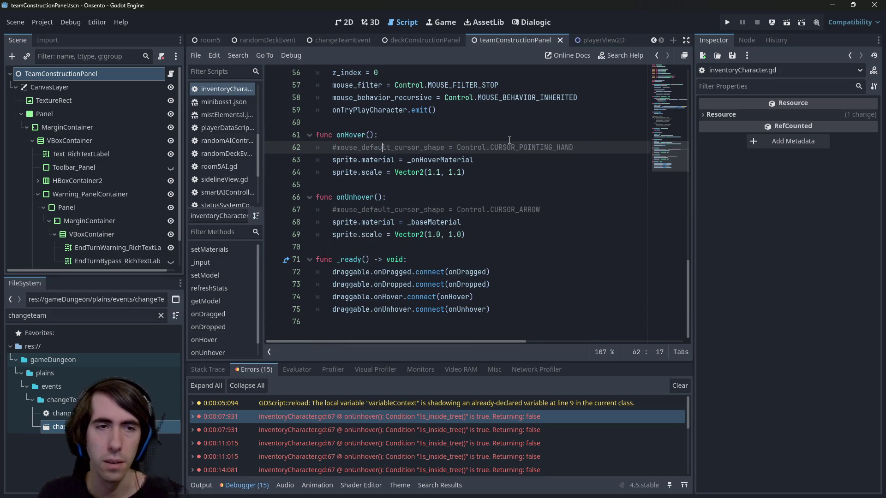
- Return to teamConstructionPanel.gd and open blank lines after _ready for a new function
{"action": "left_click", "coordinate": [167, 75]}
{"action": "left_click", "coordinate": [168, 74]}
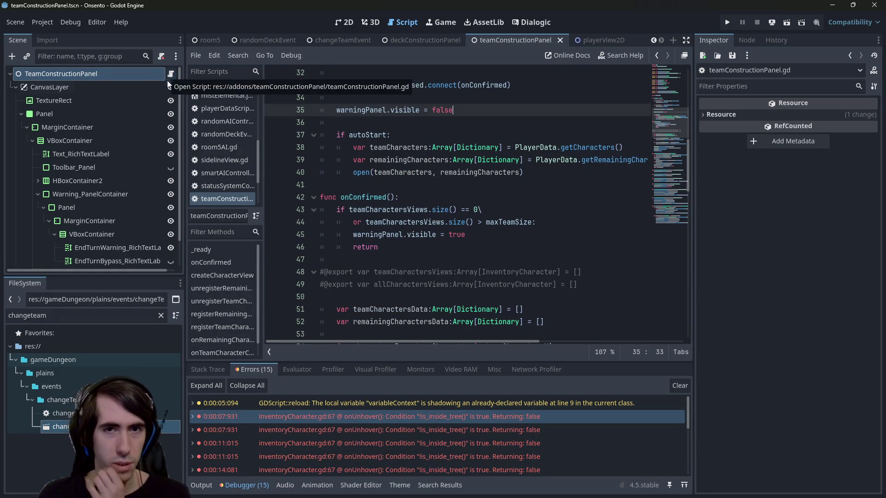
{"action": "left_click", "coordinate": [454, 185]}
{"action": "scroll", "coordinate": [443, 186], "scroll_direction": "up", "scroll_amount": 1}
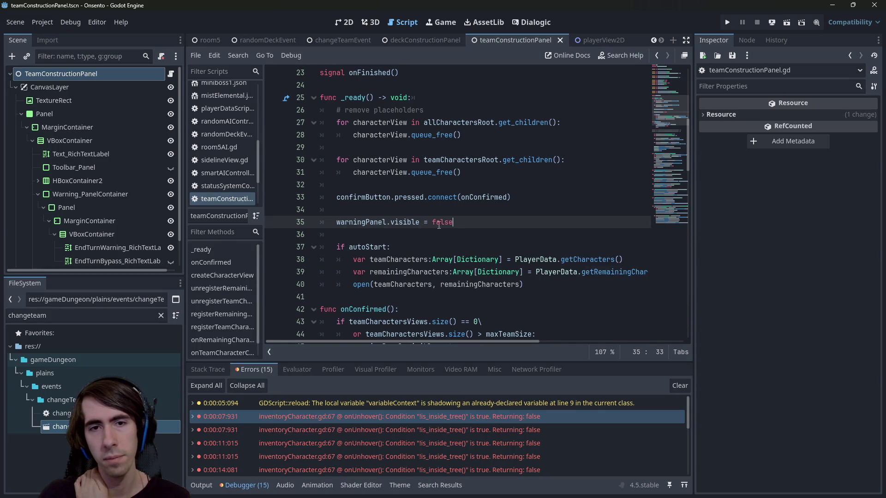
{"action": "scroll", "coordinate": [450, 225], "scroll_direction": "down", "scroll_amount": 1}
{"action": "left_click", "coordinate": [379, 260]}
{"action": "scroll", "coordinate": [380, 259], "scroll_direction": "down", "scroll_amount": 3}
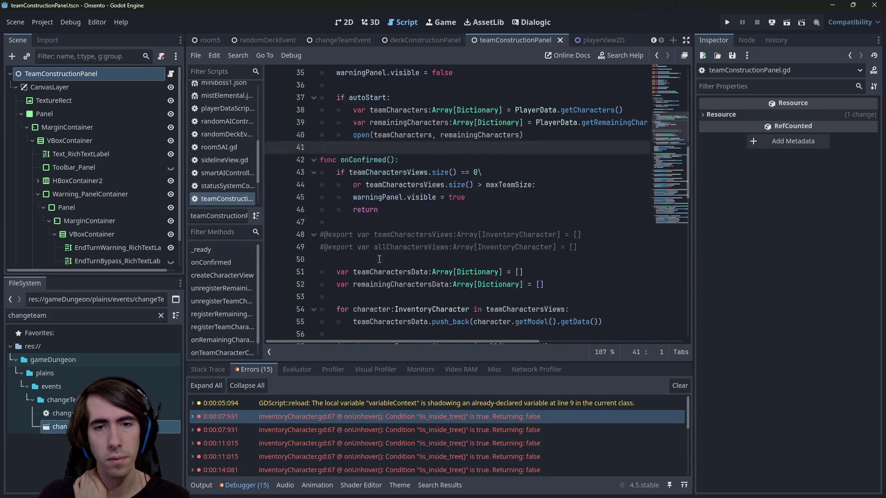
{"action": "scroll", "coordinate": [379, 259], "scroll_direction": "up", "scroll_amount": 3}
{"action": "key", "text": "Return"}
{"action": "key", "text": "Return"}
{"action": "key", "text": "Up"}
- Add func canBeConfirmed() that returns the team-size condition copied from onConfirmed
{"action": "type", "text": "func canBeConfirmed():"}
{"action": "key", "text": "Return"}
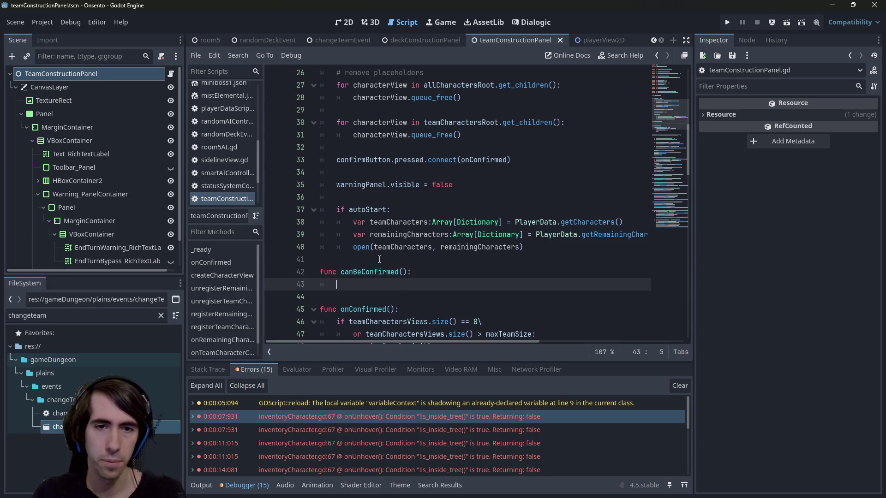
{"action": "scroll", "coordinate": [380, 260], "scroll_direction": "down", "scroll_amount": 2}
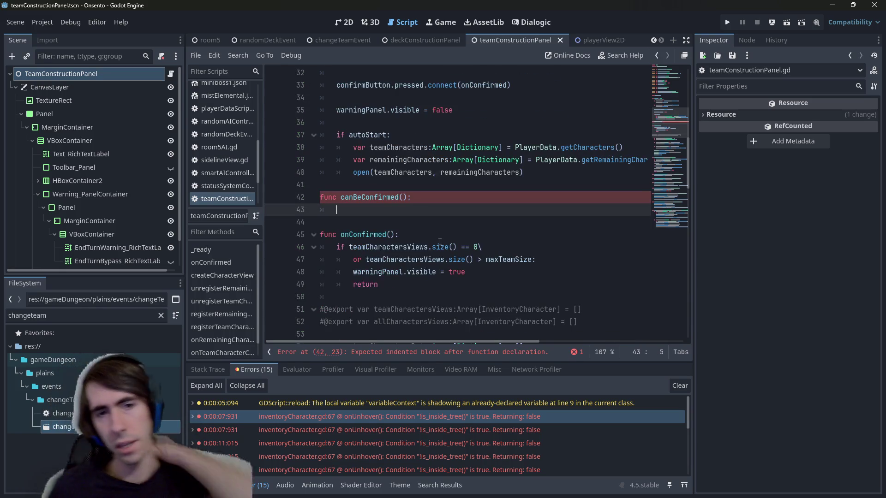
{"action": "mouse_move", "coordinate": [416, 278]}
{"action": "left_mouse_down"}
{"action": "mouse_move", "coordinate": [355, 247]}
{"action": "mouse_move", "coordinate": [434, 260]}
{"action": "mouse_move", "coordinate": [538, 260]}
{"action": "left_mouse_up"}
{"action": "key", "text": "ctrl+c"}
{"action": "left_click", "coordinate": [349, 246]}
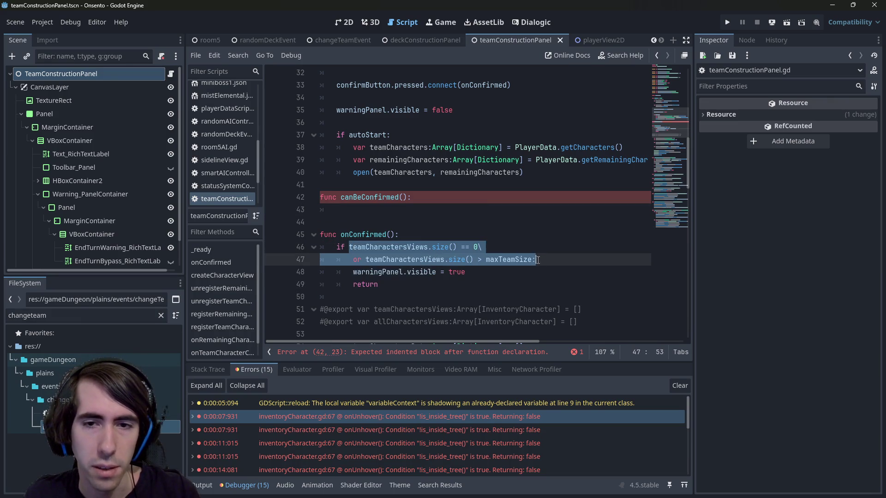
{"action": "left_click", "coordinate": [431, 208]}
{"action": "type", "text": "return"}
{"action": "key", "text": "ctrl+v"}
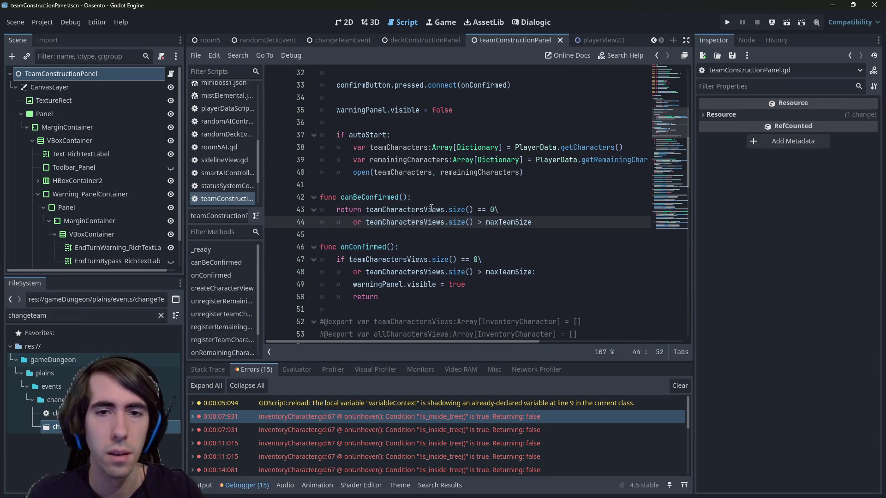
- Change the returned comparisons to size() > 0 and size() <= maxTeamSize
{"action": "left_click", "coordinate": [484, 215]}
{"action": "key", "text": "BackSpace"}
{"action": "key", "text": "BackSpace"}
{"action": "type", "text": ">"}
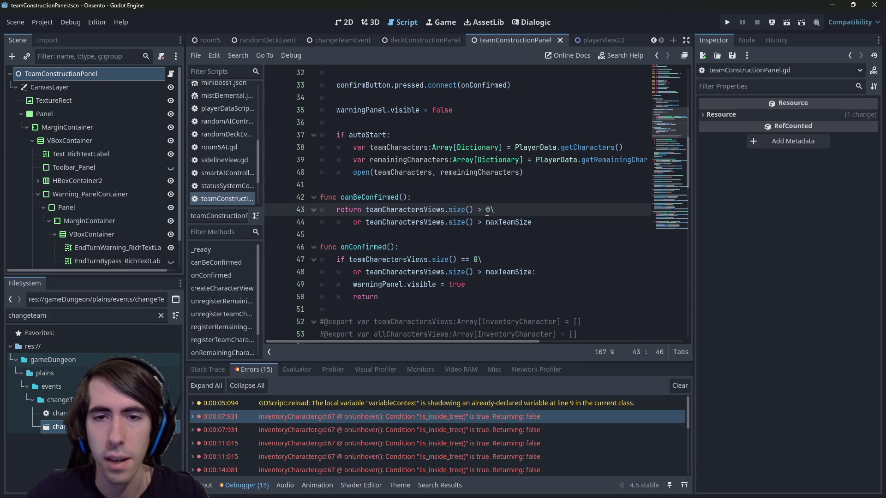
{"action": "key", "text": "Down"}
{"action": "key", "text": "BackSpace"}
{"action": "type", "text": "<"}
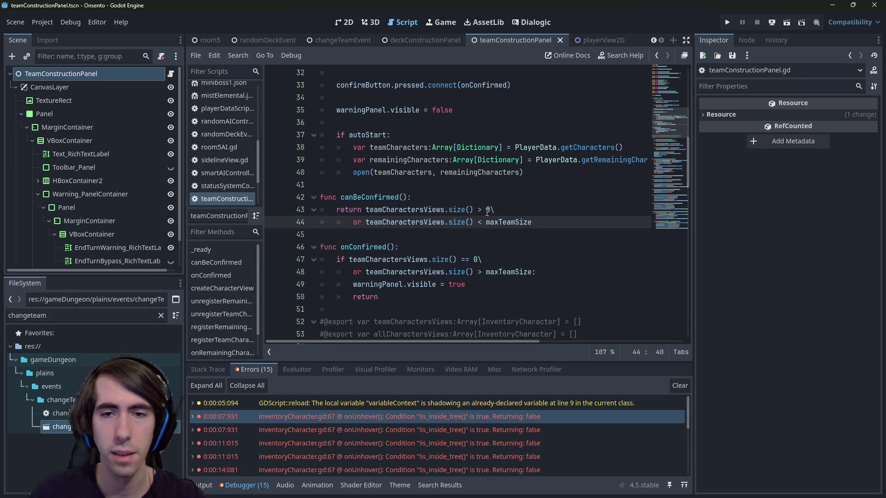
{"action": "type", "text": "="}
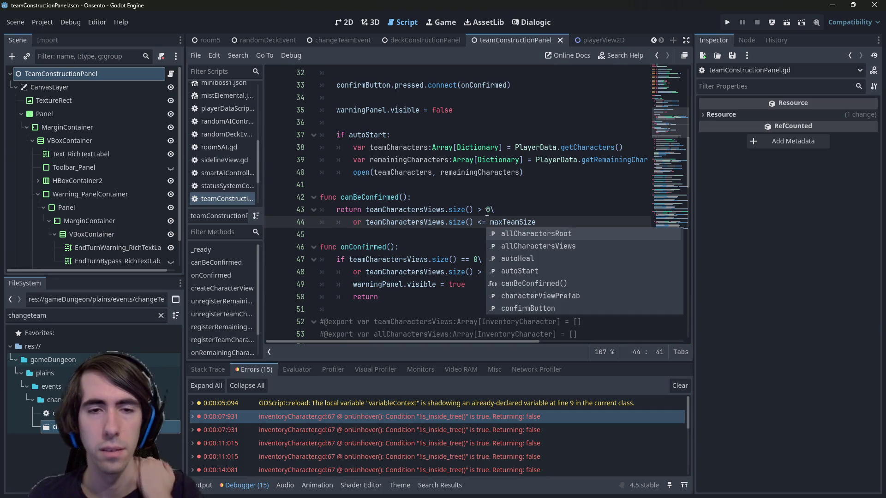
- Give canBeConfirmed a -> bool return type
{"action": "left_click", "coordinate": [407, 197]}
{"action": "type", "text": "-> "}
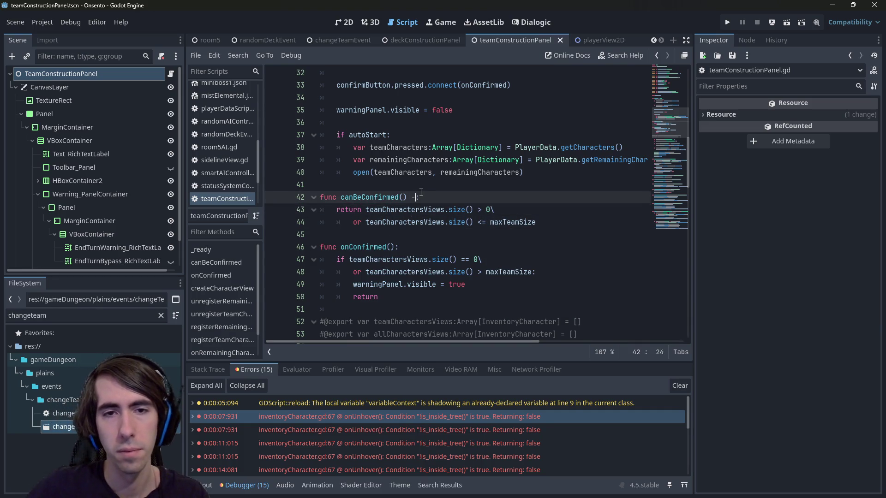
{"action": "type", "text": "bool"}
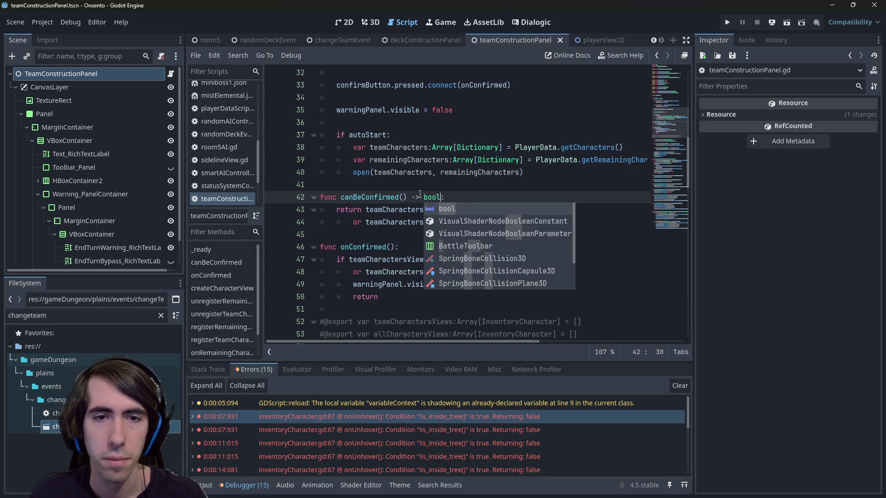
{"action": "double_click", "coordinate": [370, 197]}
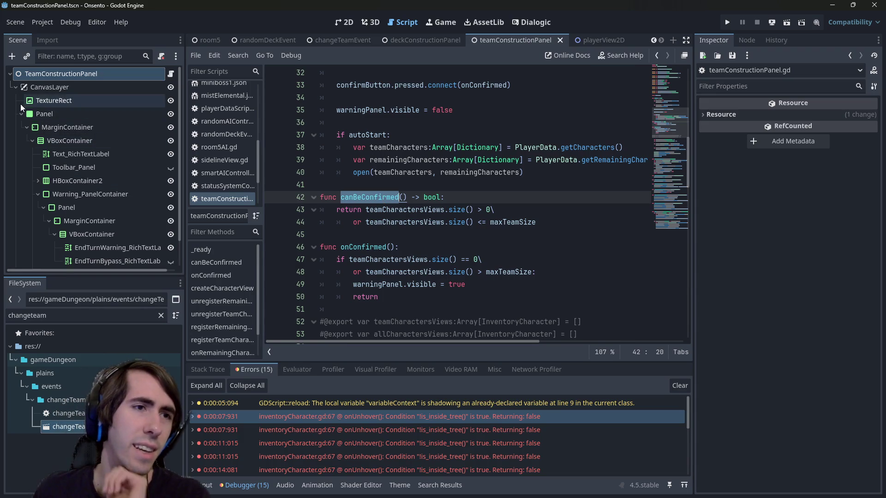
{"action": "left_click", "coordinate": [16, 88]}
{"action": "left_click", "coordinate": [15, 88]}
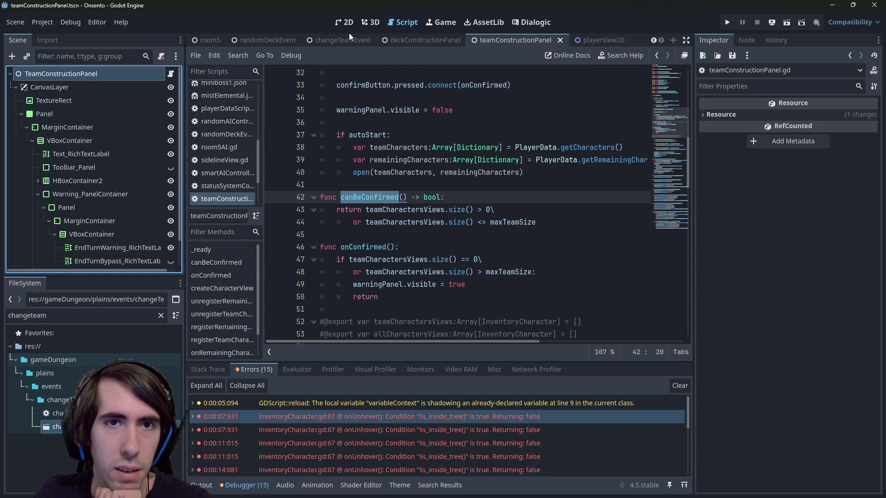
- Look over the panel scene's warning label, then return to the panel script
{"action": "left_click", "coordinate": [348, 26]}
{"action": "left_click", "coordinate": [456, 314]}
{"action": "scroll", "coordinate": [102, 212], "scroll_direction": "down", "scroll_amount": 2}
{"action": "scroll", "coordinate": [131, 210], "scroll_direction": "up", "scroll_amount": 2}
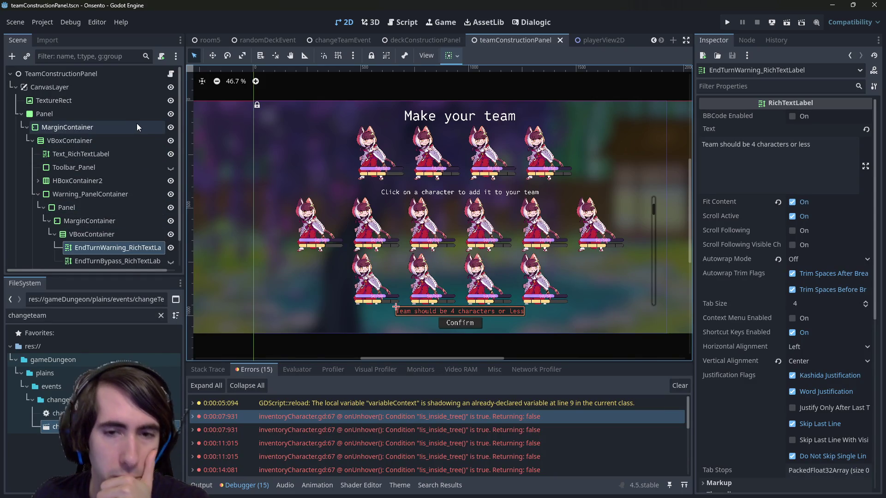
{"action": "scroll", "coordinate": [120, 223], "scroll_direction": "down", "scroll_amount": 2}
{"action": "scroll", "coordinate": [132, 154], "scroll_direction": "up", "scroll_amount": 2}
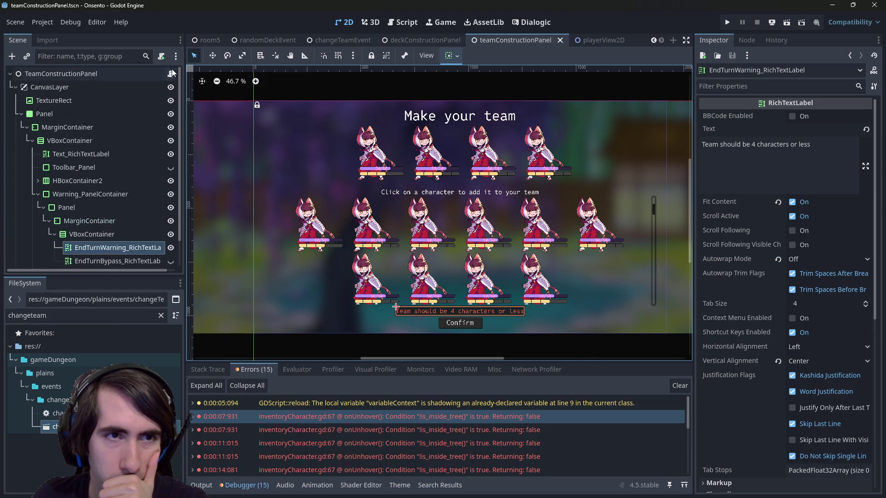
{"action": "key", "text": "ctrl+F3"}
{"action": "scroll", "coordinate": [510, 259], "scroll_direction": "up", "scroll_amount": 8}
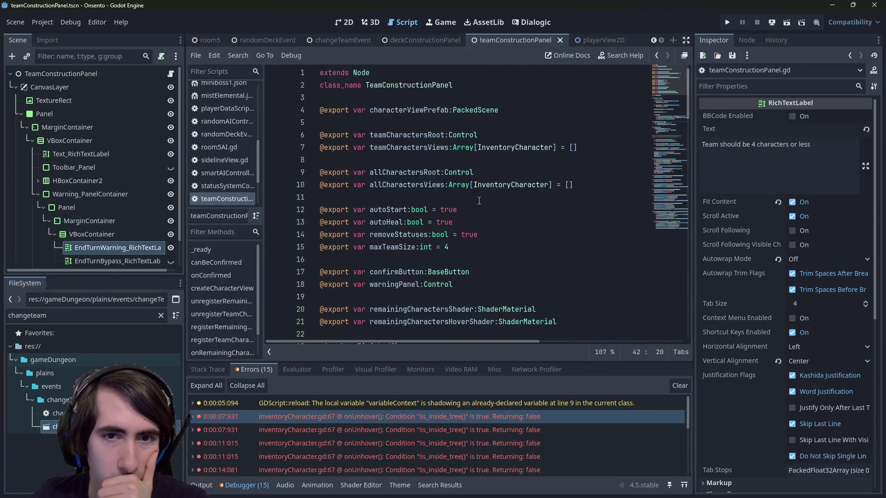
- Duplicate the warningPanel export as warningText: RichTextLabel, save, and start assigning Warning Text on the root
{"action": "triple_click", "coordinate": [458, 217]}
{"action": "key", "text": "ctrl+c"}
{"action": "key", "text": "End"}
{"action": "key", "text": "Return"}
{"action": "key", "text": "ctrl+v"}
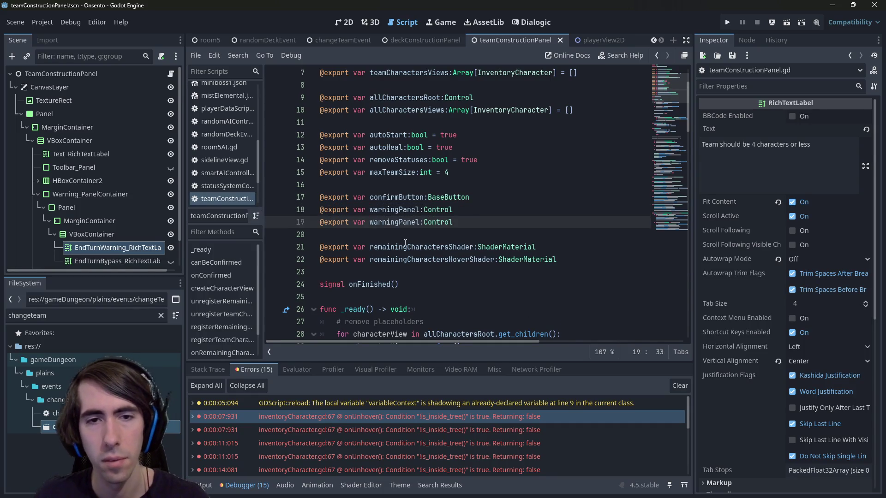
{"action": "key", "text": "BackSpace"}
{"action": "key", "text": "BackSpace"}
{"action": "key", "text": "BackSpace"}
{"action": "type", "text": "Text:R"}
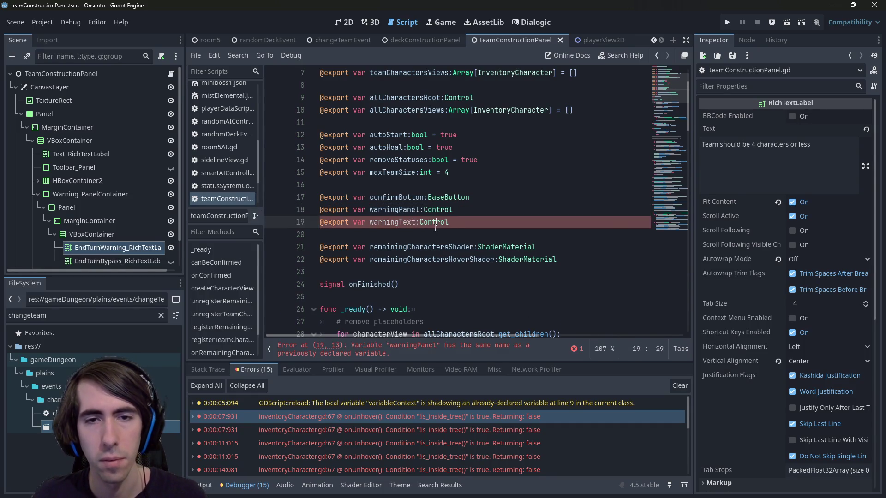
{"action": "type", "text": "ich"}
{"action": "key", "text": "Down"}
{"action": "key", "text": "Down"}
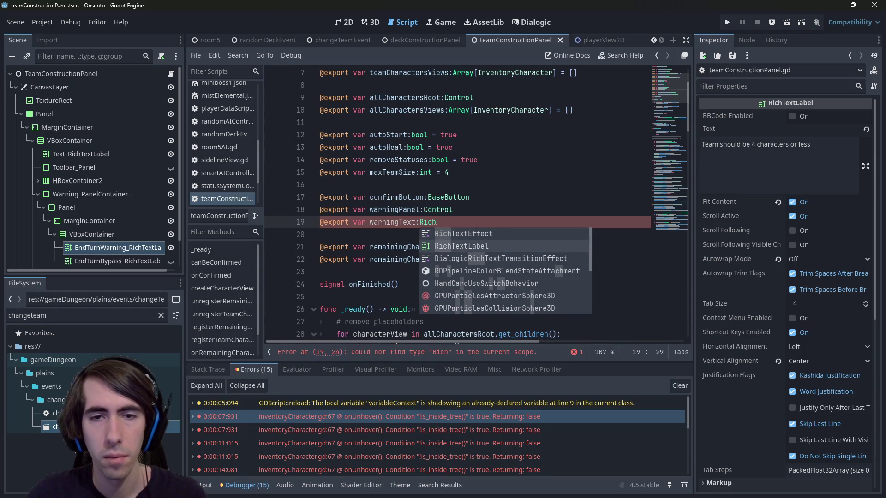
{"action": "key", "text": "Return"}
{"action": "key", "text": "ctrl+s"}
{"action": "left_click", "coordinate": [61, 73]}
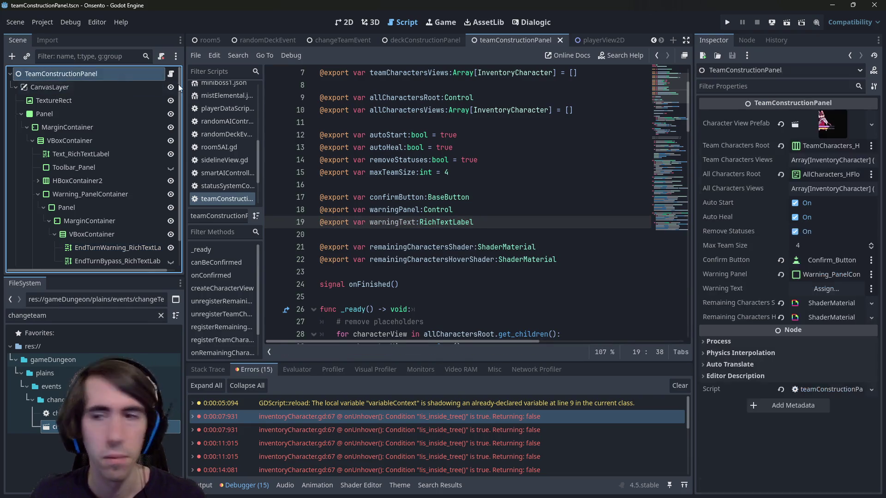
{"action": "left_click", "coordinate": [804, 292]}
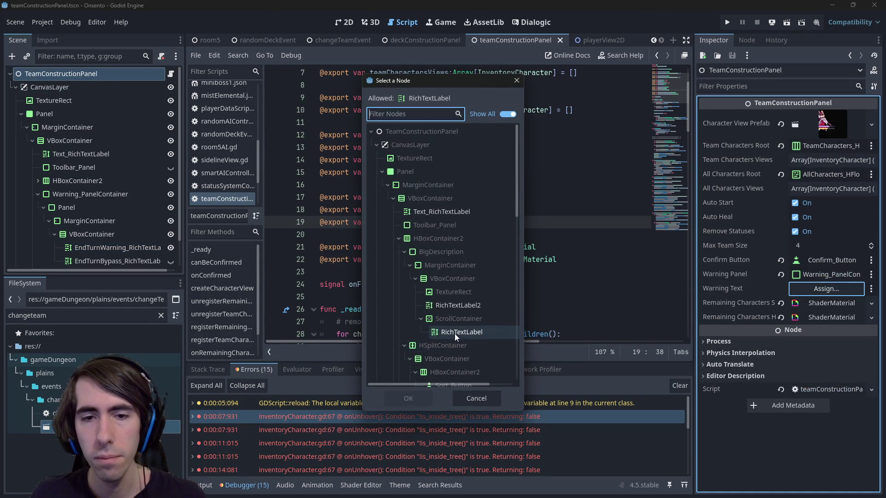
- Assign EndTurnWarning_RichTextLabel as the panel's Warning Text node
{"action": "type", "text": "war"}
{"action": "double_click", "coordinate": [483, 251]}
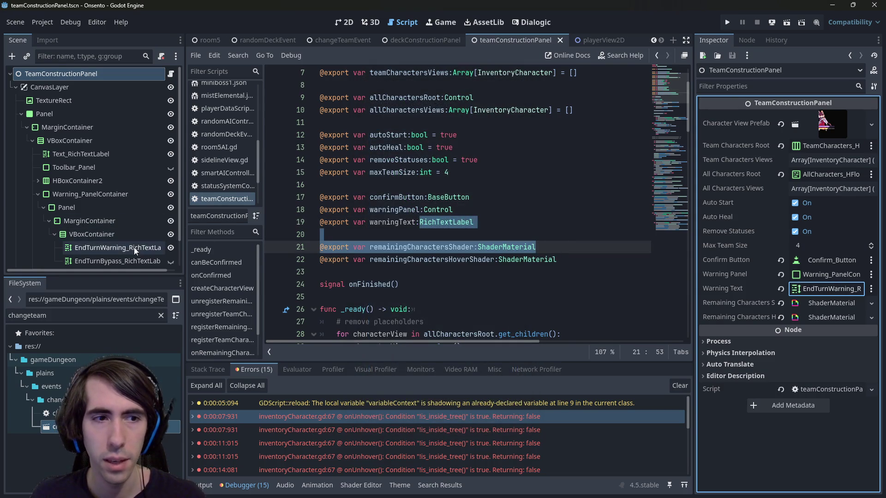
{"action": "double_click", "coordinate": [405, 222]}
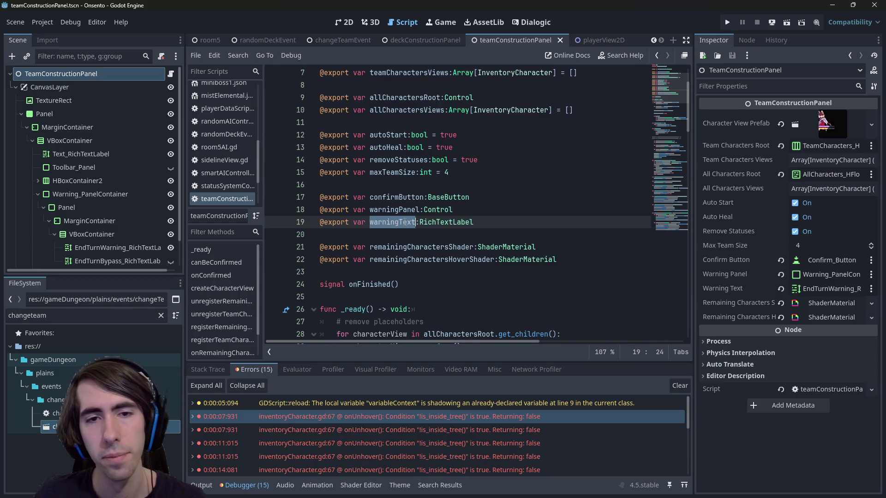
{"action": "scroll", "coordinate": [408, 231], "scroll_direction": "down", "scroll_amount": 13}
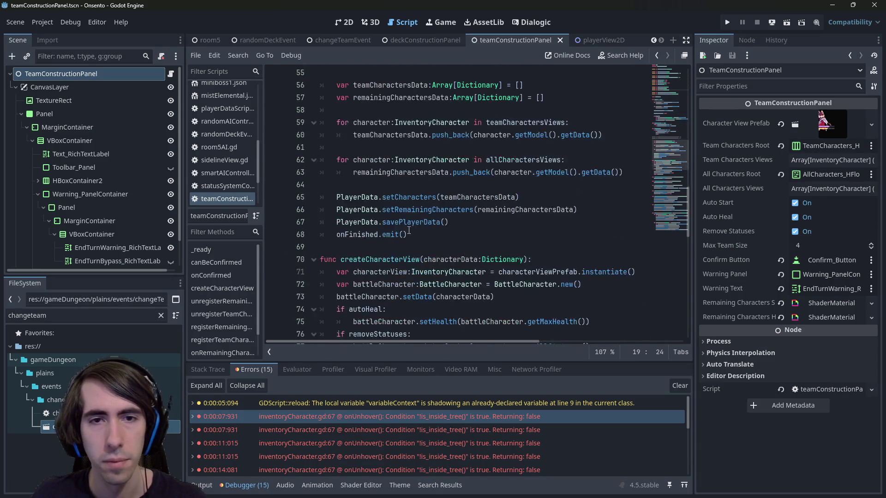
{"action": "scroll", "coordinate": [409, 230], "scroll_direction": "up", "scroll_amount": 4}
{"action": "scroll", "coordinate": [409, 230], "scroll_direction": "down", "scroll_amount": 6}
{"action": "scroll", "coordinate": [410, 229], "scroll_direction": "up", "scroll_amount": 6}
{"action": "scroll", "coordinate": [410, 230], "scroll_direction": "down", "scroll_amount": 2}
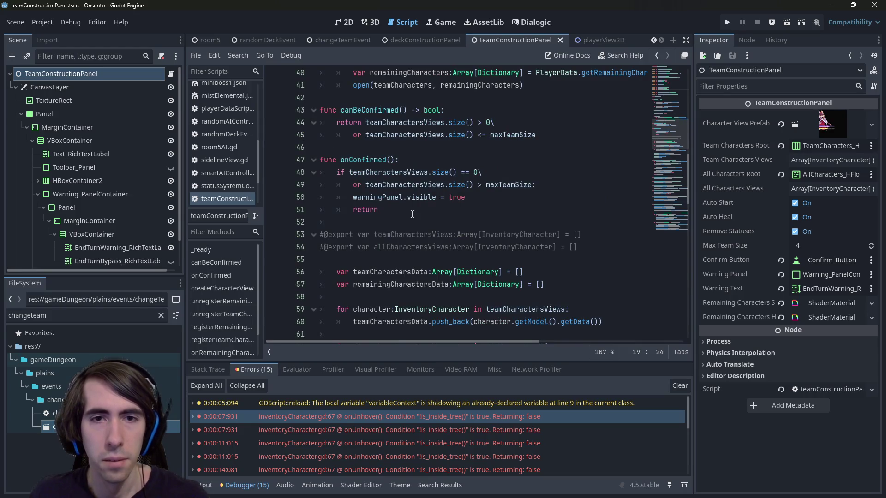
- Replace onConfirmed's size condition with !canBeConfirmed() and delete the warningPanel.visible = true line
{"action": "double_click", "coordinate": [374, 110]}
{"action": "mouse_move", "coordinate": [350, 174]}
{"action": "left_mouse_down"}
{"action": "mouse_move", "coordinate": [484, 194]}
{"action": "mouse_move", "coordinate": [534, 186]}
{"action": "left_mouse_up"}
{"action": "key", "text": "ctrl+v"}
{"action": "type", "text": "!"}
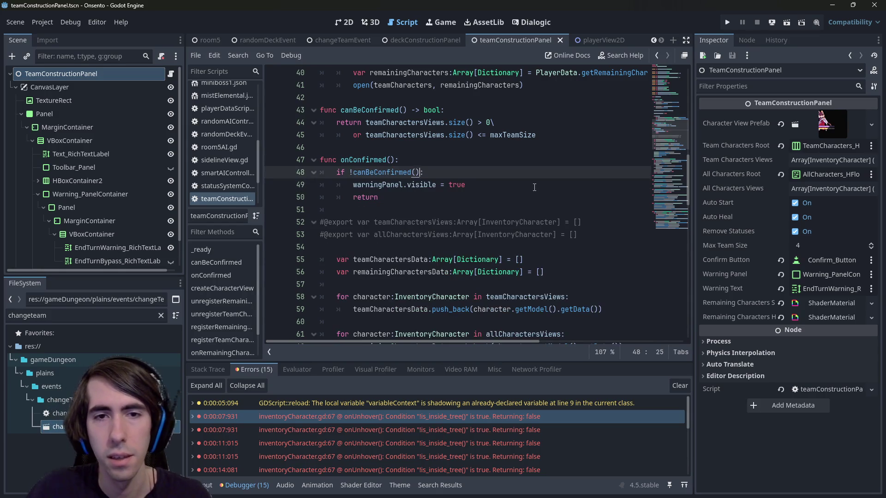
{"action": "key", "text": "Down"}
{"action": "key", "text": "End"}
{"action": "key", "text": "ctrl+shift+Left"}
{"action": "key", "text": "ctrl+shift+Left"}
{"action": "key", "text": "ctrl+shift+Left"}
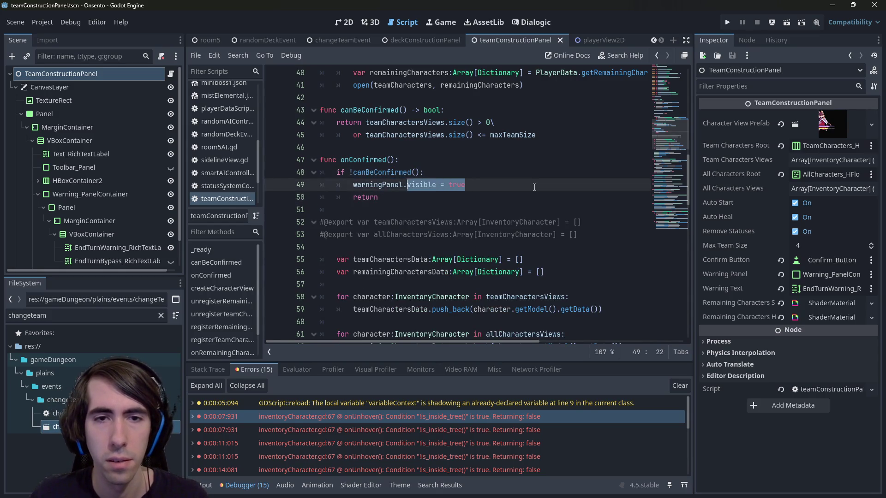
{"action": "key", "text": "BackSpace"}
{"action": "scroll", "coordinate": [455, 210], "scroll_direction": "up", "scroll_amount": 3}
{"action": "scroll", "coordinate": [399, 229], "scroll_direction": "up", "scroll_amount": 4}
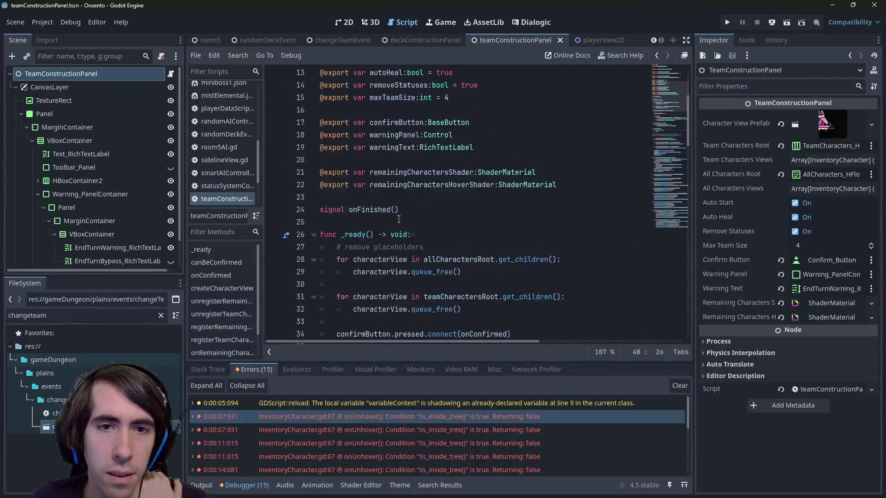
{"action": "scroll", "coordinate": [399, 219], "scroll_direction": "down", "scroll_amount": 4}
- Add the comment '# TODO : Remove and only update when necessary' after canBeConfirmed
{"action": "left_click", "coordinate": [375, 267]}
{"action": "type", "text": "func"}
{"action": "key", "text": "Return"}
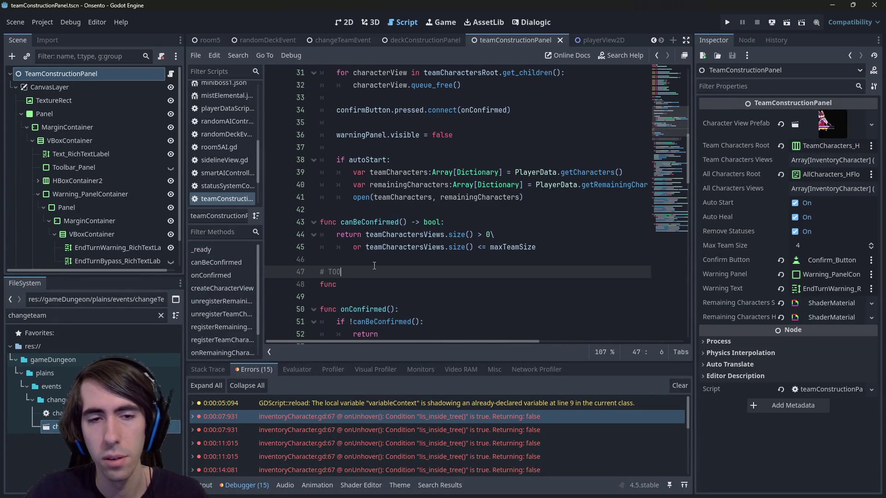
{"action": "type", "text": "DO : Remove "}
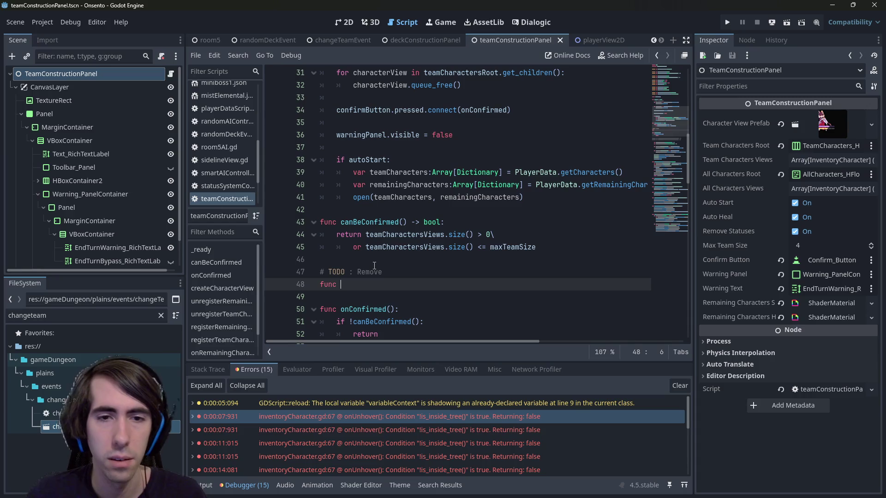
{"action": "type", "text": "and only up"}
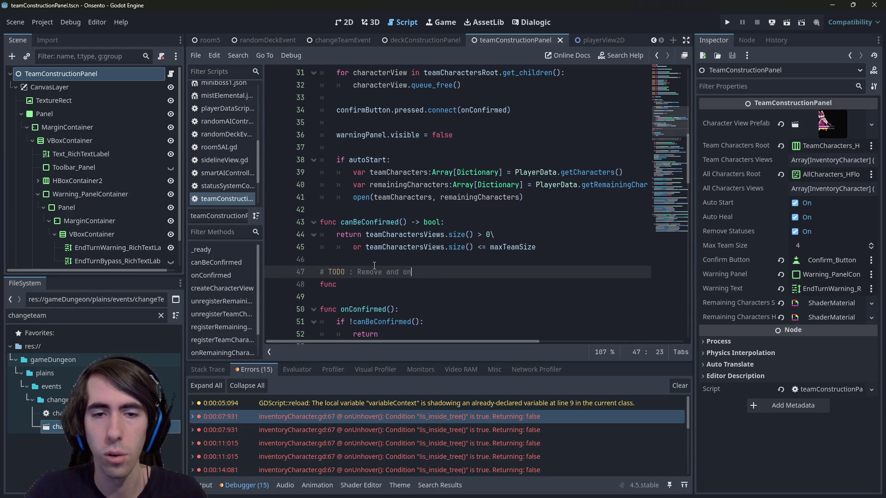
{"action": "type", "text": "date when neces"}
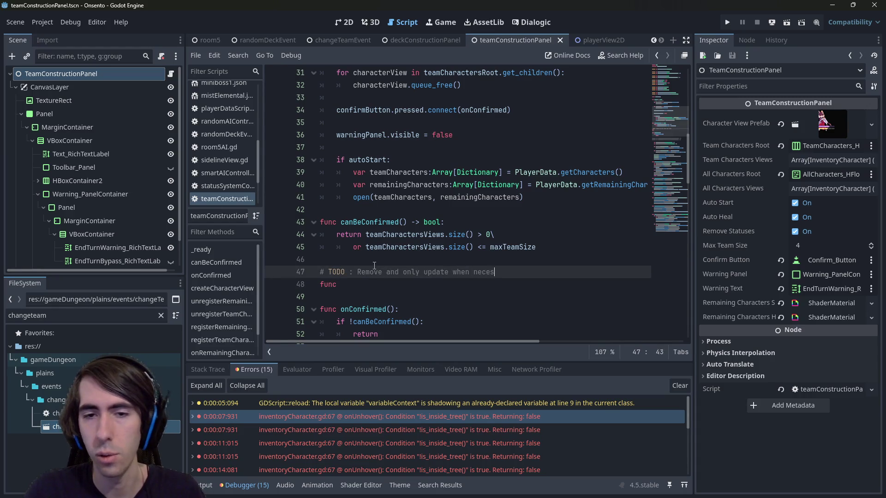
- Autocomplete func _process(delta: float) -> void: below the comment and save
{"action": "key", "text": "Down"}
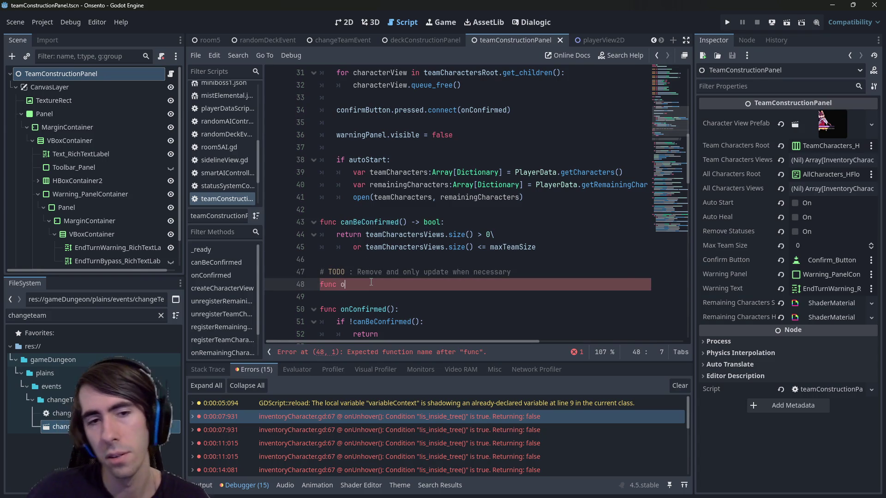
{"action": "type", "text": "n"}
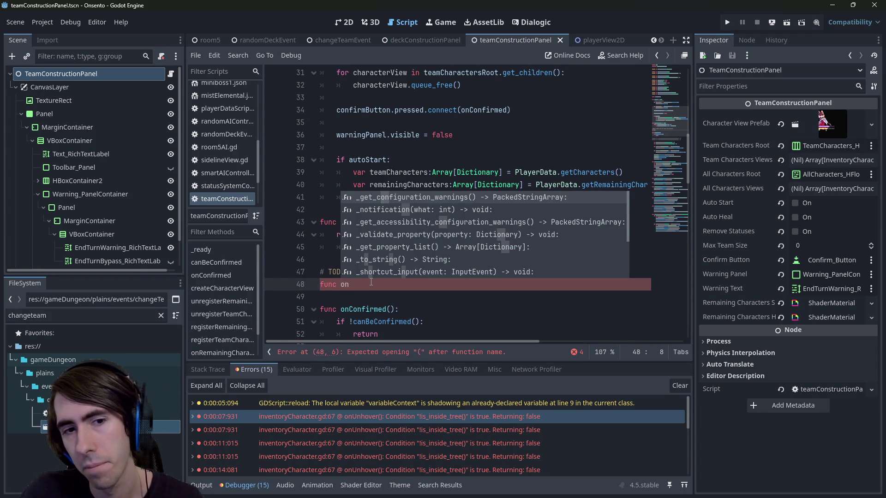
{"action": "key", "text": "BackSpace"}
{"action": "key", "text": "BackSpace"}
{"action": "type", "text": "process(delta: float) -> void:"}
{"action": "key", "text": "Return"}
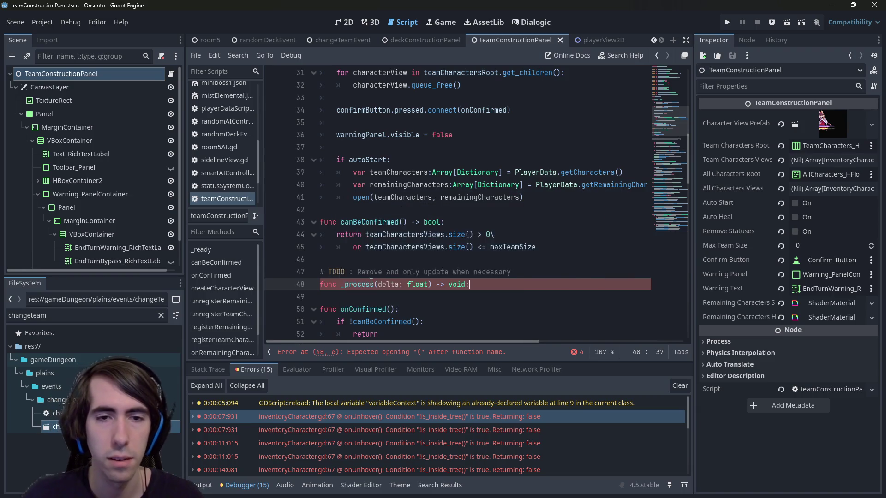
{"action": "key", "text": "ctrl+s"}
{"action": "key", "text": "Return"}
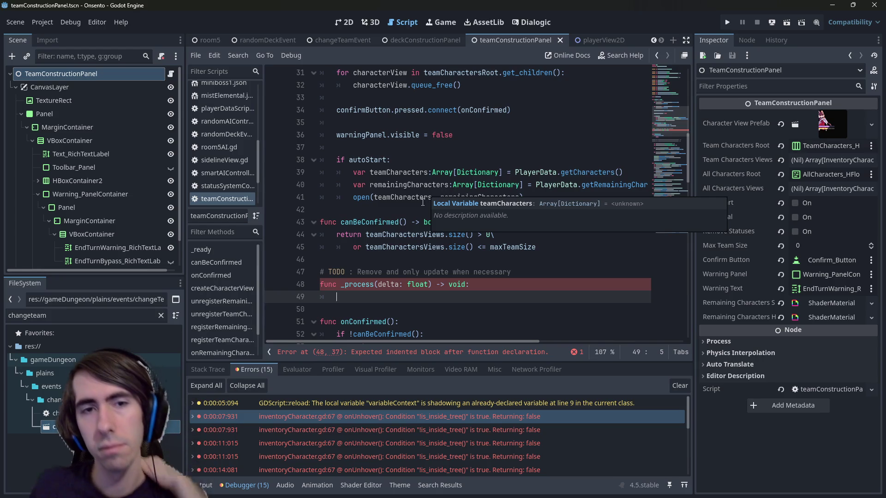
- Copy the team-not-empty size check from canBeConfirmed
{"action": "scroll", "coordinate": [413, 200], "scroll_direction": "up", "scroll_amount": 2}
{"action": "scroll", "coordinate": [403, 199], "scroll_direction": "down", "scroll_amount": 2}
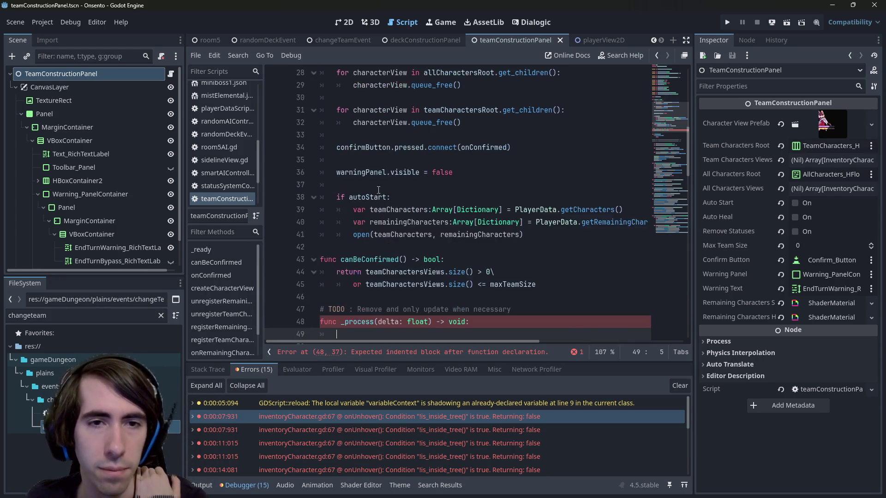
{"action": "left_click", "coordinate": [366, 171]}
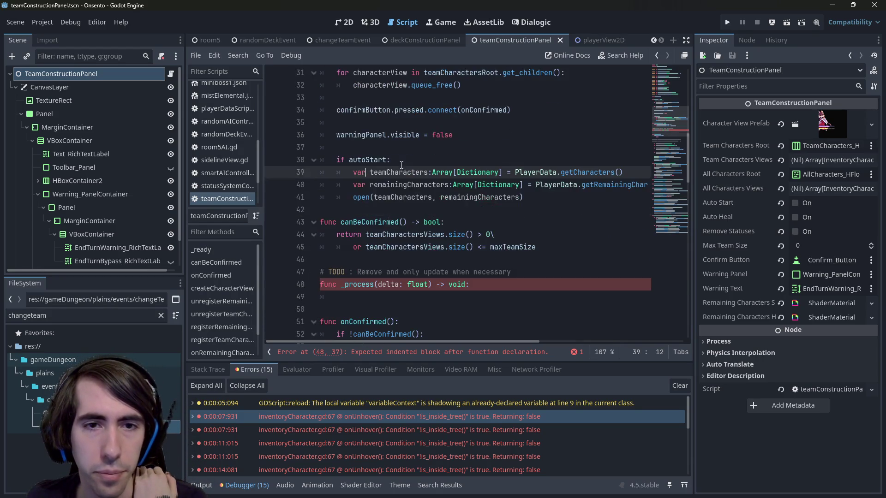
{"action": "scroll", "coordinate": [406, 256], "scroll_direction": "down", "scroll_amount": 1}
{"action": "left_click", "coordinate": [397, 264]}
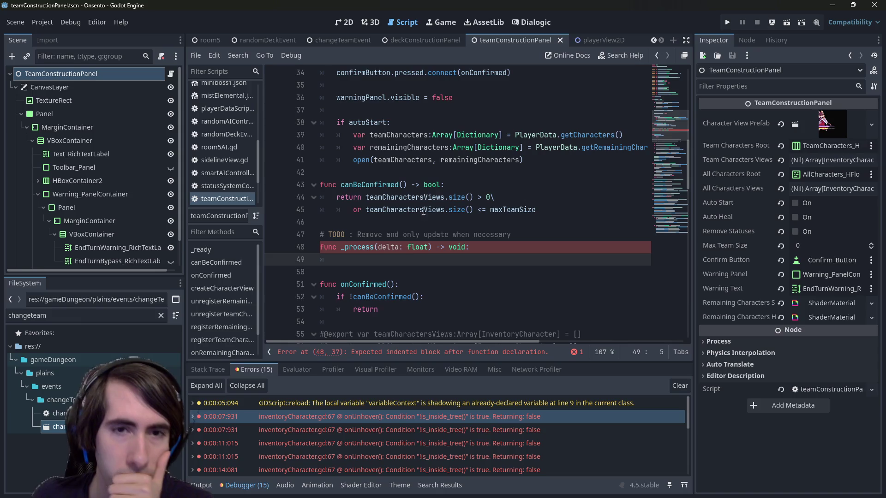
{"action": "left_click", "coordinate": [429, 172]}
{"action": "left_click_drag", "start_coordinate": [367, 197], "coordinate": [491, 198]}
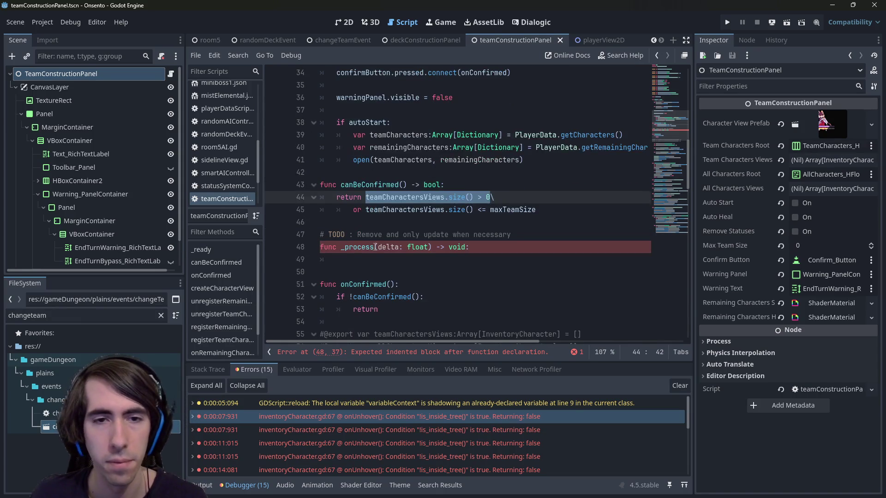
- Write the if branch in _process testing teamCharactersViews.size() == 0
{"action": "left_click", "coordinate": [379, 260]}
{"action": "type", "text": "f"}
{"action": "key", "text": "ctrl+v"}
{"action": "type", "text": ":"}
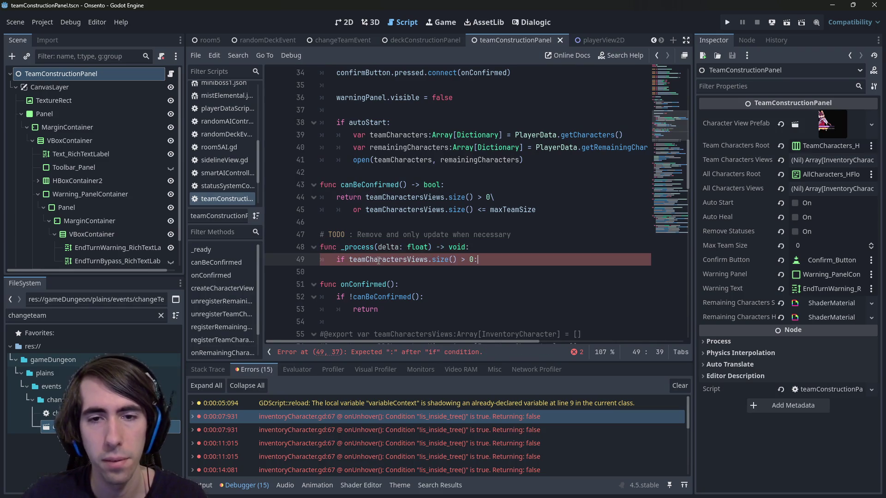
{"action": "key", "text": "Return"}
{"action": "key", "text": "Return"}
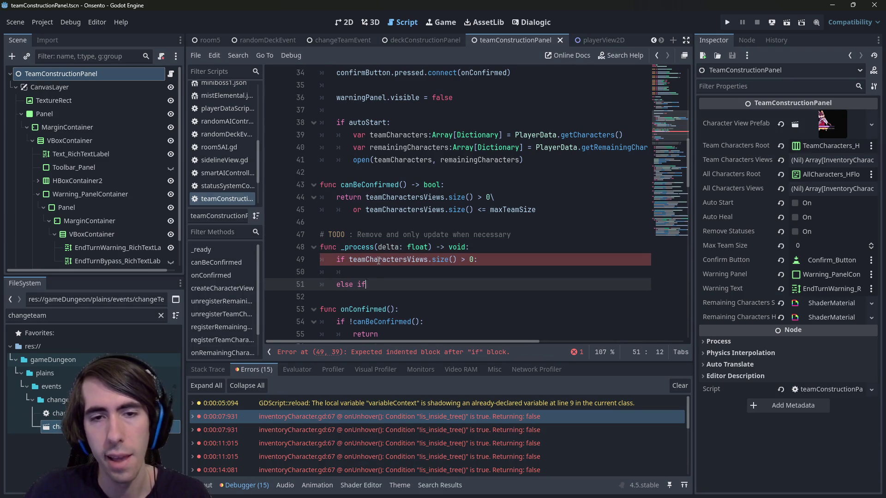
{"action": "key", "text": "Return"}
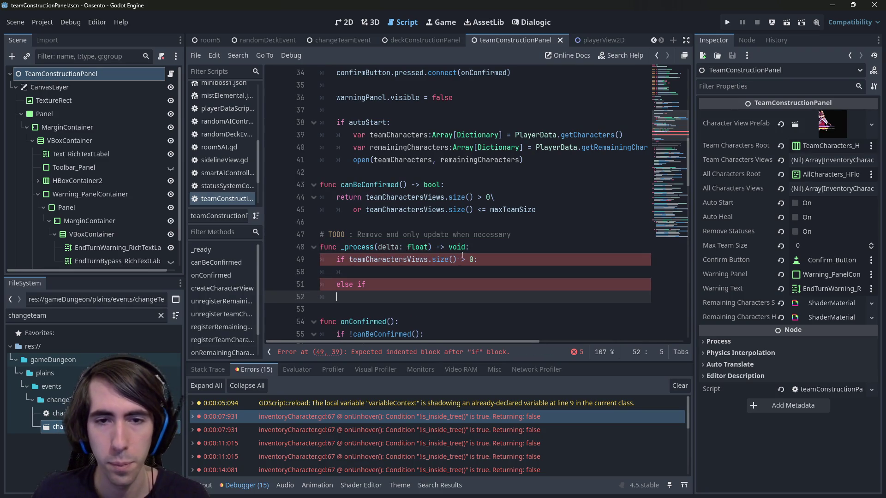
{"action": "left_click", "coordinate": [462, 260]}
{"action": "key", "text": "BackSpace"}
{"action": "type", "text": "=="}
- Add an else if branch for size > maxTeamSize and an else branch
{"action": "left_click", "coordinate": [567, 281]}
{"action": "type", "text": "teamCharactersViews.size() > maxTeamSize"}
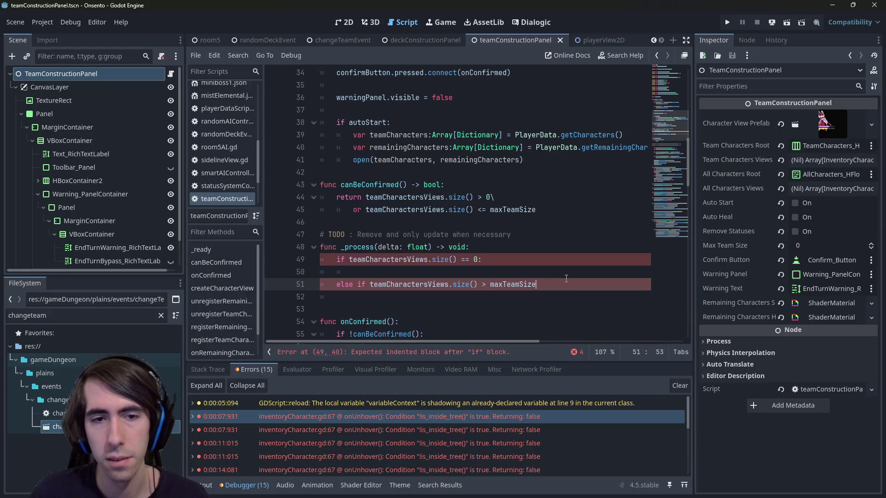
{"action": "type", "text": ":"}
{"action": "key", "text": "Return"}
{"action": "key", "text": "Return"}
{"action": "key", "text": "BackSpace"}
{"action": "type", "text": "else:"}
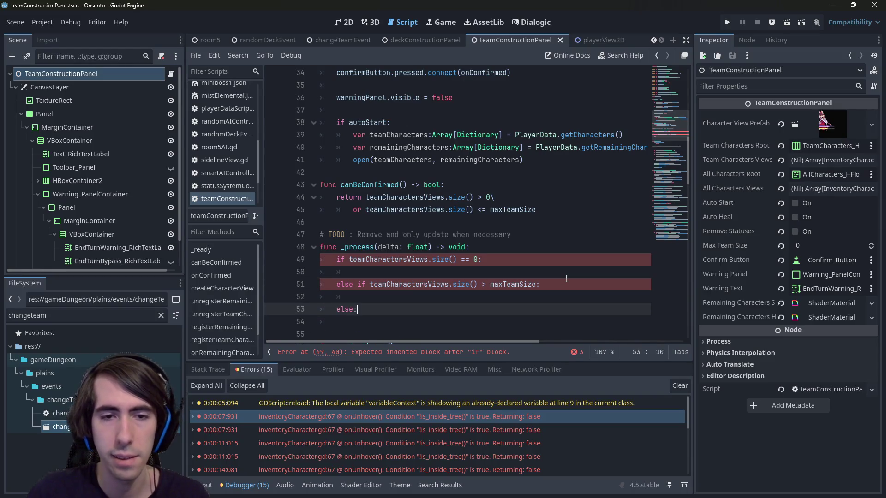
{"action": "key", "text": "Return"}
- Set warningPanel.visible = true under the else branch
{"action": "scroll", "coordinate": [501, 223], "scroll_direction": "down", "scroll_amount": 1}
{"action": "scroll", "coordinate": [502, 223], "scroll_direction": "up", "scroll_amount": 1}
{"action": "left_click_drag", "start_coordinate": [453, 98], "coordinate": [230, 98]}
{"action": "key", "text": "ctrl+c"}
{"action": "left_click", "coordinate": [389, 326]}
{"action": "key", "text": "ctrl+v"}
{"action": "key", "text": "BackSpace"}
{"action": "key", "text": "BackSpace"}
{"action": "key", "text": "BackSpace"}
{"action": "type", "text": "true"}
- Set warningPanel.visible = false under both the if and the else if branches
{"action": "left_click_drag", "start_coordinate": [466, 322], "coordinate": [347, 325]}
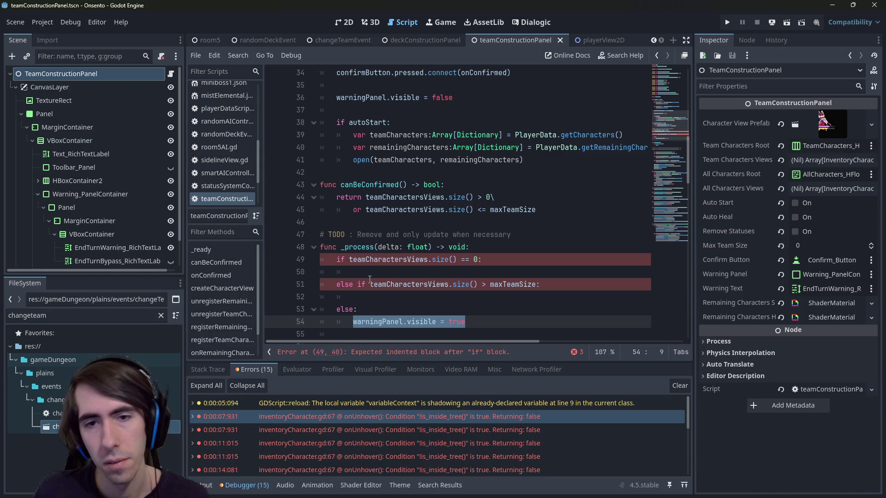
{"action": "left_click", "coordinate": [386, 276]}
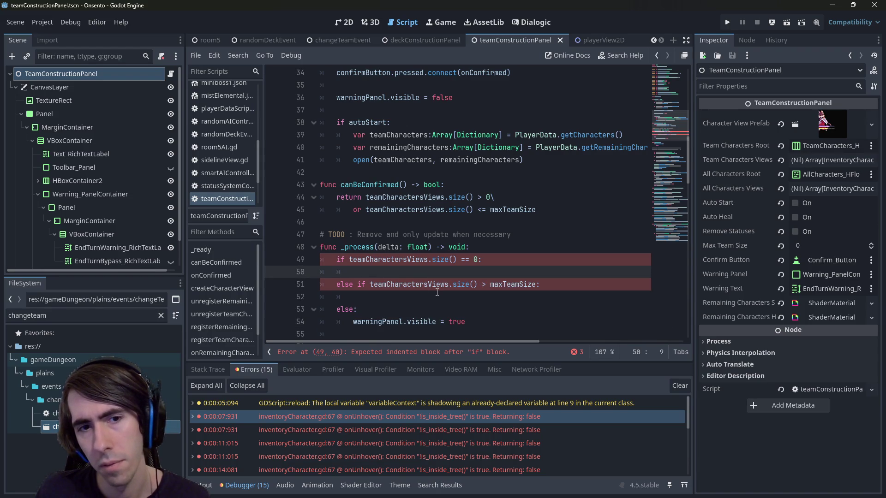
{"action": "key", "text": "ctrl+v"}
{"action": "double_click", "coordinate": [463, 275]}
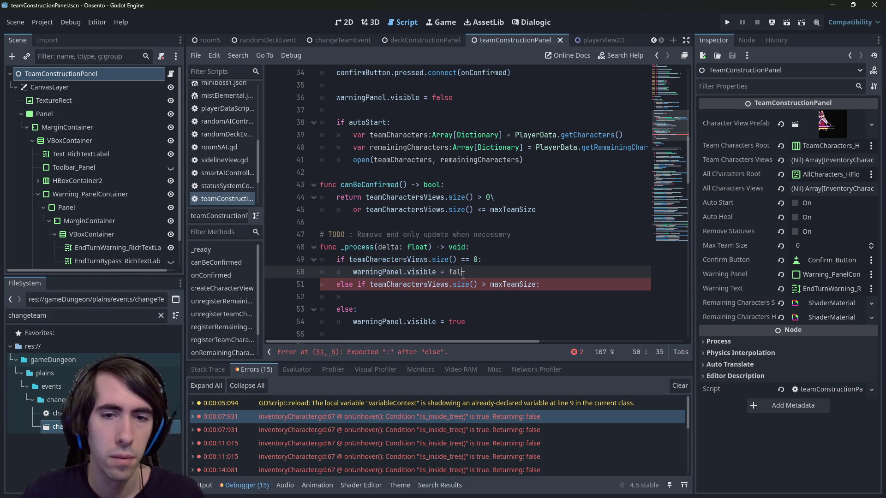
{"action": "type", "text": "false"}
{"action": "key", "text": "Down"}
{"action": "key", "text": "Down"}
{"action": "key", "text": "Down"}
{"action": "key", "text": "Up"}
{"action": "key", "text": "ctrl+v"}
{"action": "key", "text": "BackSpace"}
{"action": "key", "text": "BackSpace"}
{"action": "key", "text": "BackSpace"}
{"action": "type", "text": "false"}
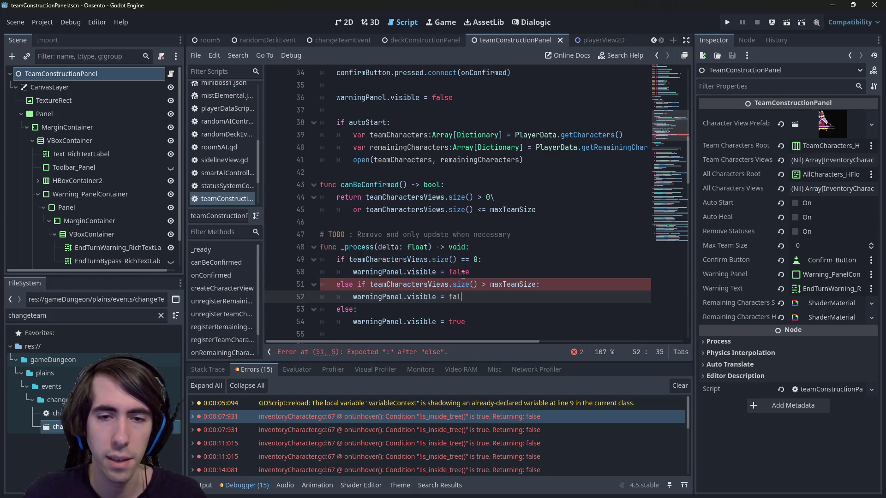
- Shorten the else if keyword to elif
{"action": "scroll", "coordinate": [468, 250], "scroll_direction": "up", "scroll_amount": 4}
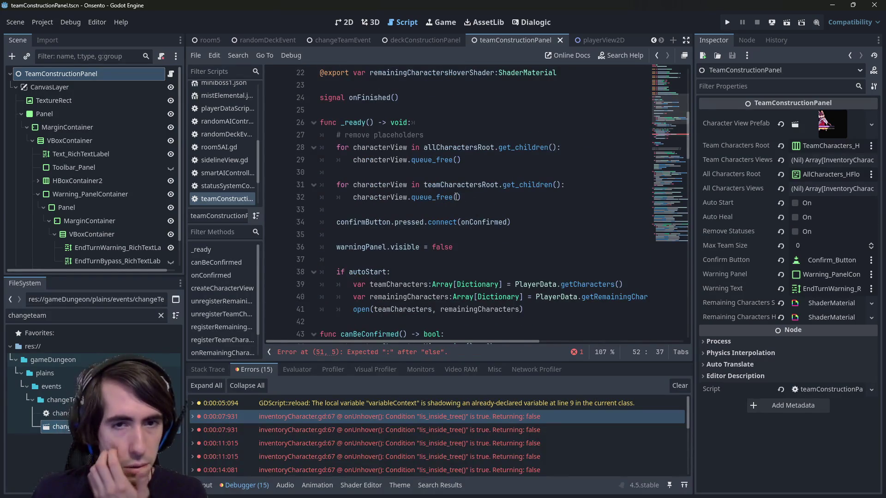
{"action": "scroll", "coordinate": [415, 140], "scroll_direction": "up", "scroll_amount": 2}
{"action": "double_click", "coordinate": [400, 109]}
{"action": "scroll", "coordinate": [461, 208], "scroll_direction": "down", "scroll_amount": 7}
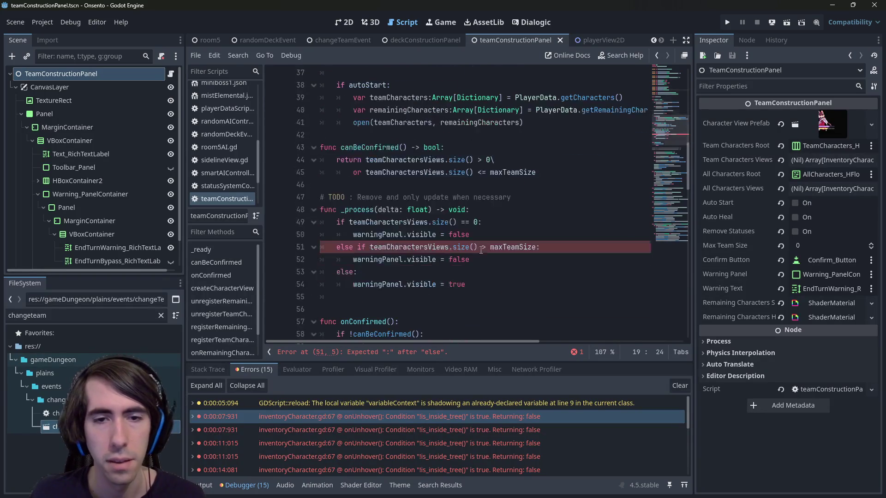
{"action": "left_click", "coordinate": [559, 253]}
{"action": "left_click", "coordinate": [354, 247]}
{"action": "key", "text": "BackSpace"}
{"action": "key", "text": "BackSpace"}
{"action": "key", "text": "BackSpace"}
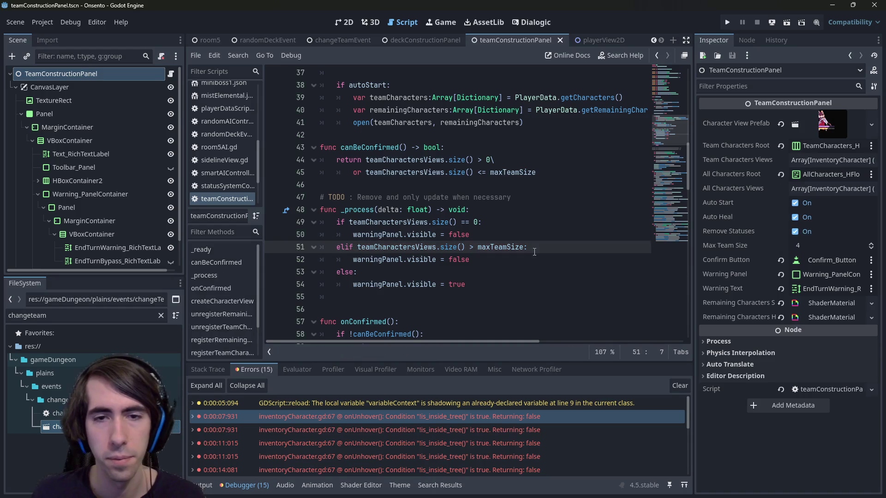
- Add a warningText.text line under the first hide-panel line, pasting in the existing warning message
{"action": "left_click", "coordinate": [539, 235]}
{"action": "key", "text": "Return"}
{"action": "type", "text": "warningText.text = "}
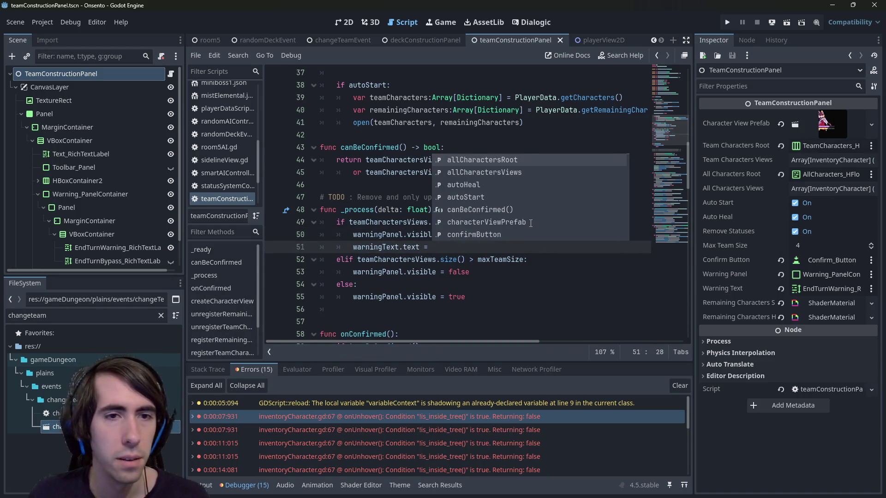
{"action": "type", "text": "\""}
{"action": "scroll", "coordinate": [131, 203], "scroll_direction": "down", "scroll_amount": 2}
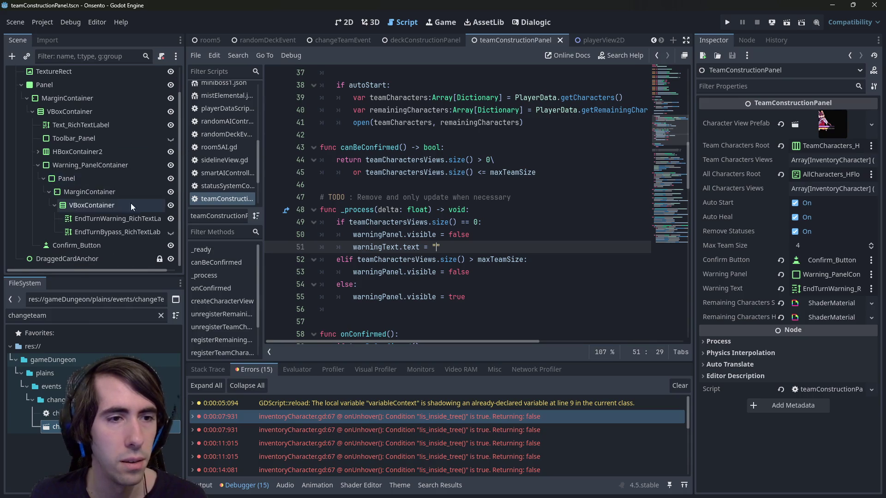
{"action": "left_click", "coordinate": [112, 221]}
{"action": "left_click", "coordinate": [503, 249]}
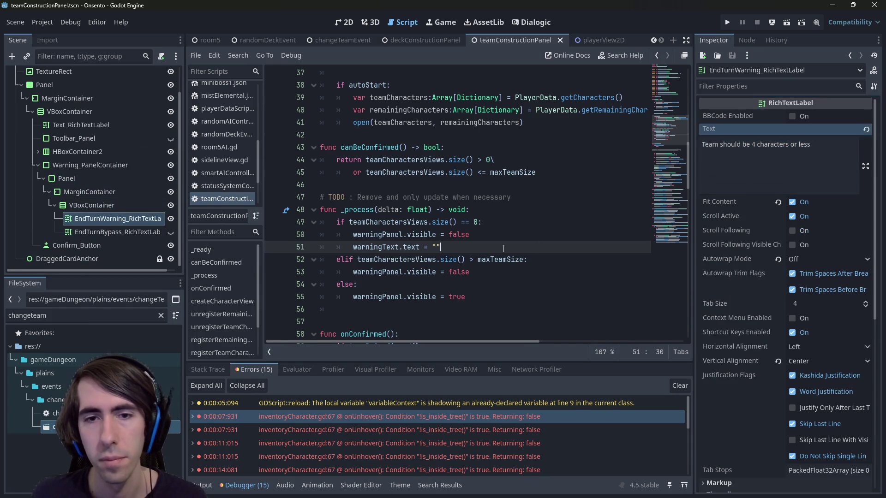
{"action": "key", "text": "ctrl+v"}
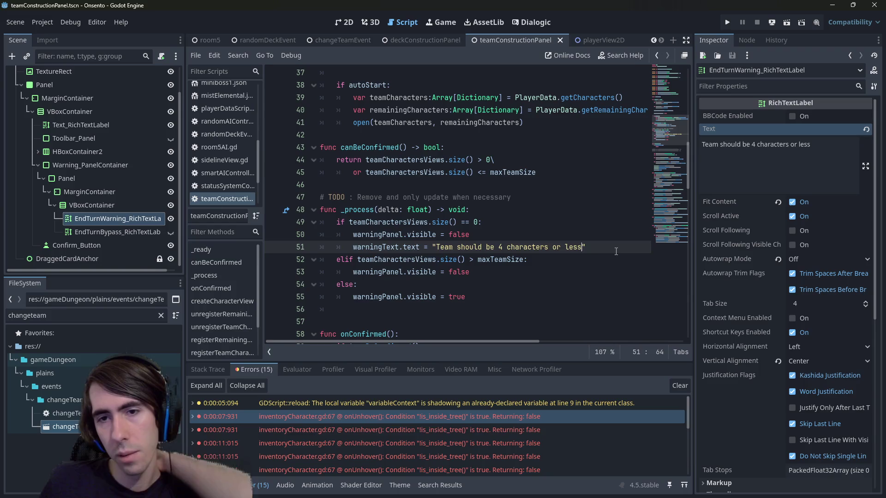
- Copy that warningText line into the elif branch and reword it to 'Team should not be empty'
{"action": "left_click_drag", "start_coordinate": [586, 248], "coordinate": [282, 249]}
{"action": "left_click", "coordinate": [500, 273]}
{"action": "key", "text": "Return"}
{"action": "key", "text": "ctrl+v"}
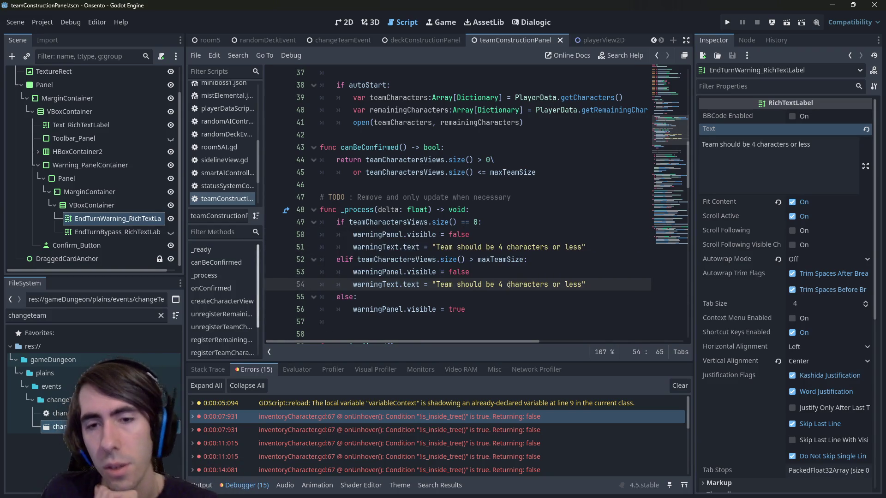
{"action": "left_click_drag", "start_coordinate": [582, 285], "coordinate": [498, 285]}
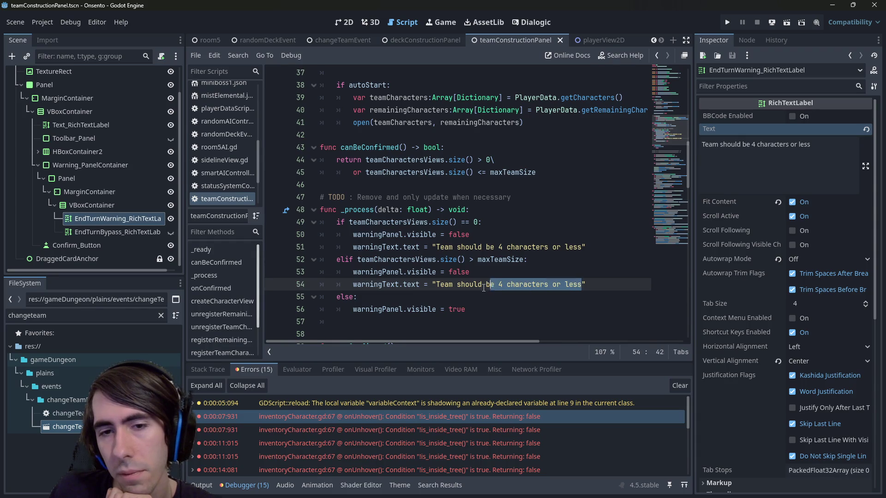
{"action": "left_click", "coordinate": [583, 284]}
{"action": "key", "text": "ctrl+shift+Left"}
{"action": "key", "text": "ctrl+shift+Left"}
{"action": "key", "text": "ctrl+shift+Left"}
{"action": "key", "text": "Left"}
{"action": "key", "text": "ctrl+shift+Right"}
{"action": "key", "text": "ctrl+shift+Right"}
{"action": "key", "text": "ctrl+shift+Right"}
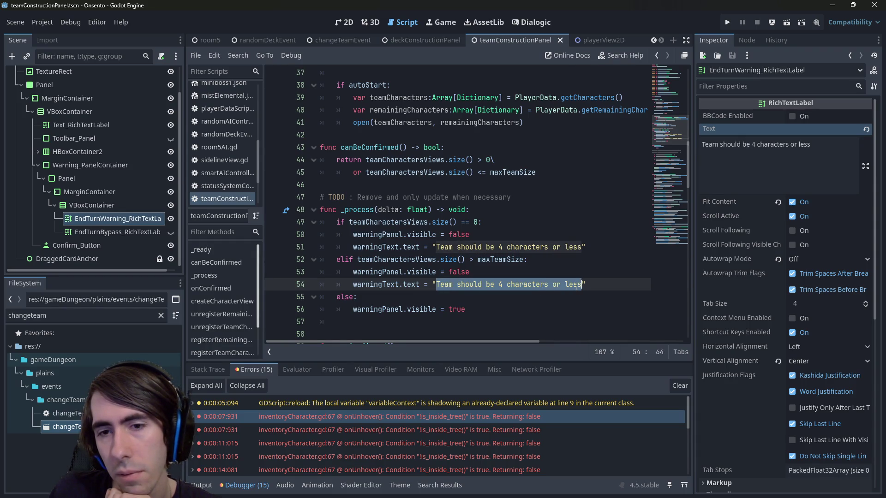
{"action": "key", "text": "Left"}
{"action": "key", "text": "Left"}
{"action": "left_click_drag", "start_coordinate": [581, 285], "coordinate": [499, 284]}
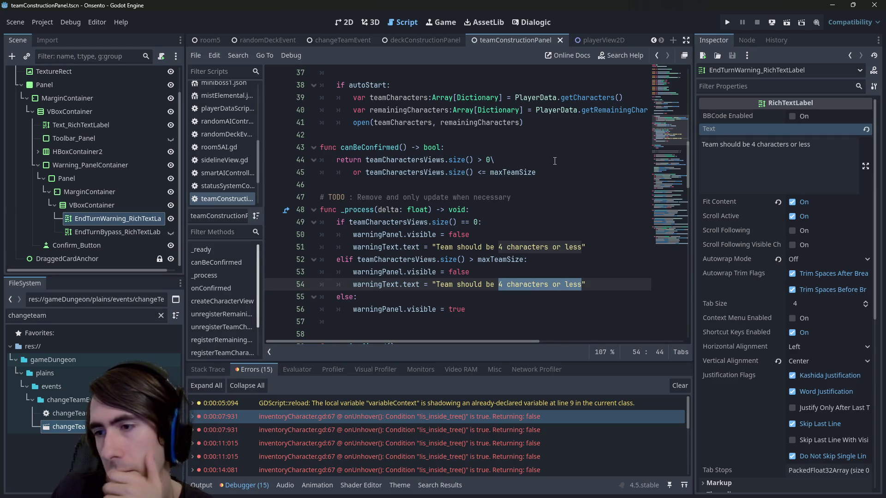
{"action": "key", "text": "BackSpace"}
{"action": "type", "text": "t be empty"}
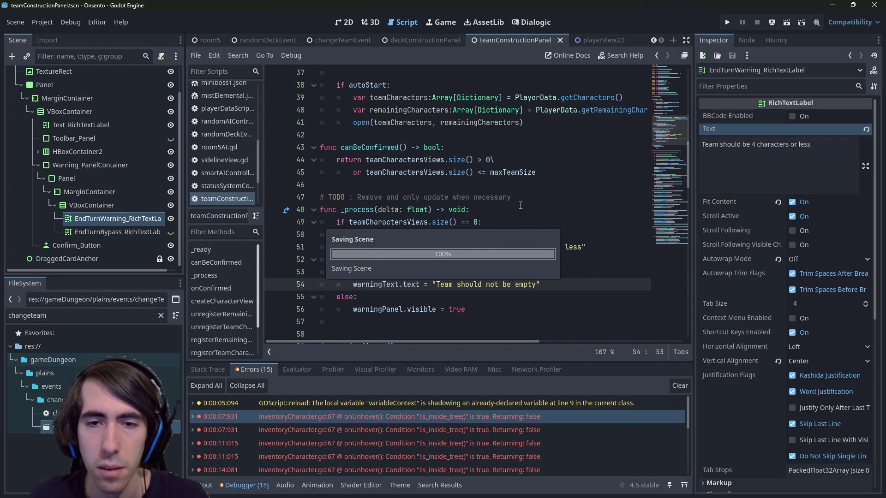
{"action": "key", "text": "Escape"}
- Restore line 51's original message and swap the lines so each message sits in its matching branch
{"action": "left_click", "coordinate": [486, 246]}
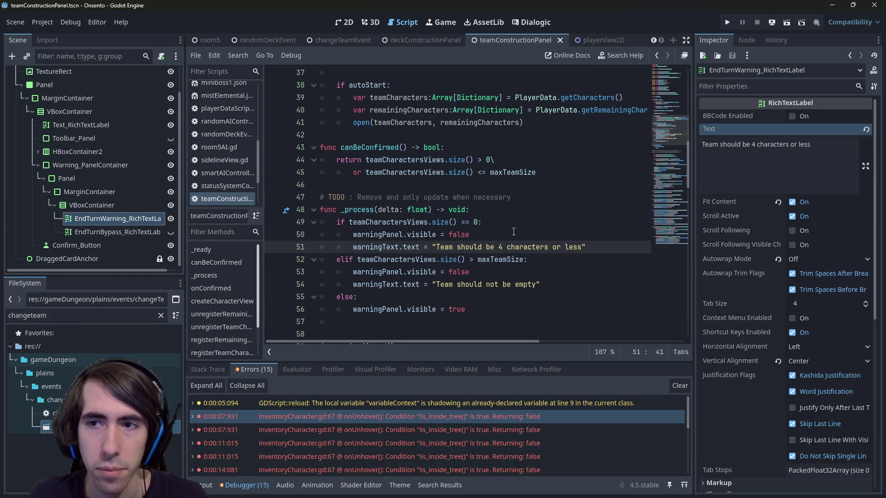
{"action": "type", "text": "not be "}
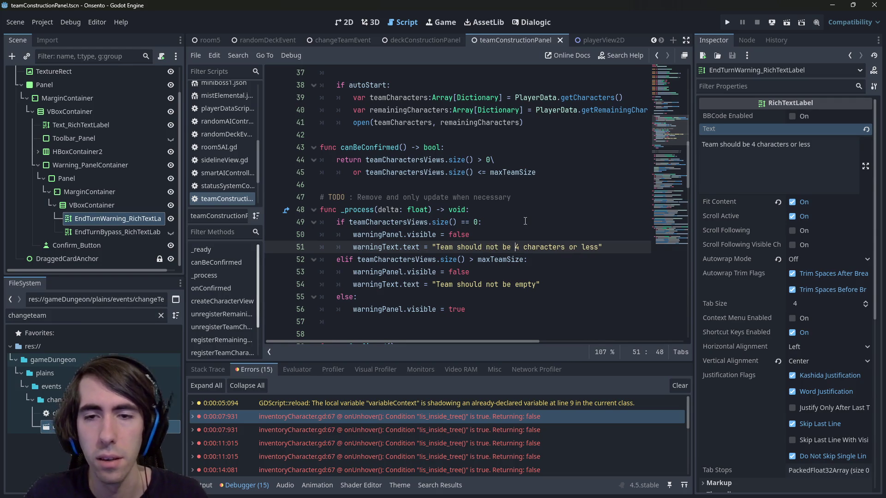
{"action": "type", "text": "more than"}
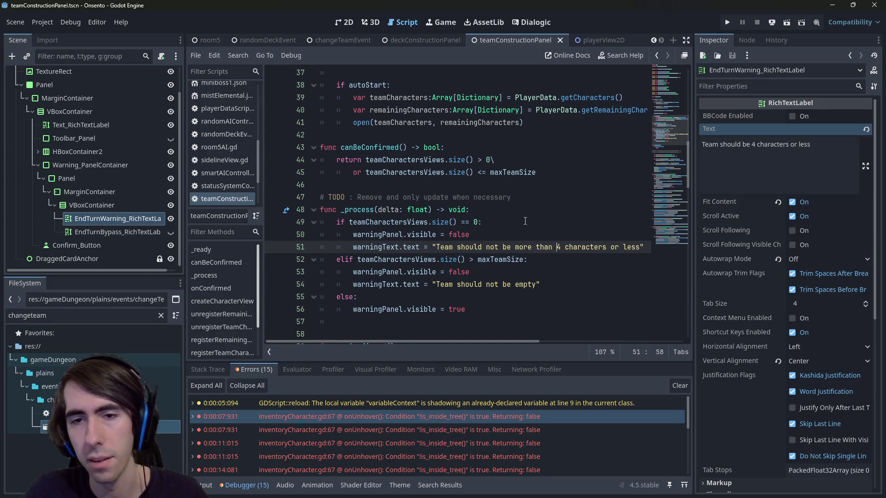
{"action": "key", "text": "ctrl+shift+Right"}
{"action": "key", "text": "ctrl+shift+Right"}
{"action": "key", "text": "Delete"}
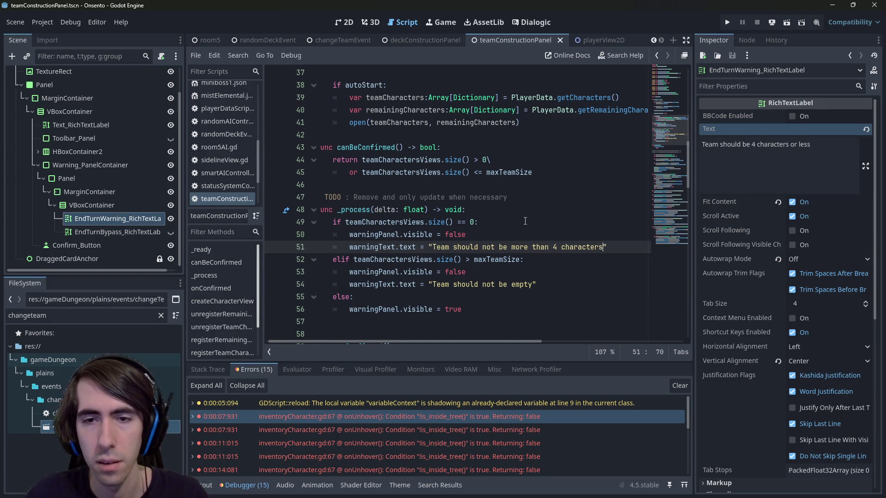
{"action": "key", "text": "ctrl+z"}
{"action": "key", "text": "ctrl+z"}
{"action": "key", "text": "ctrl+z"}
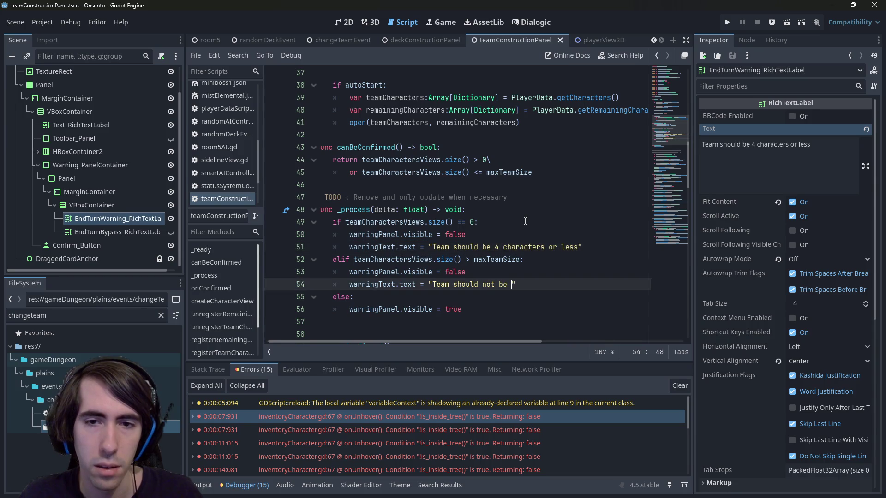
{"action": "key", "text": "ctrl+y"}
{"action": "key", "text": "ctrl+y"}
{"action": "key", "text": "ctrl+y"}
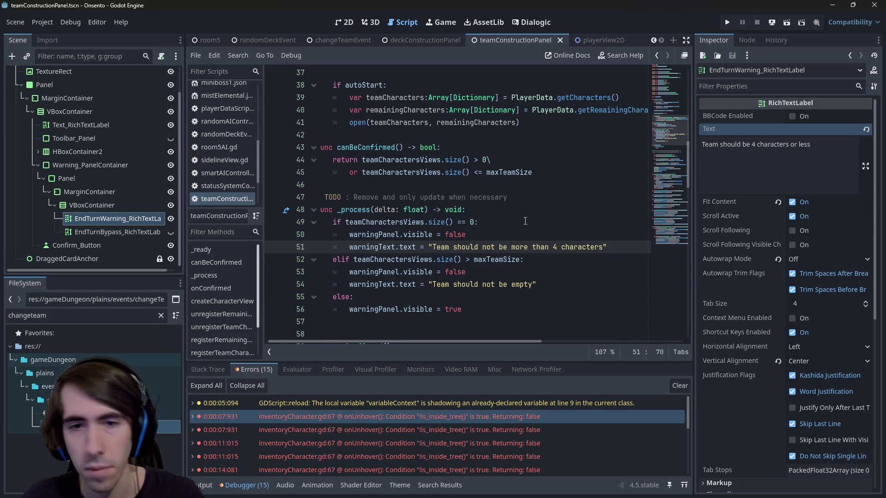
{"action": "key", "text": "ctrl+z"}
{"action": "key", "text": "ctrl+z"}
{"action": "key", "text": "ctrl+z"}
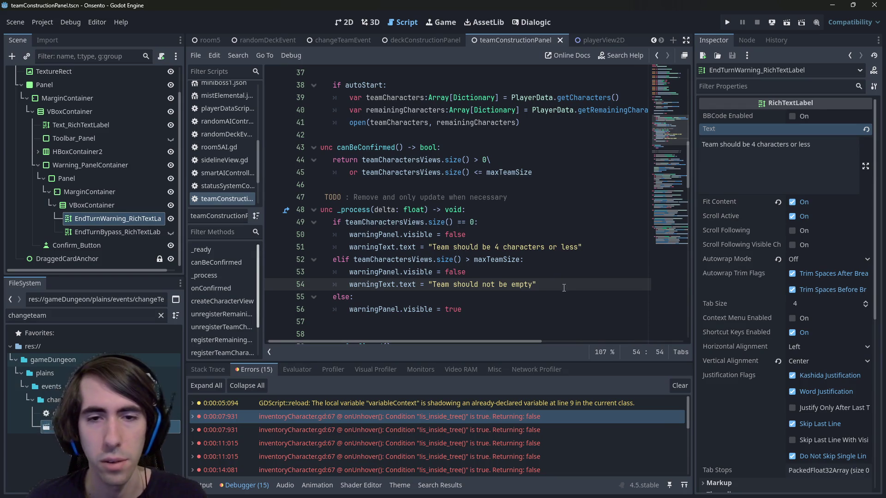
{"action": "key", "text": "alt+Up"}
{"action": "key", "text": "alt+Up"}
{"action": "key", "text": "alt+Up"}
{"action": "key", "text": "Down"}
{"action": "key", "text": "alt+Down"}
{"action": "key", "text": "alt+Down"}
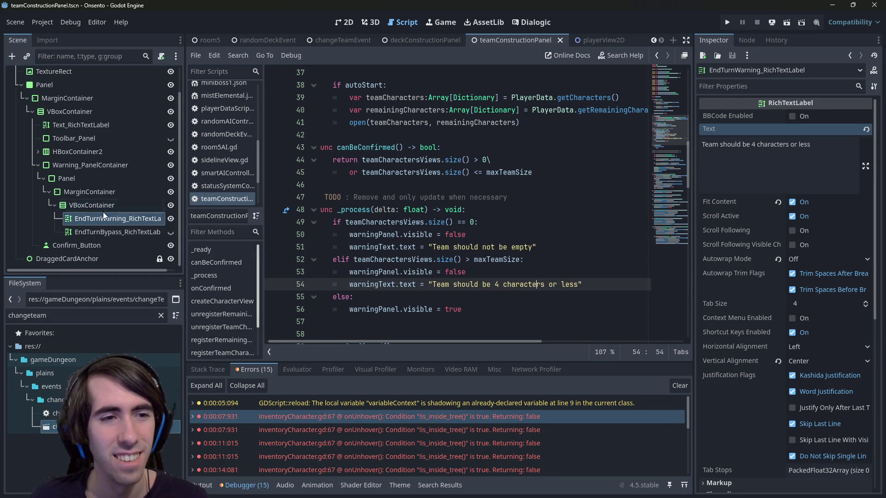
- Move warningPanel.visible = false from the startup code to the top of _ready
{"action": "left_click", "coordinate": [148, 206]}
{"action": "left_click", "coordinate": [94, 167]}
{"action": "scroll", "coordinate": [427, 246], "scroll_direction": "up", "scroll_amount": 6}
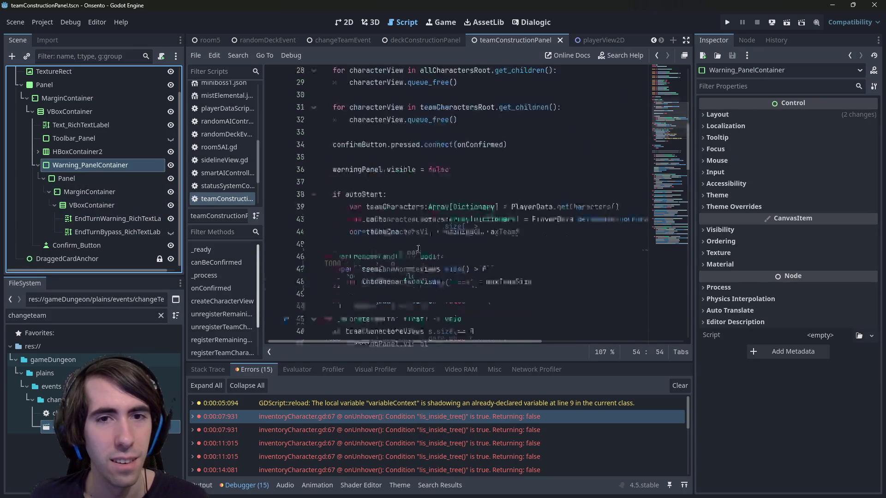
{"action": "scroll", "coordinate": [428, 247], "scroll_direction": "down", "scroll_amount": 1}
{"action": "left_click_drag", "start_coordinate": [449, 248], "coordinate": [337, 248]}
{"action": "key", "text": "BackSpace"}
{"action": "key", "text": "BackSpace"}
{"action": "key", "text": "BackSpace"}
{"action": "left_click", "coordinate": [439, 122]}
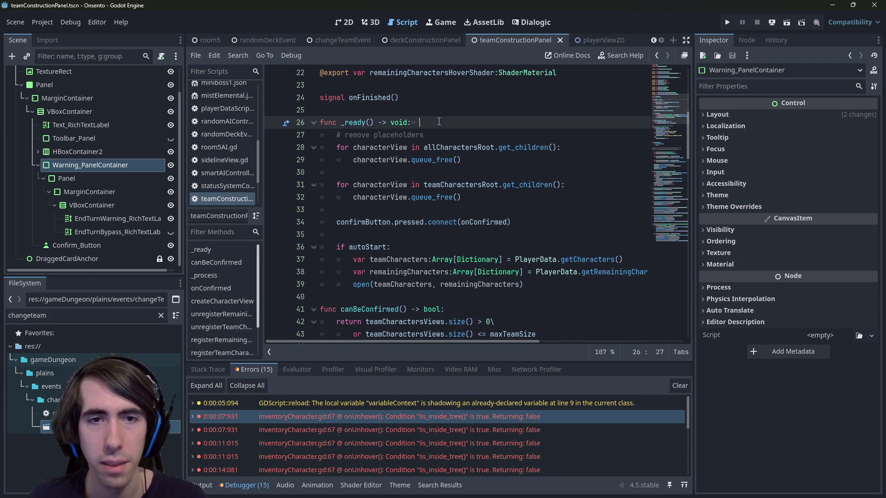
{"action": "key", "text": "Return"}
{"action": "key", "text": "ctrl+v"}
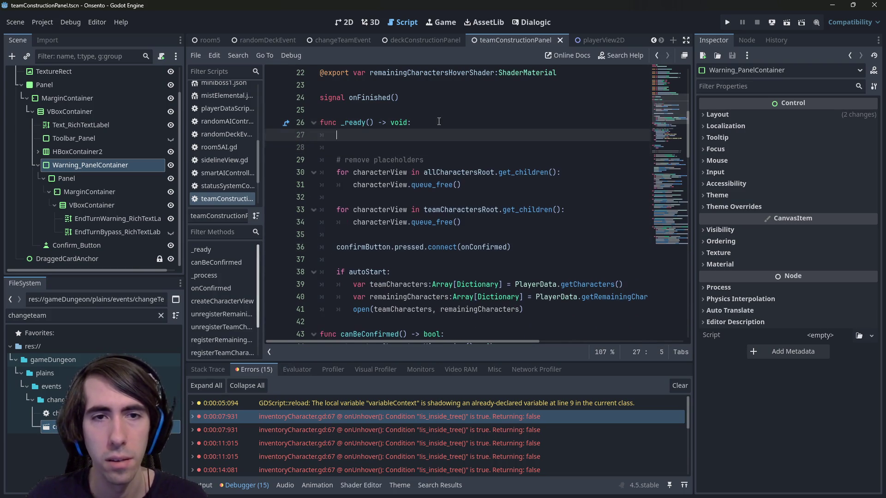
- Save the script, run the current scene, and delete the extra blank line after else
{"action": "key", "text": "ctrl+s"}
{"action": "scroll", "coordinate": [439, 123], "scroll_direction": "down", "scroll_amount": 4}
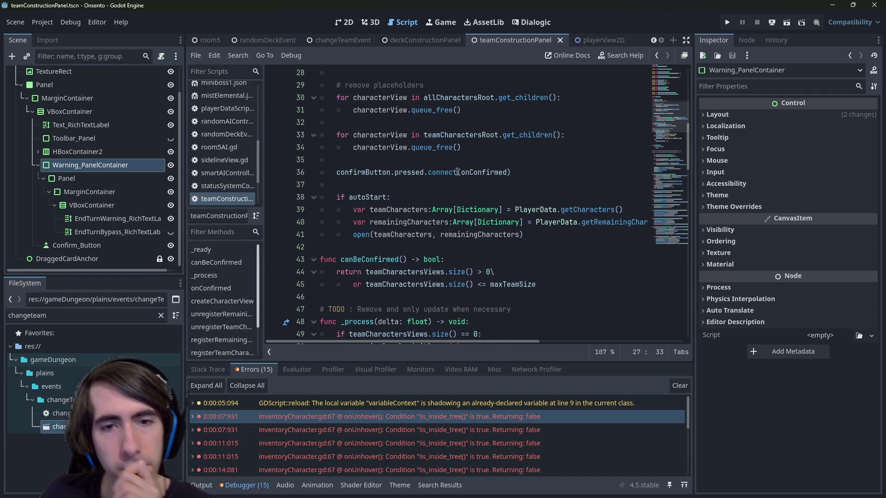
{"action": "left_click", "coordinate": [788, 24]}
{"action": "scroll", "coordinate": [489, 251], "scroll_direction": "down", "scroll_amount": 2}
{"action": "left_click", "coordinate": [424, 283]}
{"action": "key", "text": "BackSpace"}
{"action": "key", "text": "BackSpace"}
- Save the script, check the running game's character stat bars, and minimize the game
{"action": "key", "text": "ctrl+s"}
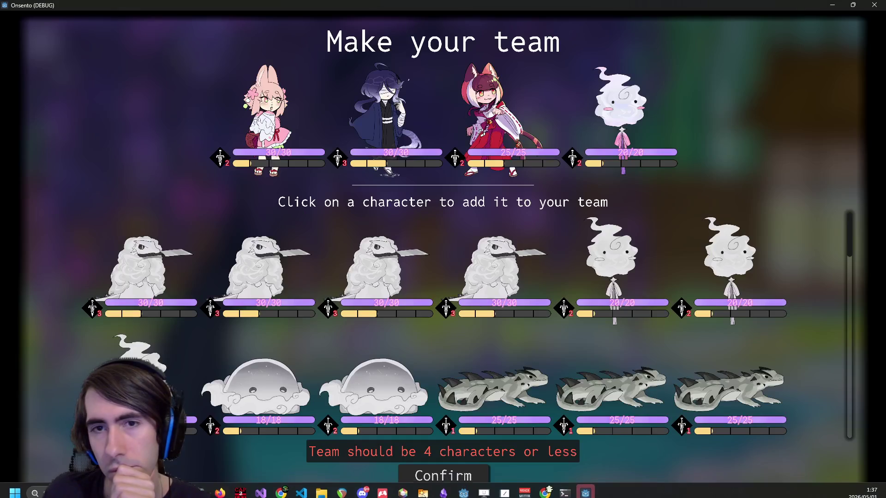
{"action": "mouse_move", "coordinate": [386, 158]}
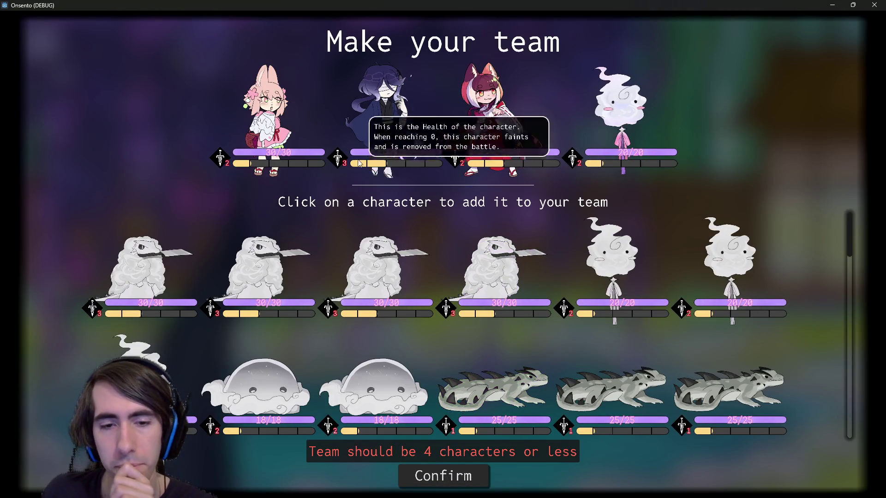
{"action": "mouse_move", "coordinate": [589, 161]}
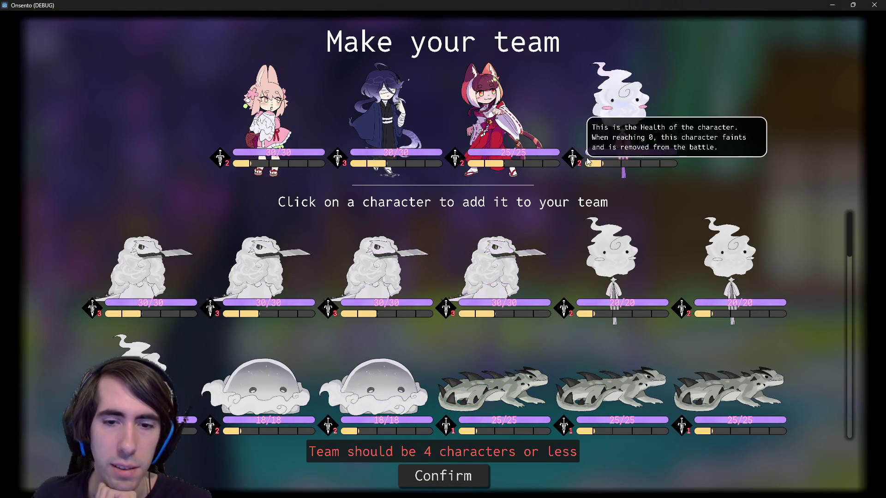
{"action": "left_click", "coordinate": [832, 5]}
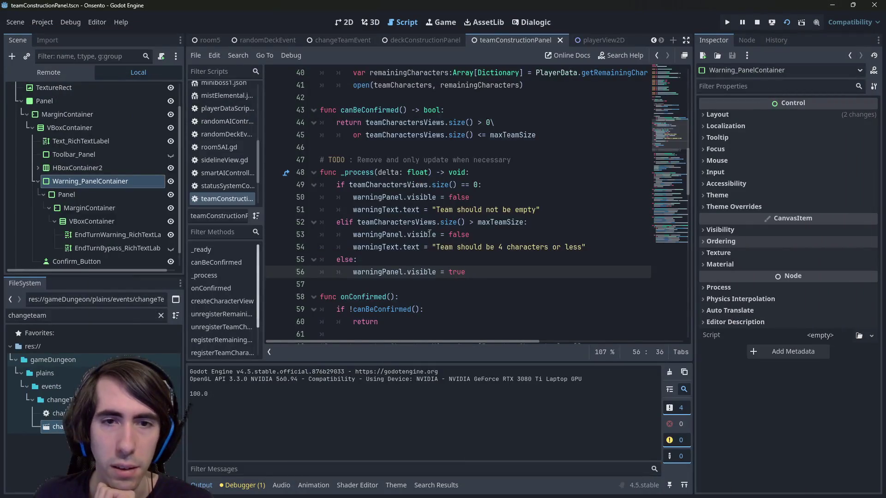
- Set warningPanel.visible to false in the else branch and to true on line 50
{"action": "left_click", "coordinate": [470, 222]}
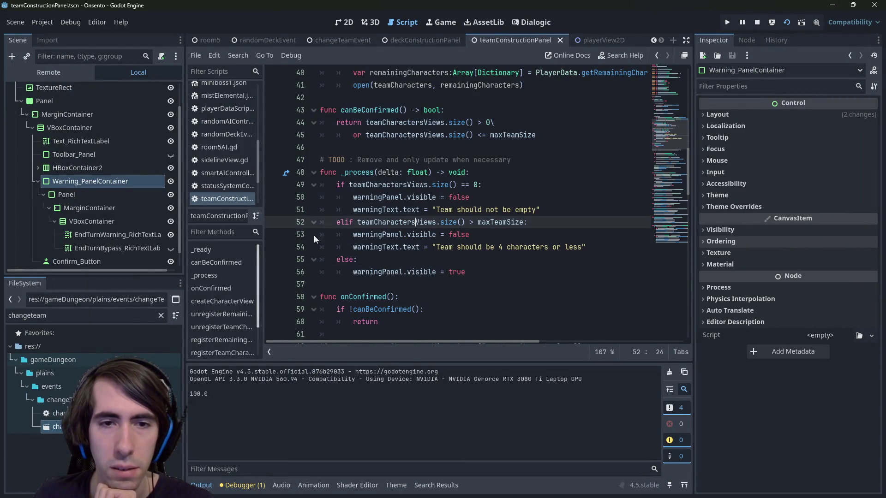
{"action": "left_click", "coordinate": [269, 251], "text": "shift"}
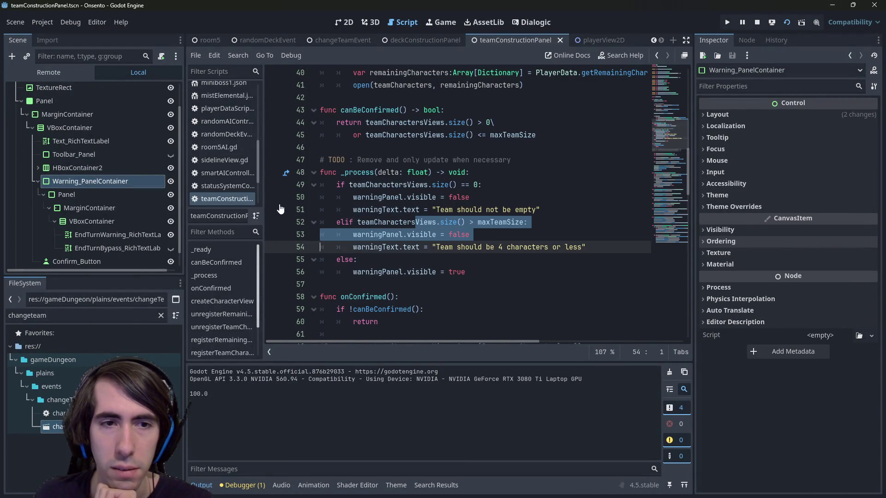
{"action": "double_click", "coordinate": [457, 272]}
{"action": "type", "text": "false"}
{"action": "double_click", "coordinate": [459, 197]}
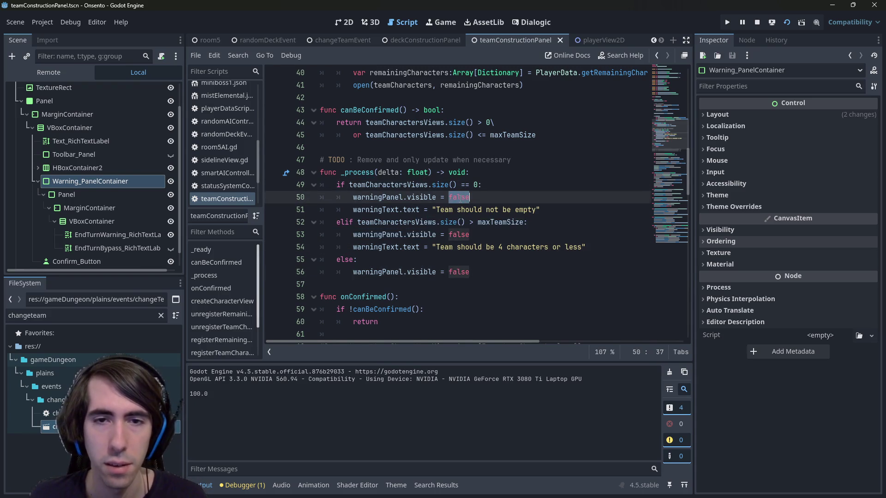
{"action": "type", "text": "true"}
- Add warningText.text = "" to the else branch and relaunch the scene
{"action": "left_click", "coordinate": [482, 210]}
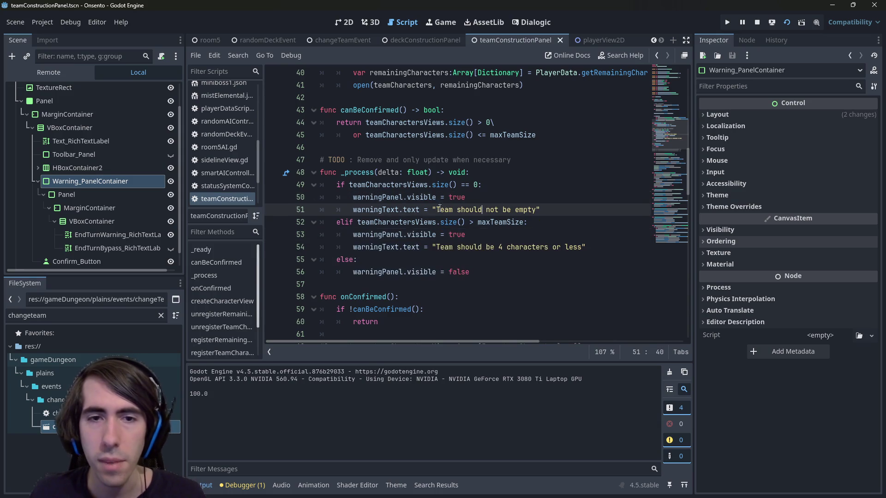
{"action": "left_click_drag", "start_coordinate": [354, 210], "coordinate": [425, 209]}
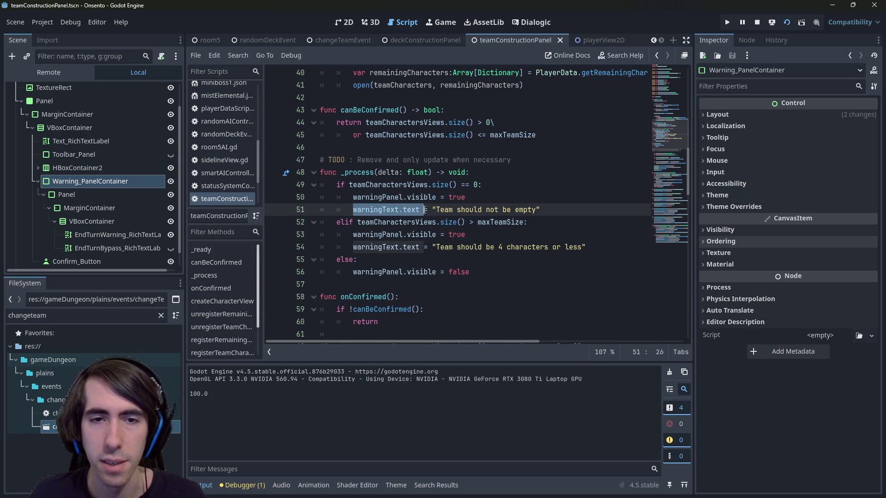
{"action": "key", "text": "ctrl+c"}
{"action": "left_click", "coordinate": [423, 257]}
{"action": "key", "text": "Return"}
{"action": "key", "text": "ctrl+v"}
{"action": "type", "text": "="}
{"action": "key", "text": "Escape"}
{"action": "key", "text": "ctrl+space"}
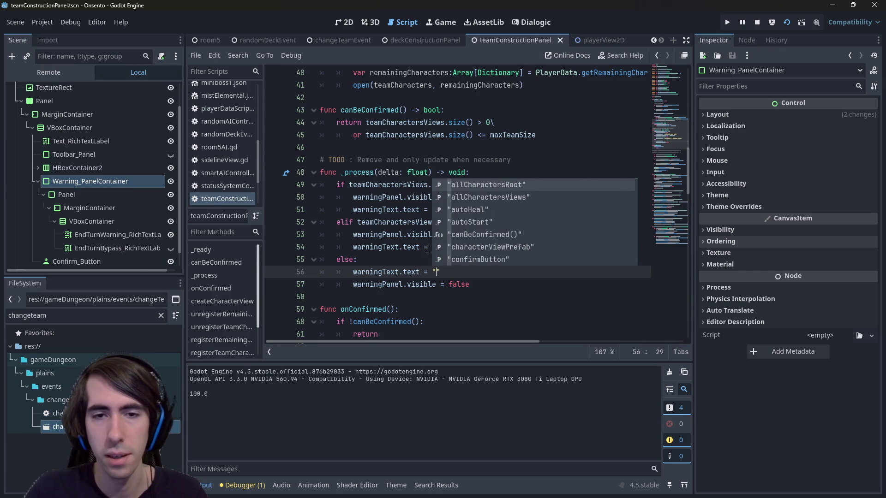
{"action": "type", "text": "\""}
{"action": "left_click", "coordinate": [788, 27]}
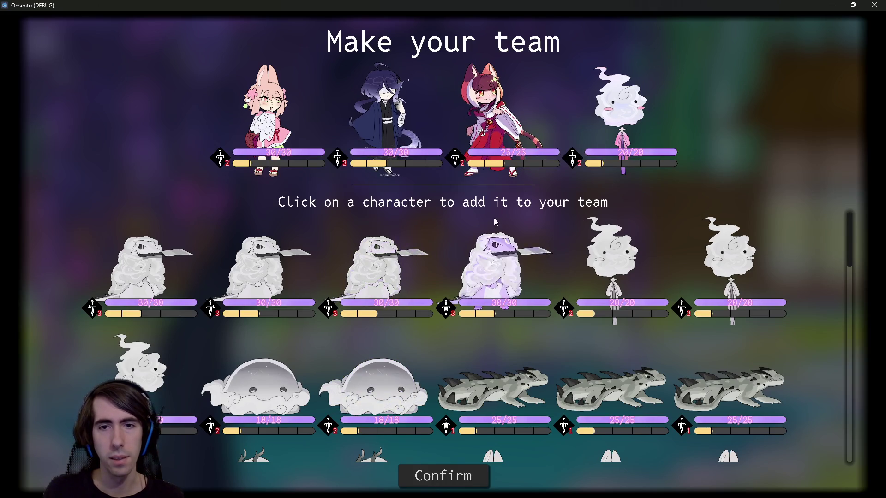
- Add the ghost-knight as a fifth member, then remove every member to empty the team
{"action": "left_click", "coordinate": [495, 222]}
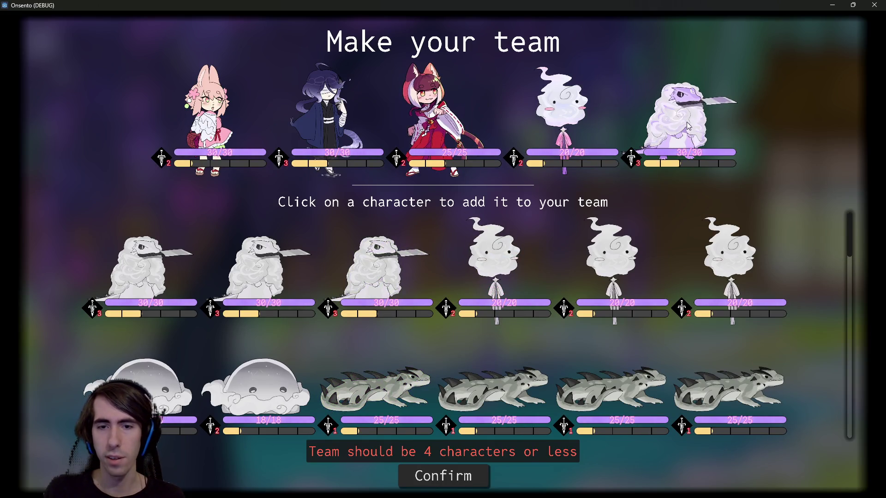
{"action": "left_click", "coordinate": [689, 131]}
{"action": "left_click", "coordinate": [382, 268]}
{"action": "left_click", "coordinate": [683, 120]}
{"action": "left_click", "coordinate": [589, 128]}
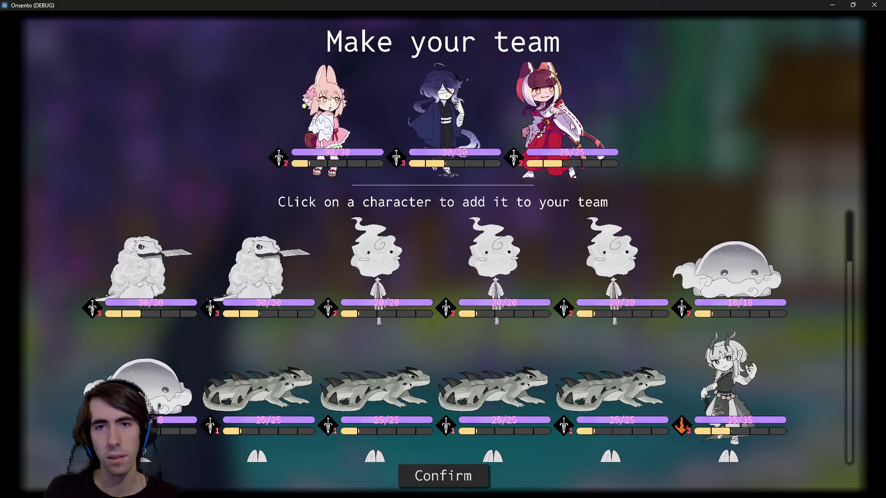
{"action": "left_click", "coordinate": [588, 128]}
{"action": "left_click", "coordinate": [502, 116]}
{"action": "left_click", "coordinate": [441, 116]}
- Rebuild a four-member team with the fox girl, dark-haired girl, bunny girl and ghost, then close the game
{"action": "scroll", "coordinate": [434, 287], "scroll_direction": "down", "scroll_amount": 5}
{"action": "scroll", "coordinate": [434, 290], "scroll_direction": "down", "scroll_amount": 5}
{"action": "left_click", "coordinate": [392, 371]}
{"action": "scroll", "coordinate": [402, 369], "scroll_direction": "down", "scroll_amount": 2}
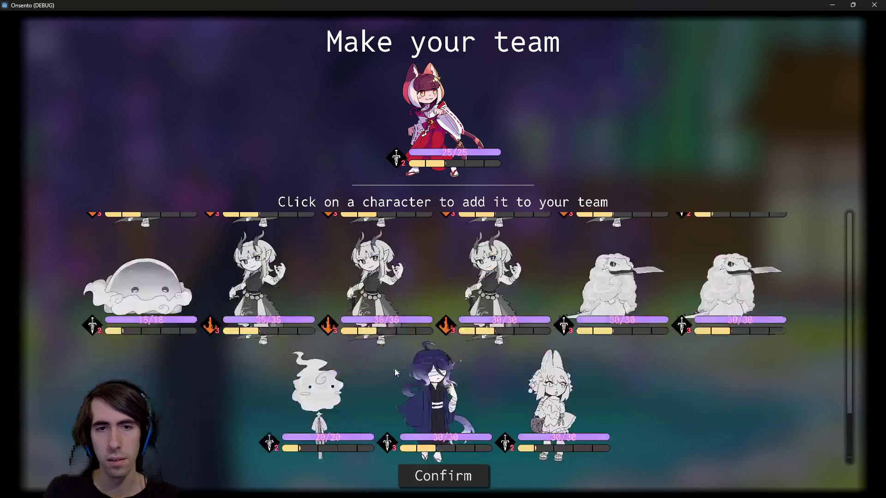
{"action": "left_click", "coordinate": [410, 390]}
{"action": "left_click", "coordinate": [480, 386]}
{"action": "left_click", "coordinate": [460, 381]}
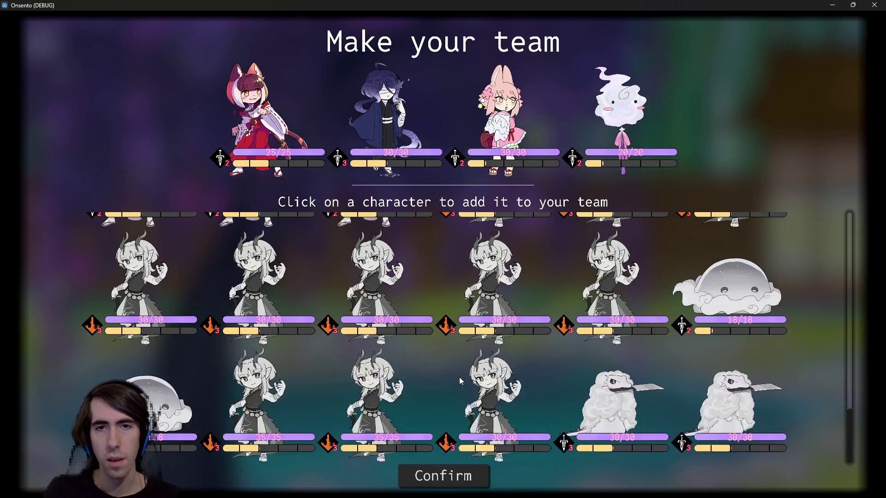
{"action": "scroll", "coordinate": [438, 162], "scroll_direction": "up", "scroll_amount": 5}
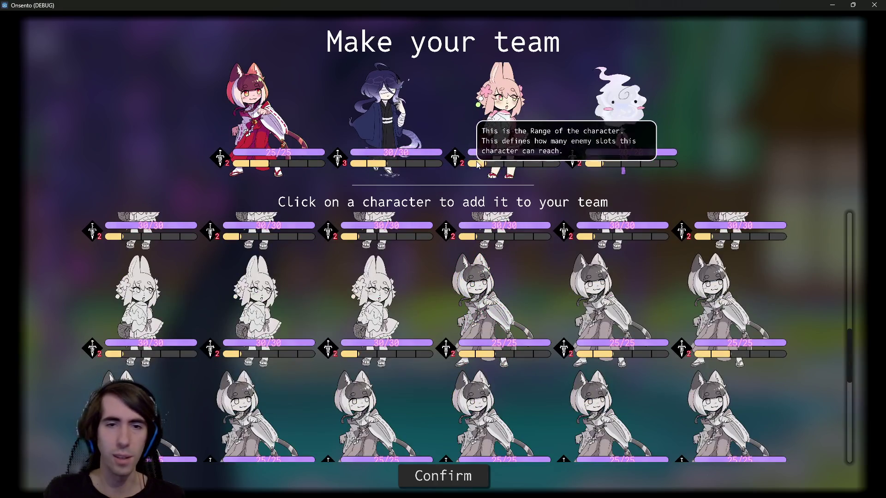
{"action": "scroll", "coordinate": [312, 299], "scroll_direction": "up", "scroll_amount": 5}
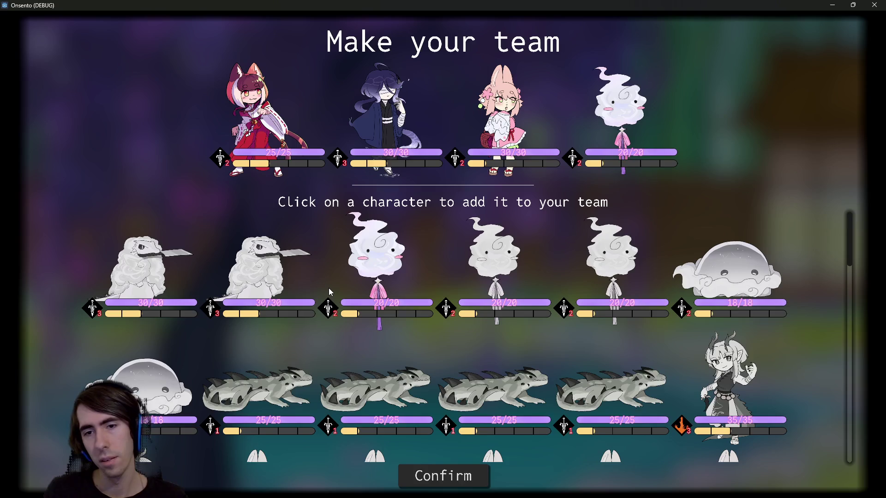
{"action": "scroll", "coordinate": [330, 292], "scroll_direction": "down", "scroll_amount": 10}
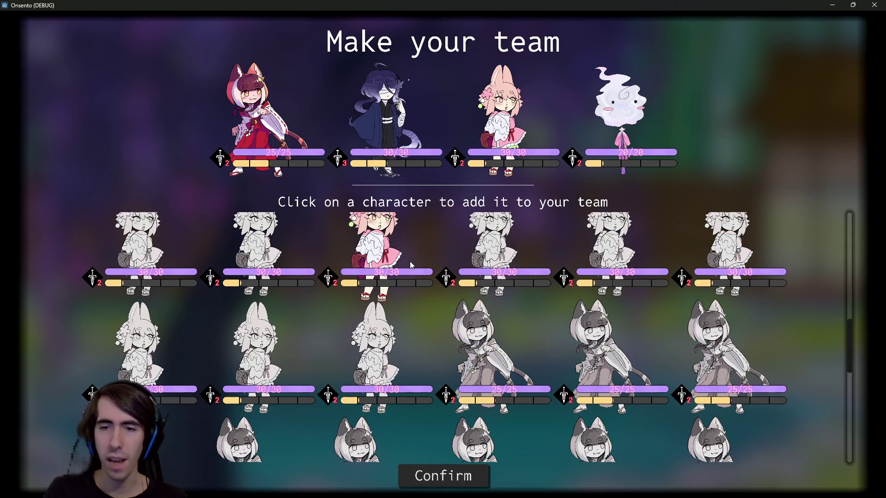
{"action": "scroll", "coordinate": [411, 263], "scroll_direction": "down", "scroll_amount": 5}
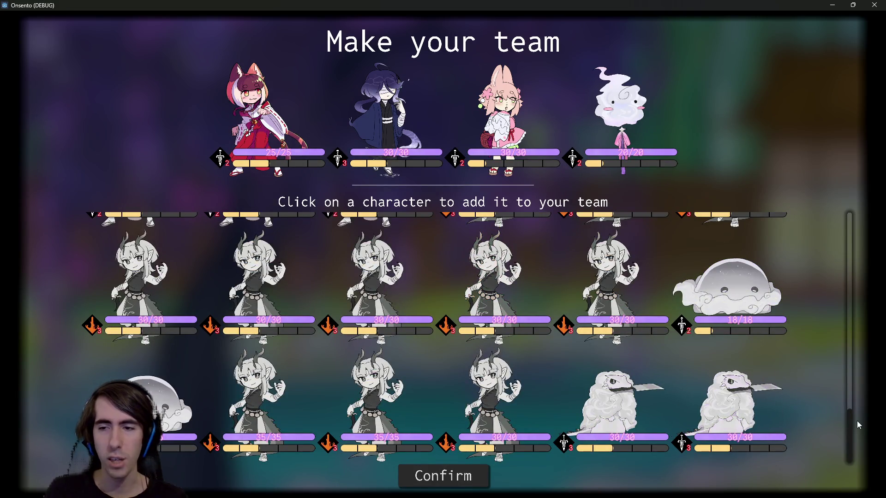
{"action": "scroll", "coordinate": [731, 286], "scroll_direction": "up", "scroll_amount": 5}
{"action": "mouse_move", "coordinate": [530, 166]}
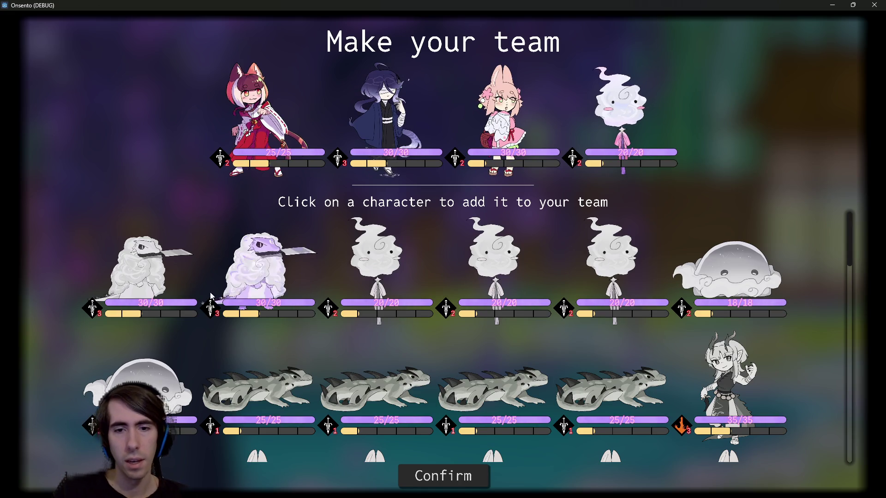
{"action": "left_click", "coordinate": [870, 4]}
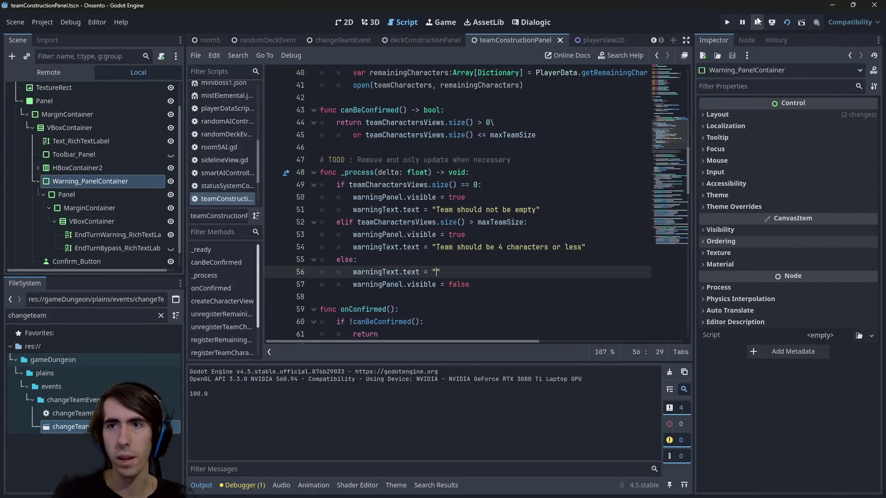
- Switch through the deckConstructionPanel, teamConstructionPanel and changeTeamEvent scenes
{"action": "left_click", "coordinate": [413, 41]}
{"action": "left_click", "coordinate": [346, 29]}
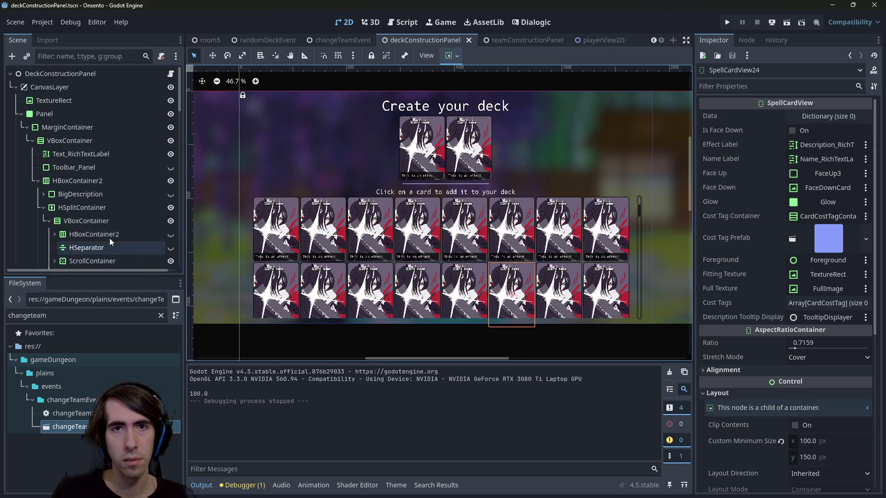
{"action": "left_click", "coordinate": [511, 41]}
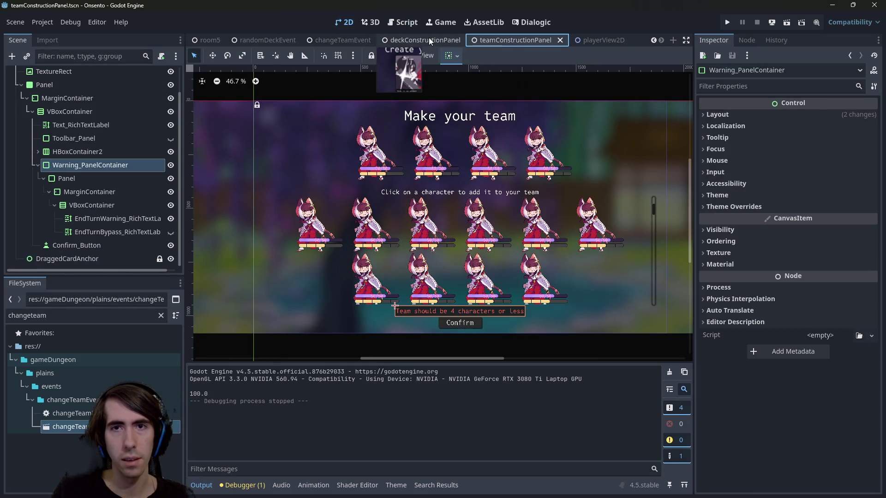
{"action": "left_click", "coordinate": [330, 41]}
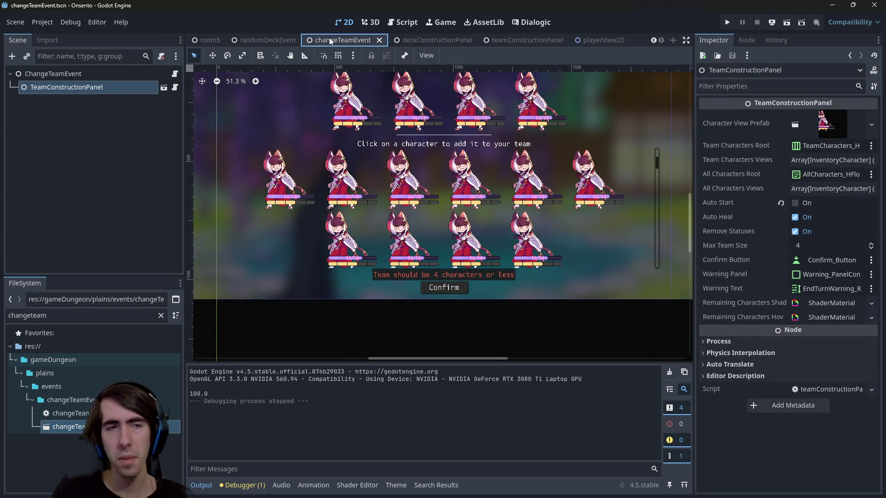
- Open changeTeamEvent.gd and review the enterNextRoom call on line 15
{"action": "left_click", "coordinate": [175, 73]}
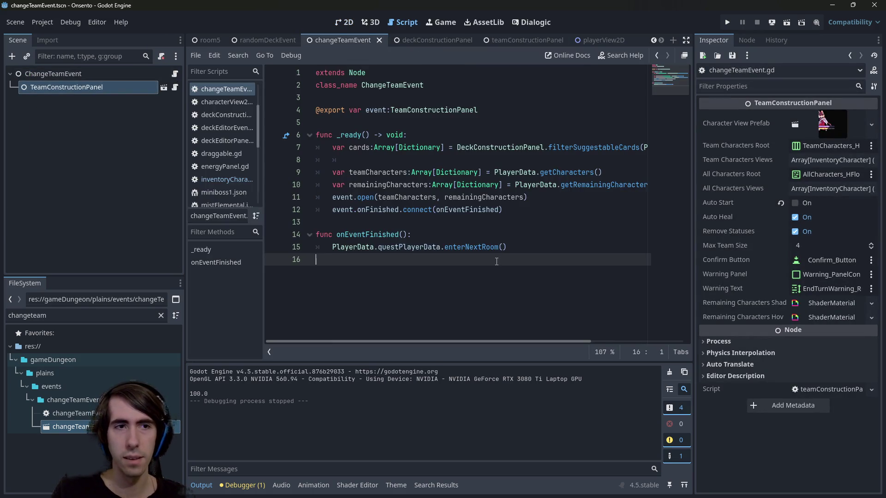
{"action": "left_click_drag", "start_coordinate": [522, 253], "coordinate": [317, 252]}
{"action": "left_click", "coordinate": [317, 260]}
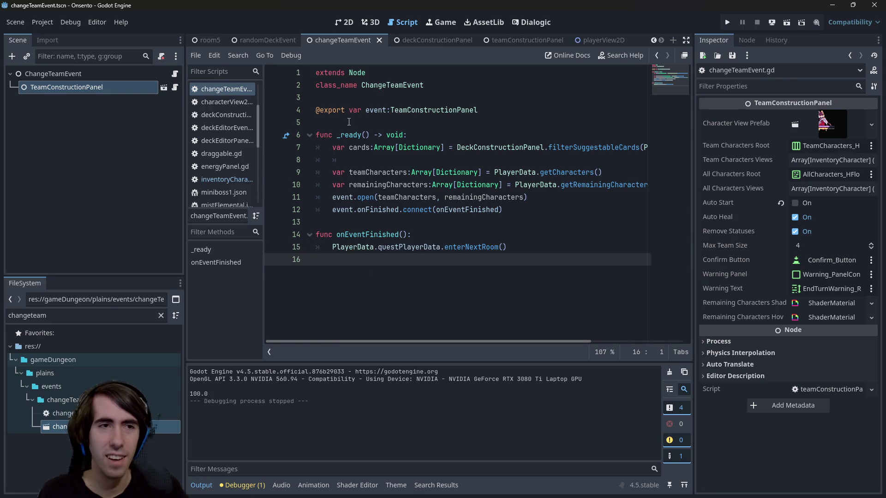
{"action": "mouse_move", "coordinate": [340, 111]}
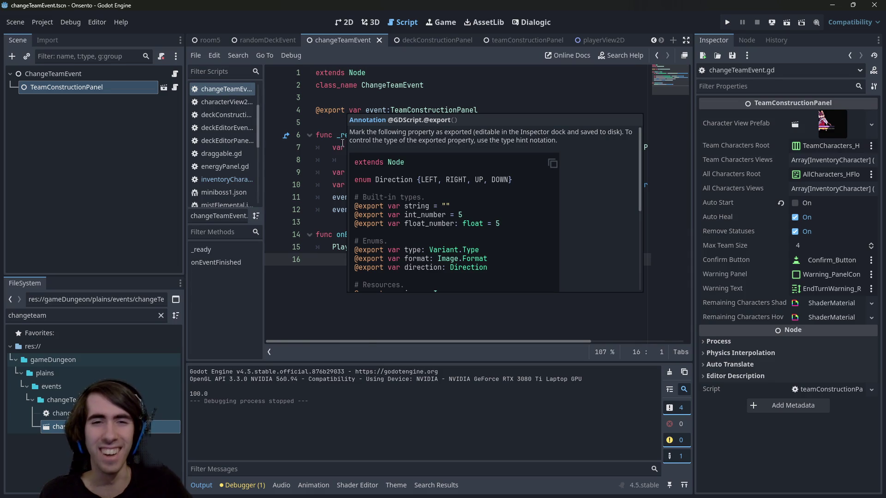
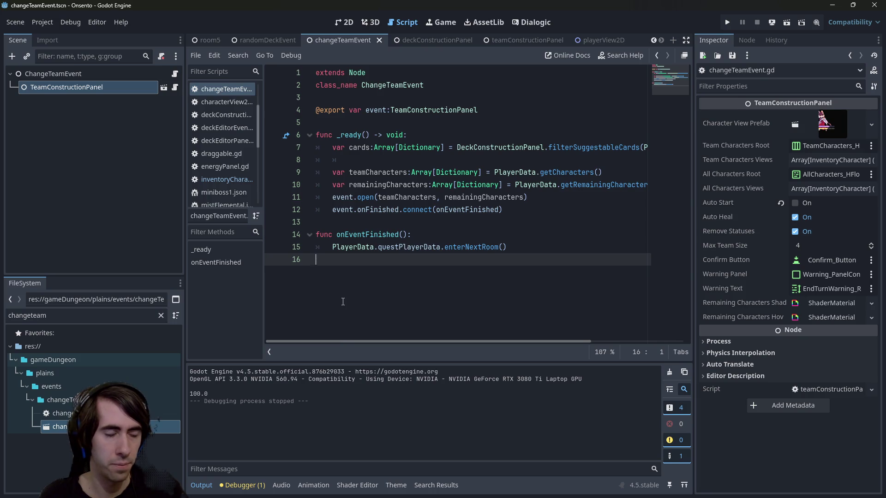
- Quick-open expeditionGenBlueprint.gd by searching project files for 'exp gen'
{"action": "key", "text": "shift+alt+o"}
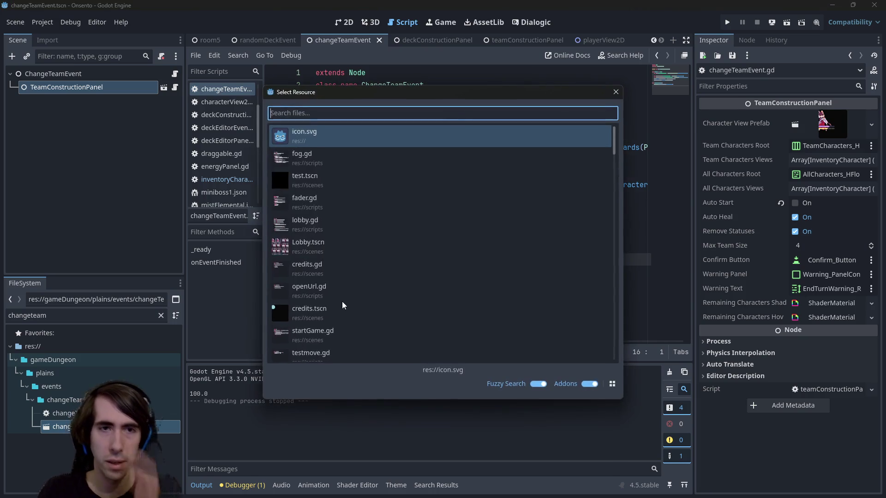
{"action": "type", "text": "exp gen"}
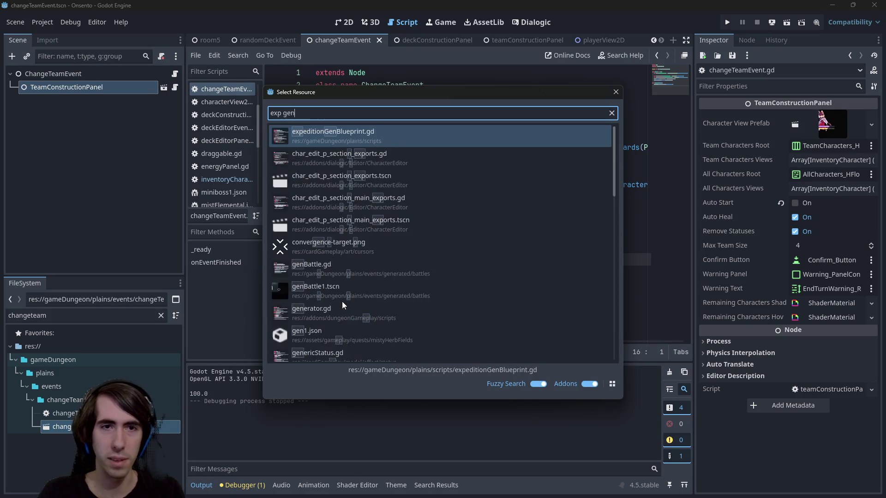
{"action": "key", "text": "Down"}
{"action": "key", "text": "Up"}
{"action": "key", "text": "Return"}
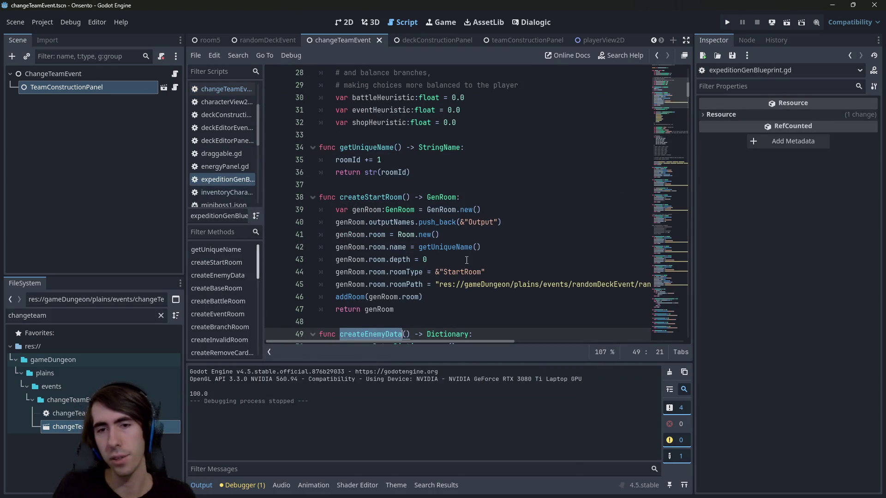
- Find 'startro' in the script, widen the code editor, and select the createStartRoom function, lines 38–47
{"action": "mouse_move", "coordinate": [671, 88]}
{"action": "left_mouse_down"}
{"action": "mouse_move", "coordinate": [669, 74]}
{"action": "mouse_move", "coordinate": [670, 90]}
{"action": "left_mouse_up"}
{"action": "left_click", "coordinate": [507, 201]}
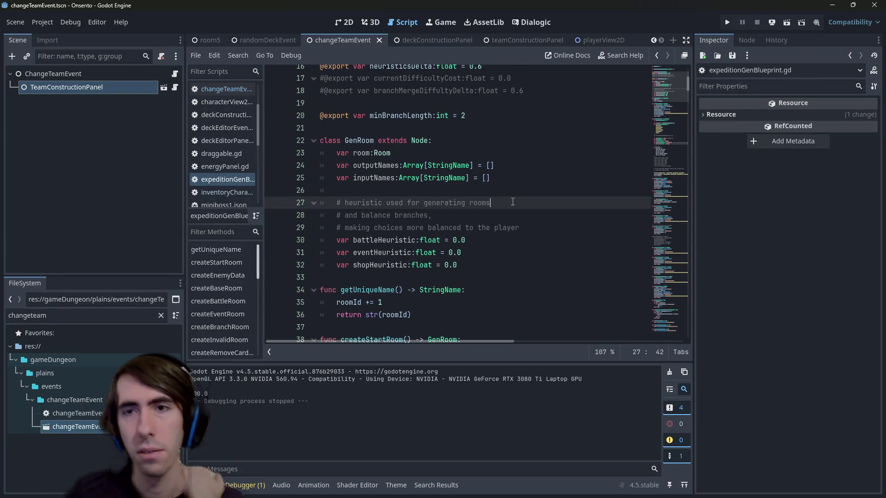
{"action": "left_click", "coordinate": [584, 154]}
{"action": "key", "text": "ctrl+f"}
{"action": "type", "text": "startro"}
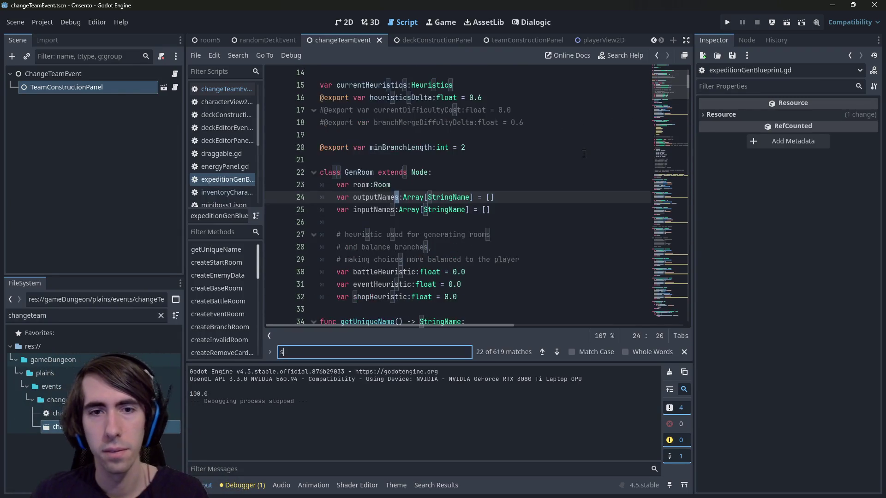
{"action": "scroll", "coordinate": [527, 281], "scroll_direction": "down", "scroll_amount": 1}
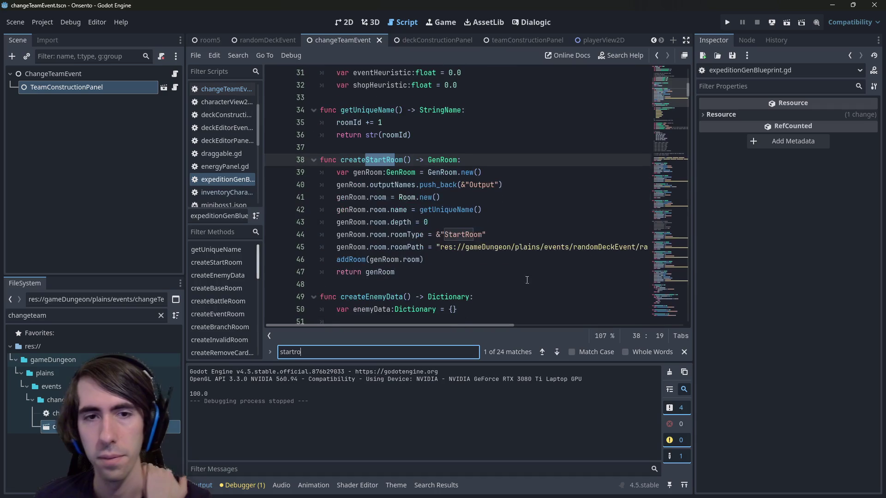
{"action": "left_click_drag", "start_coordinate": [693, 160], "coordinate": [767, 156]}
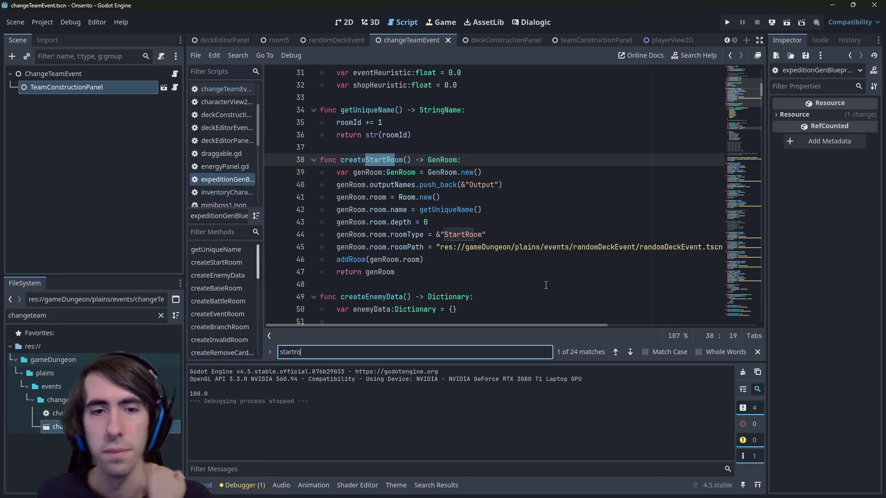
{"action": "left_click_drag", "start_coordinate": [465, 276], "coordinate": [300, 159]}
{"action": "key", "text": "ctrl+c"}
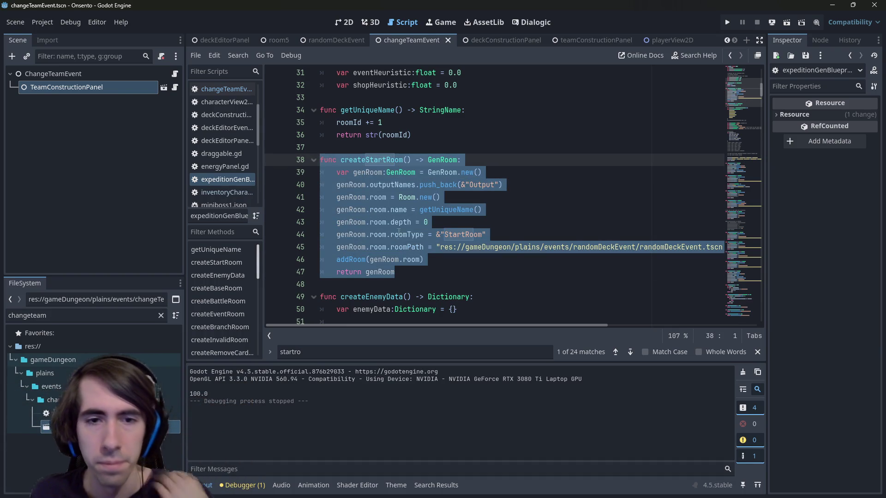
- Paste a copy of createStartRoom at line 49 and rename it createStart2Room
{"action": "left_click", "coordinate": [417, 285]}
{"action": "key", "text": "Return"}
{"action": "key", "text": "Return"}
{"action": "key", "text": "Up"}
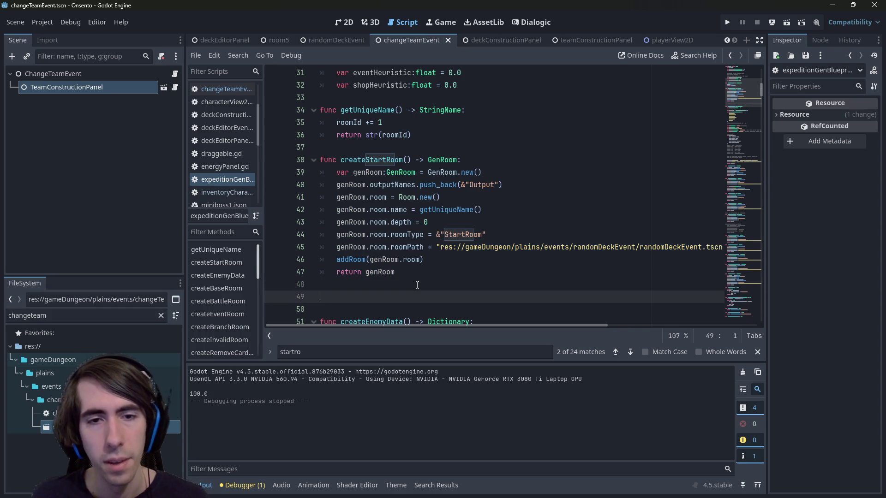
{"action": "scroll", "coordinate": [431, 240], "scroll_direction": "down", "scroll_amount": 1}
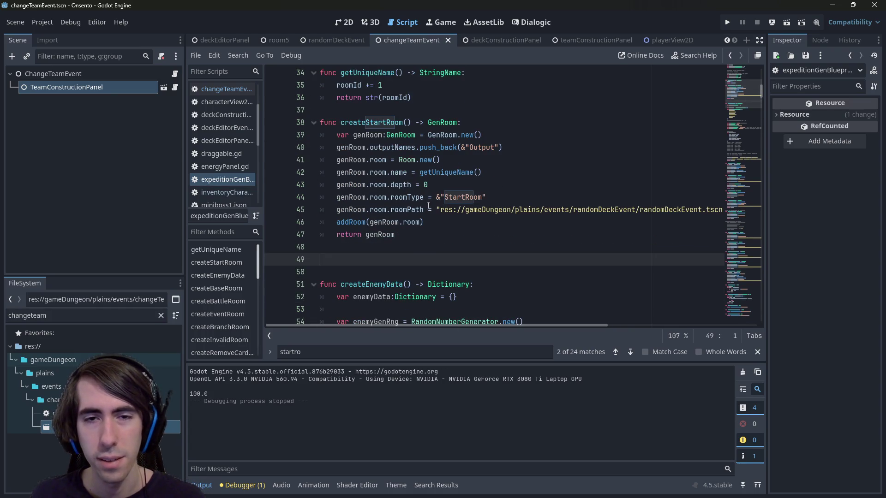
{"action": "key", "text": "ctrl+v"}
{"action": "left_click_drag", "start_coordinate": [366, 197], "coordinate": [387, 198]}
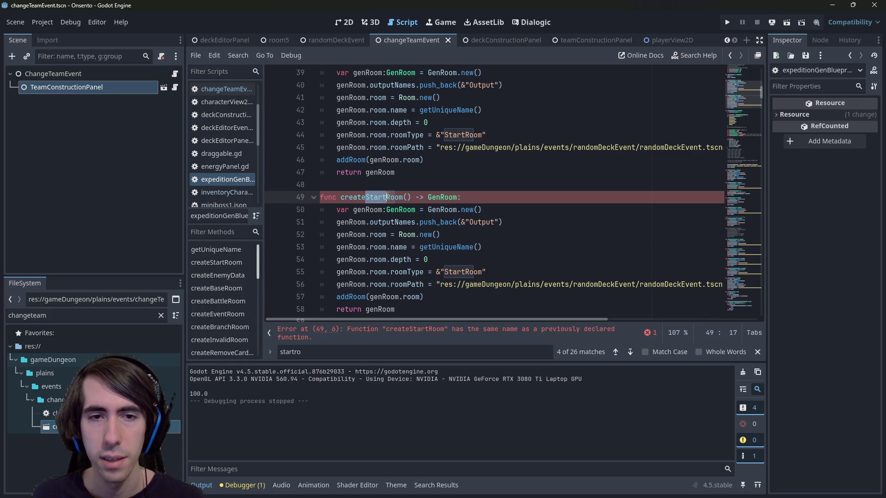
{"action": "type", "text": "2"}
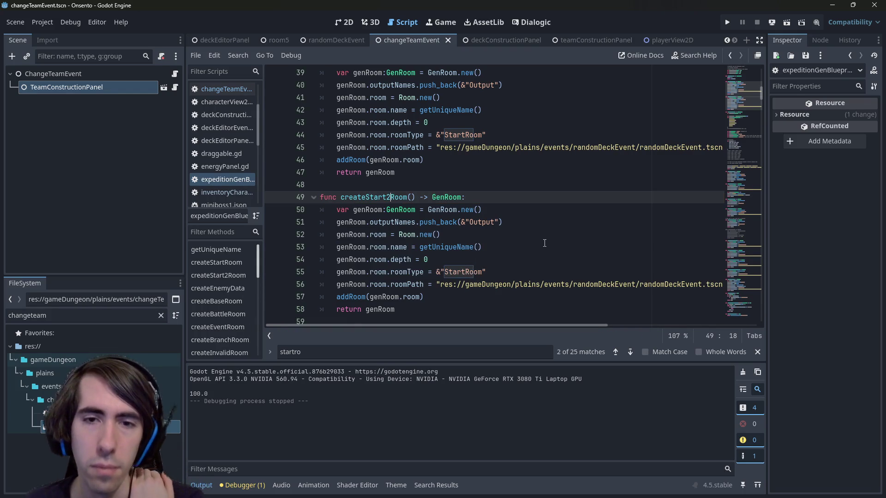
- Search all project files for StartRoom using Find in Files
{"action": "double_click", "coordinate": [485, 224]}
{"action": "double_click", "coordinate": [463, 272]}
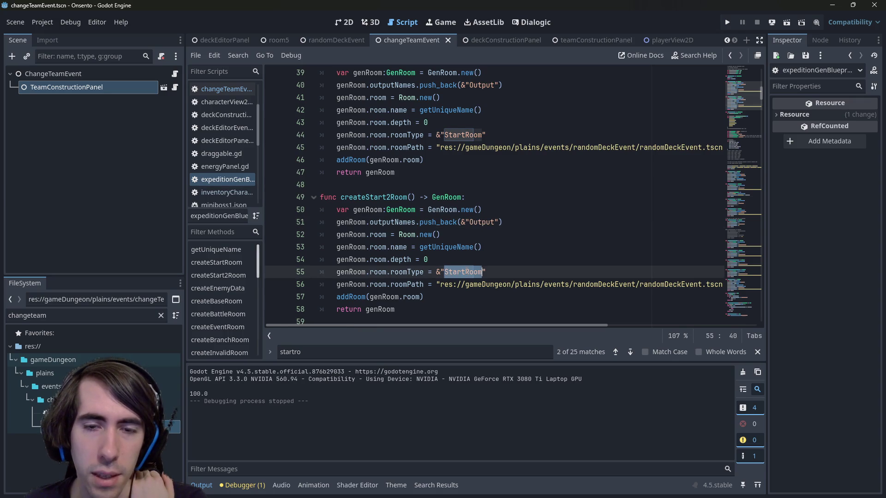
{"action": "key", "text": "ctrl+shift+f"}
{"action": "key", "text": "Return"}
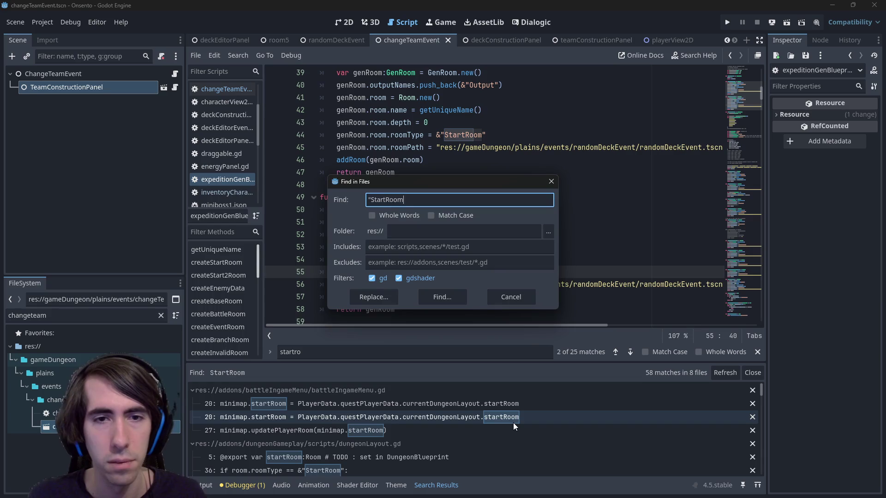
- Check the StartRoom result in dungeonLayout.gd, then change line 55's room type to Start2Room
{"action": "key", "text": "Return"}
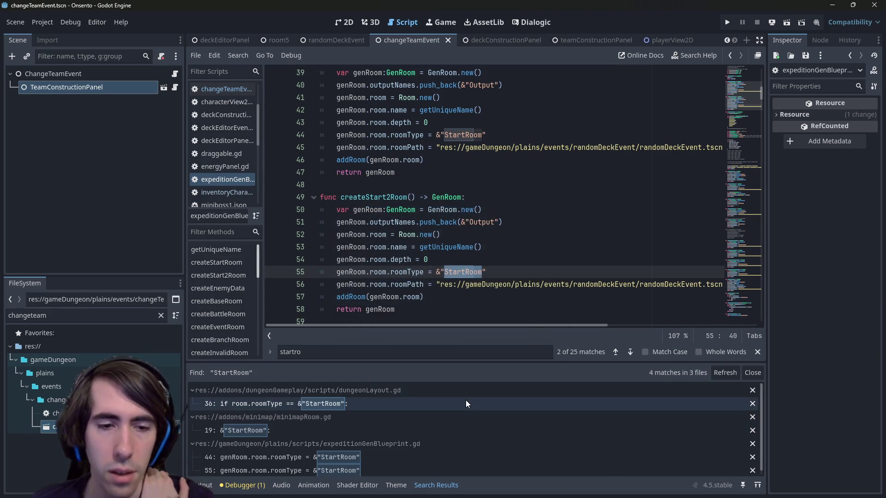
{"action": "left_click", "coordinate": [466, 402]}
{"action": "key", "text": "shift+Up"}
{"action": "key", "text": "shift+Up"}
{"action": "key", "text": "shift+Up"}
{"action": "key", "text": "alt+Left"}
{"action": "key", "text": "alt+Left"}
{"action": "key", "text": "alt+Left"}
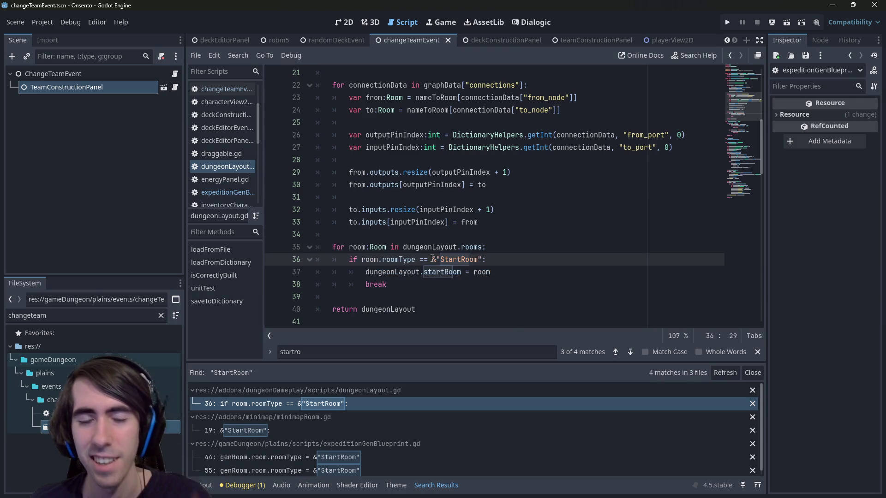
{"action": "key", "text": "Left"}
{"action": "key", "text": "Left"}
{"action": "key", "text": "Left"}
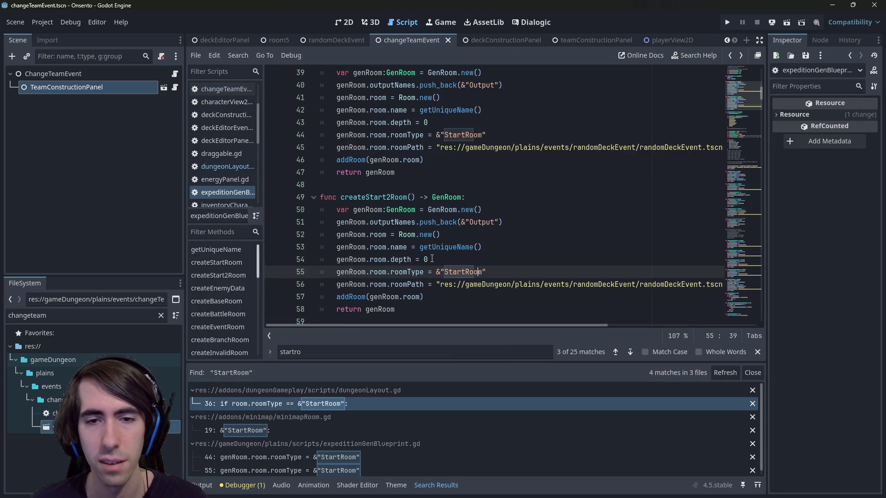
{"action": "type", "text": "2"}
{"action": "key", "text": "Escape"}
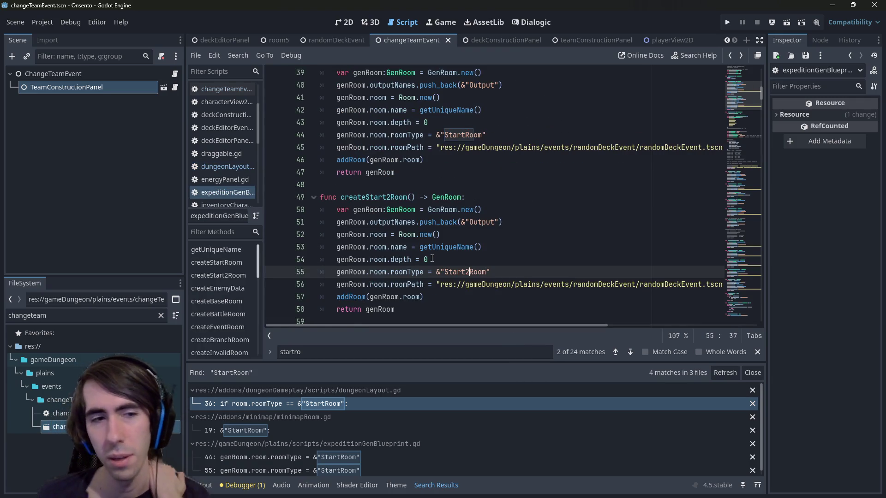
- Replace line 45's roomPath string with the copied changeTeamEvent.tscn path
{"action": "right_click", "coordinate": [115, 428]}
{"action": "left_click", "coordinate": [160, 356]}
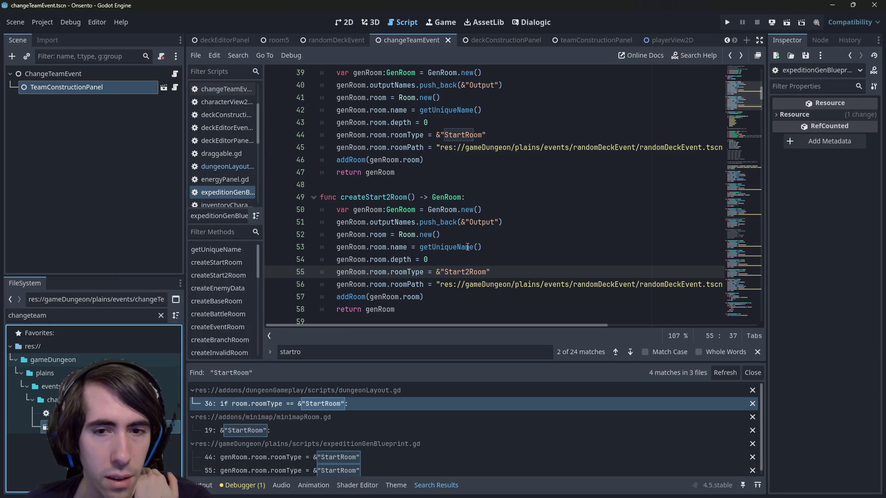
{"action": "left_click_drag", "start_coordinate": [442, 149], "coordinate": [705, 147]}
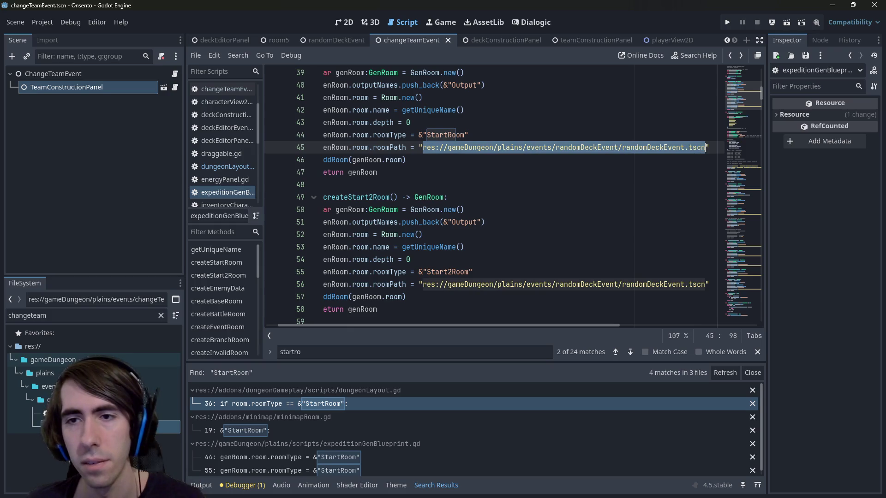
{"action": "type", "text": "res://gameDungeon/plains/events/changeTeamEvent/changeTeamEvent.tscn"}
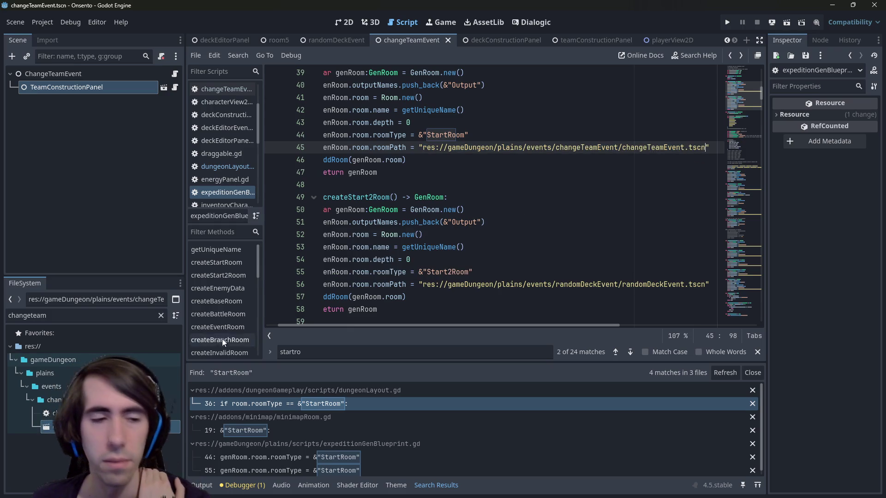
- Clear the FileSystem filter and review the copied function's Output and getUniqueName lines
{"action": "left_click", "coordinate": [160, 316]}
{"action": "scroll", "coordinate": [471, 238], "scroll_direction": "down", "scroll_amount": 2}
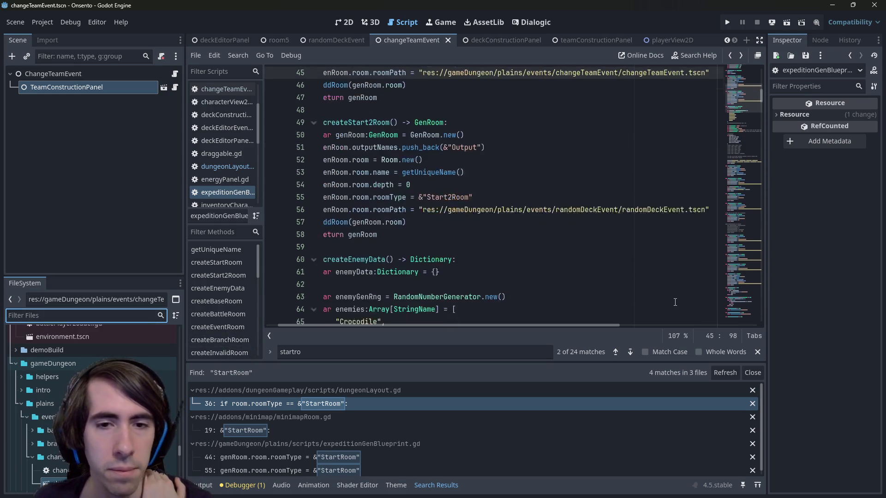
{"action": "left_click_drag", "start_coordinate": [472, 238], "coordinate": [323, 160]}
{"action": "scroll", "coordinate": [323, 159], "scroll_direction": "up", "scroll_amount": 2}
{"action": "left_click", "coordinate": [461, 234]}
{"action": "double_click", "coordinate": [482, 221]}
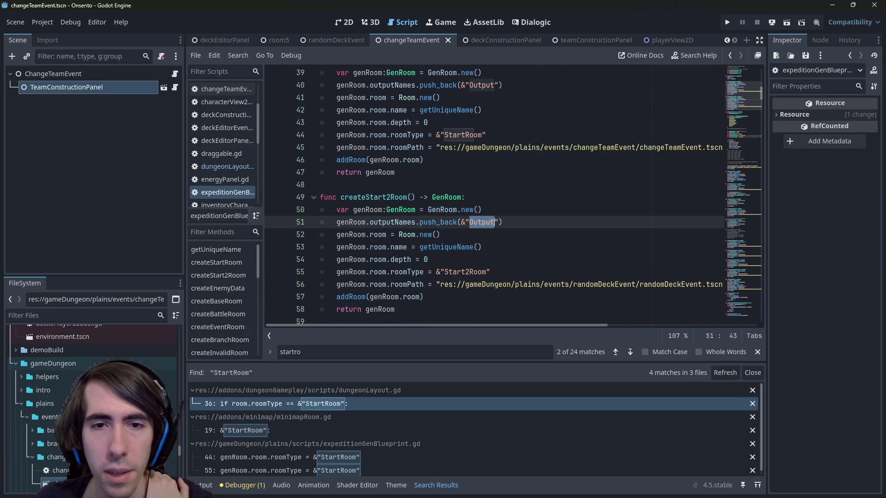
{"action": "double_click", "coordinate": [466, 248]}
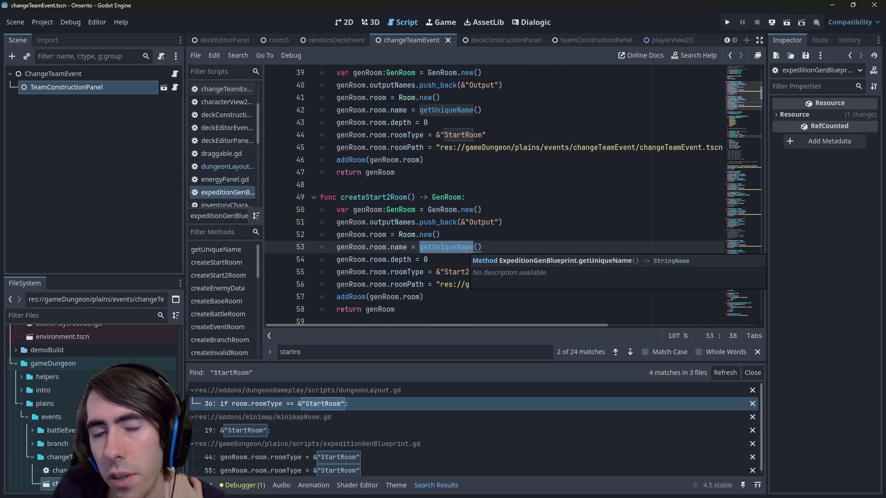
{"action": "left_click", "coordinate": [461, 247]}
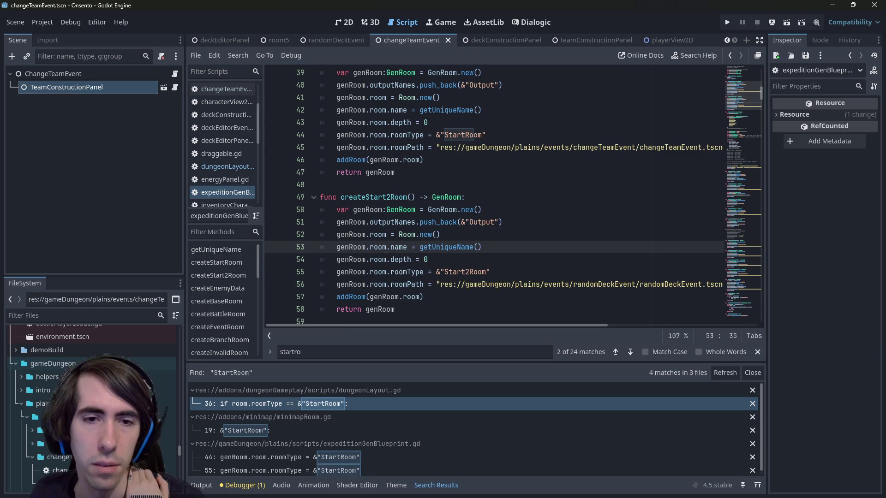
{"action": "scroll", "coordinate": [434, 273], "scroll_direction": "down", "scroll_amount": 1}
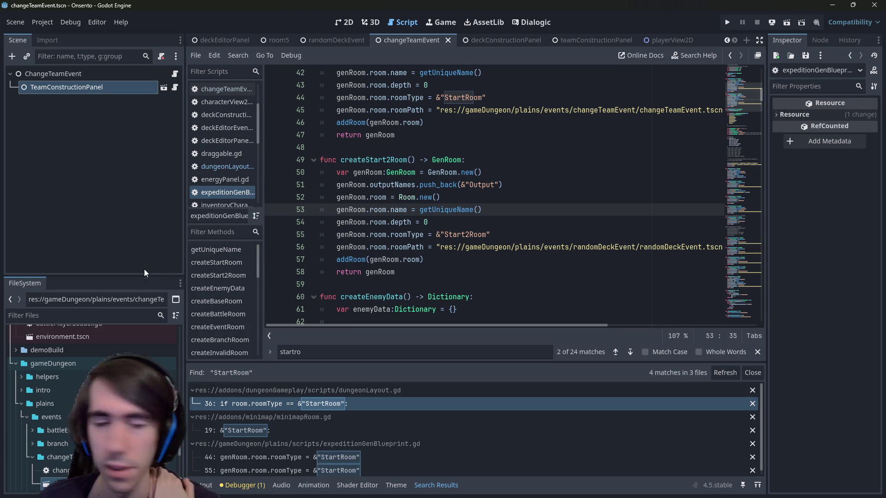
- Locate the createStartRoom call and select the startRoom declaration on line 507
{"action": "scroll", "coordinate": [92, 369], "scroll_direction": "down", "scroll_amount": 1}
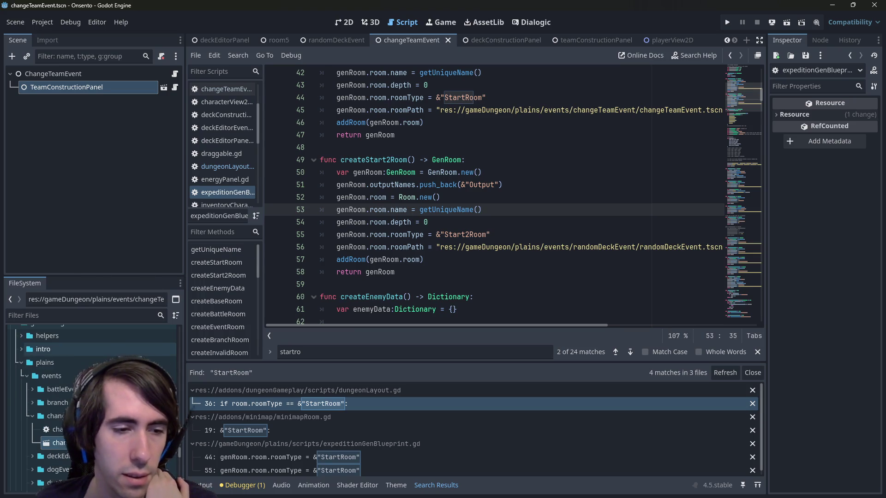
{"action": "double_click", "coordinate": [379, 161]}
{"action": "scroll", "coordinate": [379, 162], "scroll_direction": "up", "scroll_amount": 2}
{"action": "double_click", "coordinate": [372, 98]}
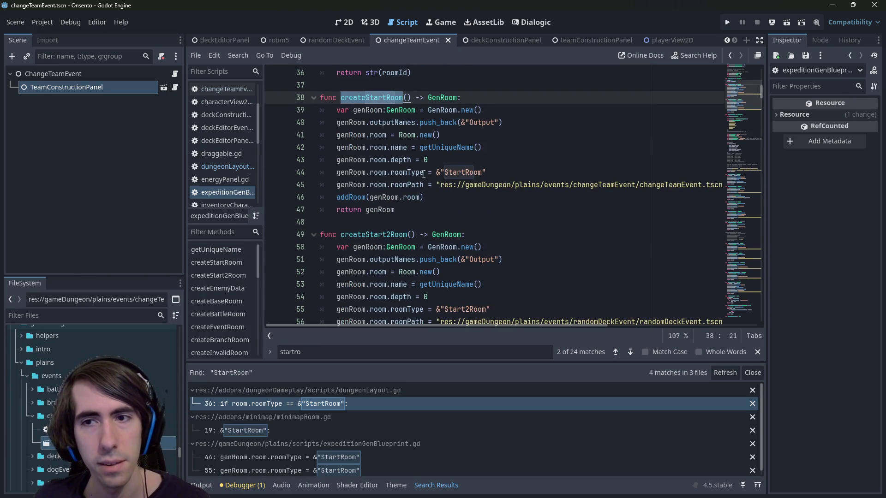
{"action": "key", "text": "ctrl+f"}
{"action": "key", "text": "Return"}
{"action": "key", "text": "Return"}
{"action": "key", "text": "Return"}
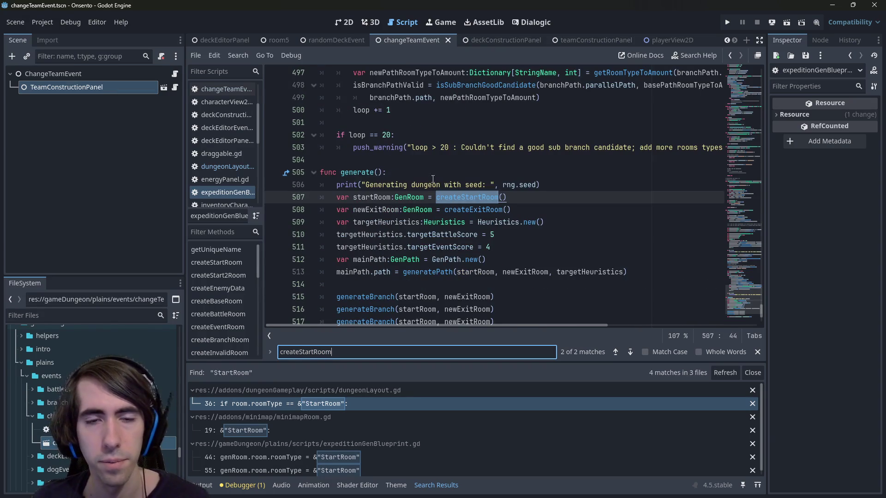
{"action": "scroll", "coordinate": [433, 178], "scroll_direction": "down", "scroll_amount": 2}
{"action": "double_click", "coordinate": [372, 160]}
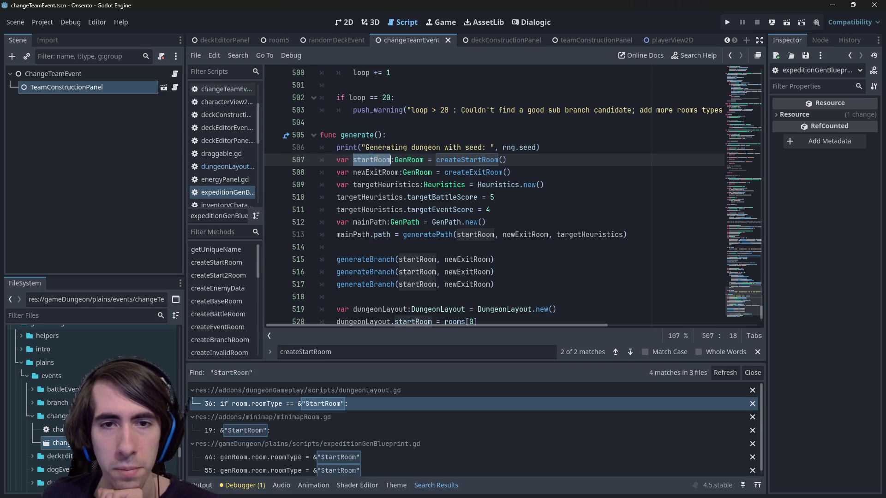
{"action": "scroll", "coordinate": [440, 208], "scroll_direction": "down", "scroll_amount": 1}
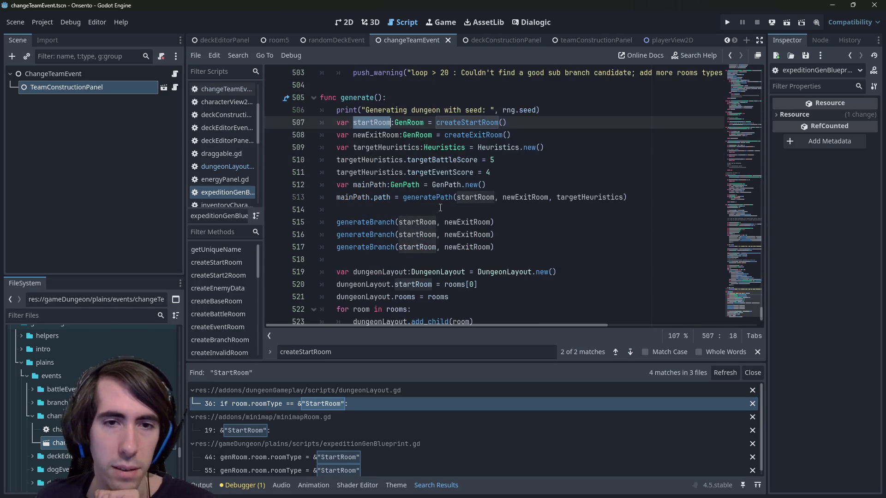
{"action": "scroll", "coordinate": [441, 208], "scroll_direction": "down", "scroll_amount": 1}
{"action": "scroll", "coordinate": [440, 208], "scroll_direction": "up", "scroll_amount": 2}
{"action": "left_click_drag", "start_coordinate": [506, 160], "coordinate": [271, 165]}
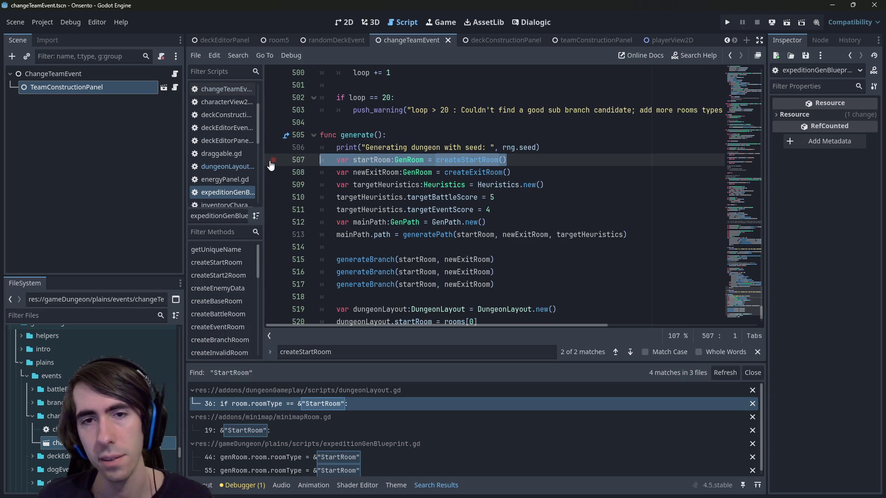
- Duplicate the startRoom declaration line as a new startRoom2 variable
{"action": "key", "text": "ctrl+c"}
{"action": "key", "text": "End"}
{"action": "key", "text": "Return"}
{"action": "key", "text": "Return"}
{"action": "key", "text": "Up"}
{"action": "key", "text": "ctrl+v"}
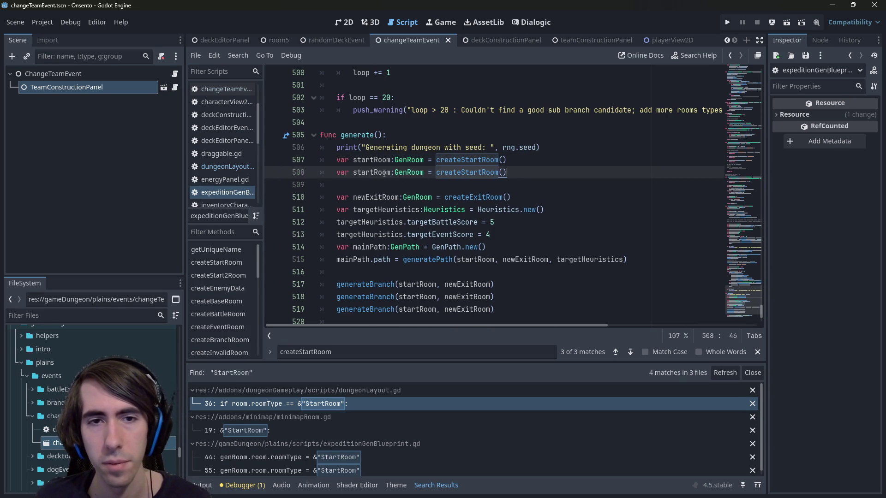
{"action": "type", "text": "2"}
{"action": "key", "text": "Right"}
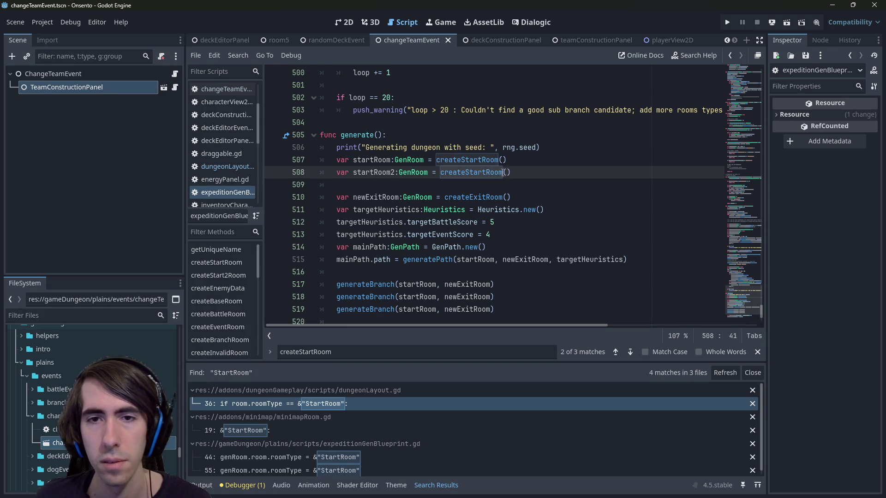
- Rename the copied function to createStartRoom2 and set its room type to StartRoom2
{"action": "left_click", "coordinate": [496, 174]}
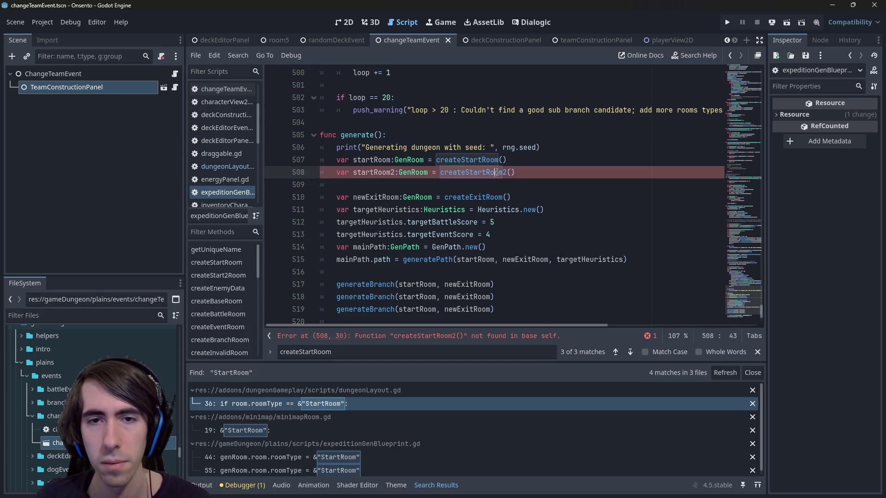
{"action": "type", "text": "2"}
{"action": "key", "text": "ctrl+Right"}
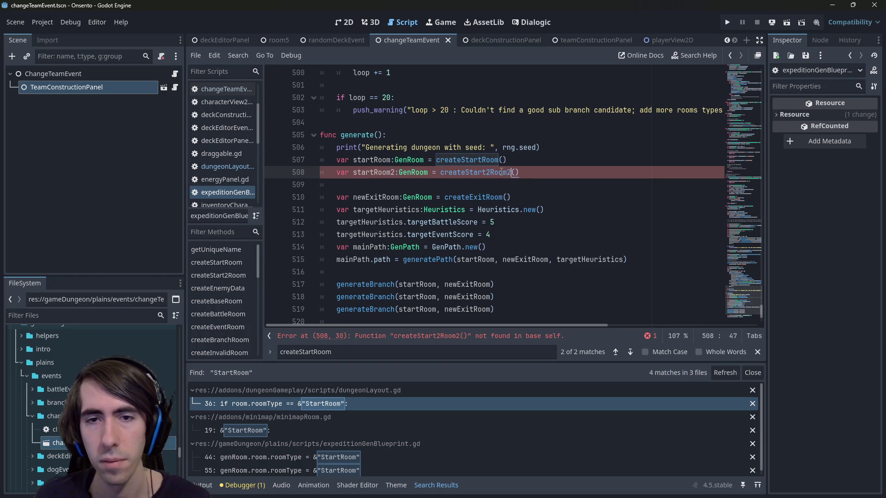
{"action": "left_click", "coordinate": [501, 173], "text": "ctrl"}
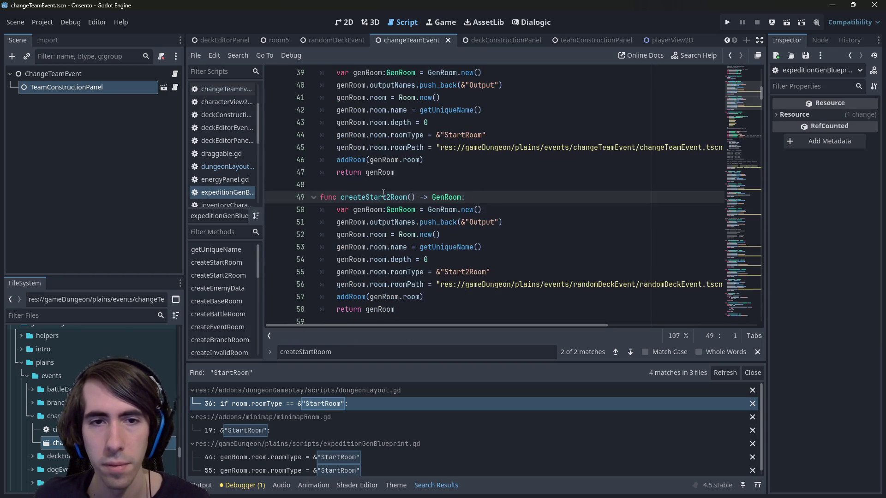
{"action": "key", "text": "BackSpace"}
{"action": "type", "text": "2"}
{"action": "double_click", "coordinate": [469, 272]}
{"action": "type", "text": "StartRoom"}
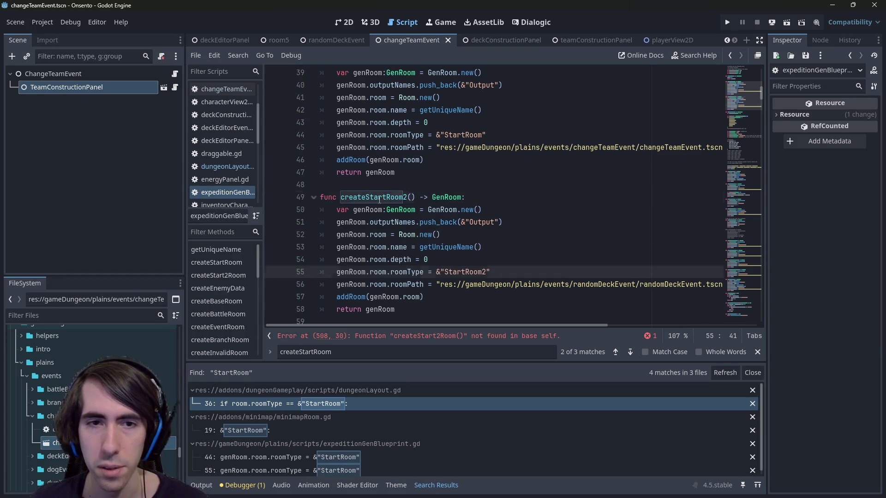
- Change the call on line 508 to createStartRoom2()
{"action": "double_click", "coordinate": [379, 197]}
{"action": "key", "text": "ctrl+f"}
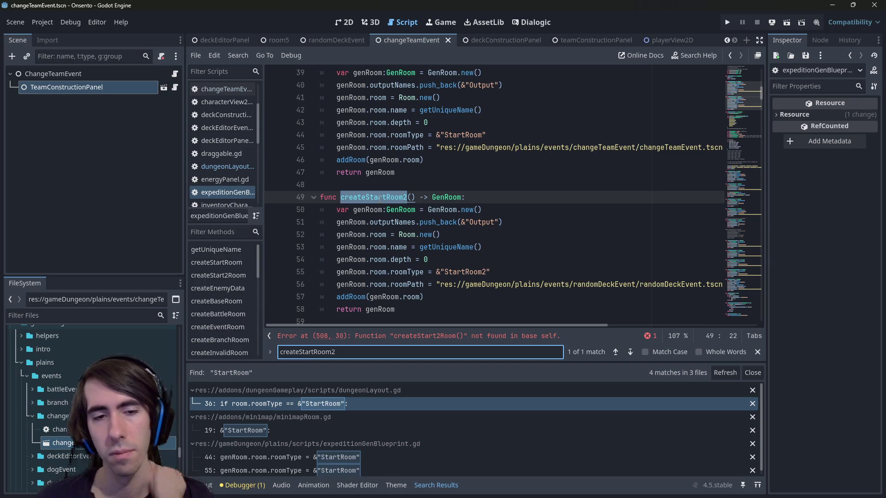
{"action": "key", "text": "BackSpace"}
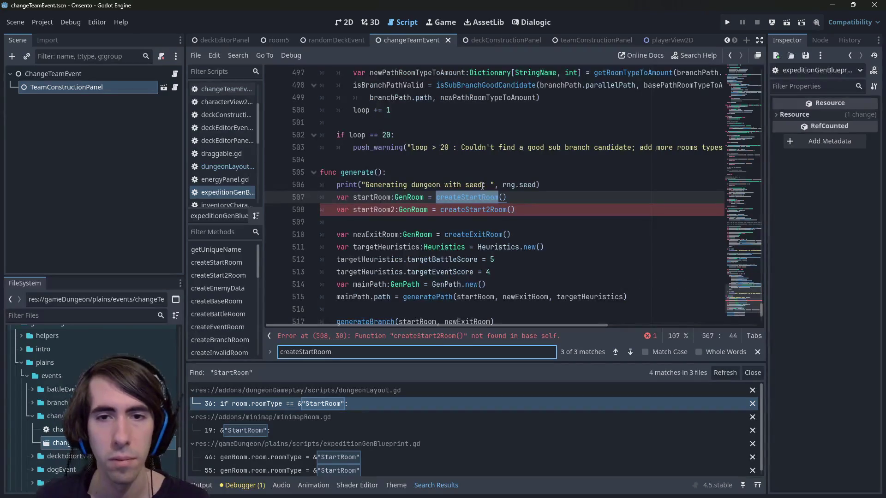
{"action": "left_click", "coordinate": [489, 212]}
{"action": "double_click", "coordinate": [489, 212]}
{"action": "type", "text": "createStartRoom2"}
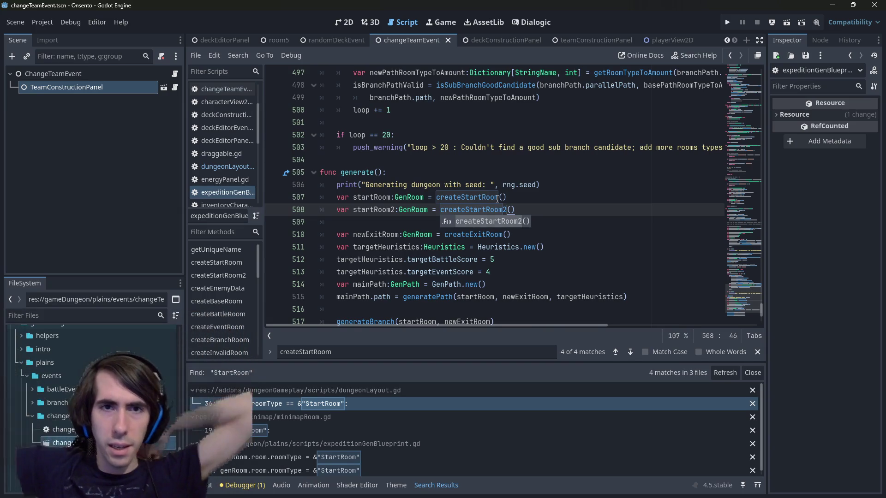
{"action": "scroll", "coordinate": [491, 217], "scroll_direction": "up", "scroll_amount": 7}
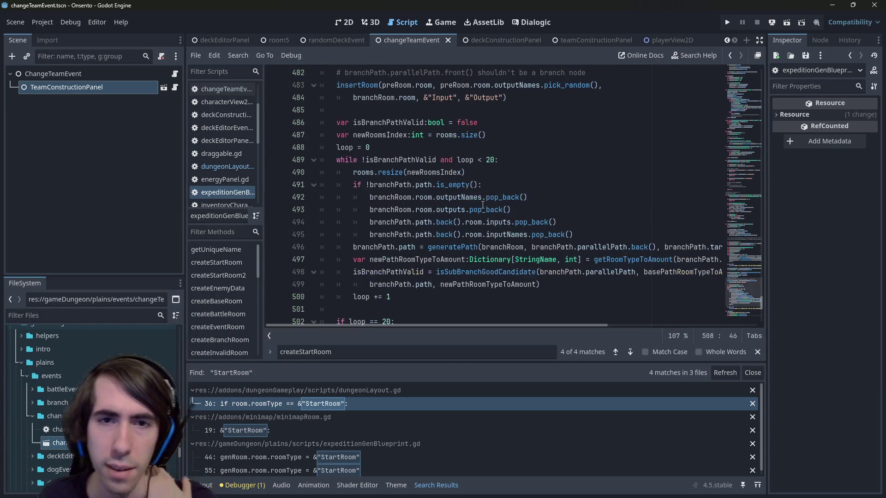
{"action": "scroll", "coordinate": [489, 222], "scroll_direction": "up", "scroll_amount": 8}
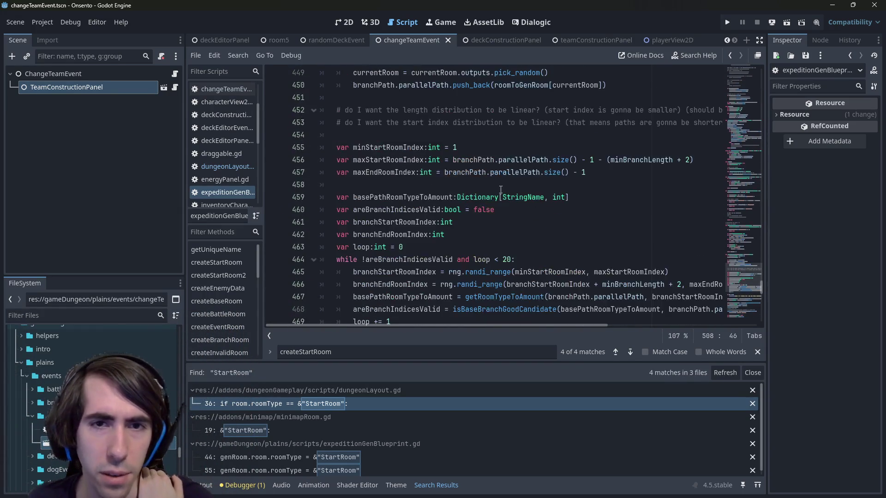
- Find 'connection', copy the outputName and addConnection2 lines 357–358, and return to generate()
{"action": "scroll", "coordinate": [501, 190], "scroll_direction": "down", "scroll_amount": 6}
{"action": "scroll", "coordinate": [501, 189], "scroll_direction": "up", "scroll_amount": 5}
{"action": "key", "text": "ctrl+f"}
{"action": "type", "text": "connec"}
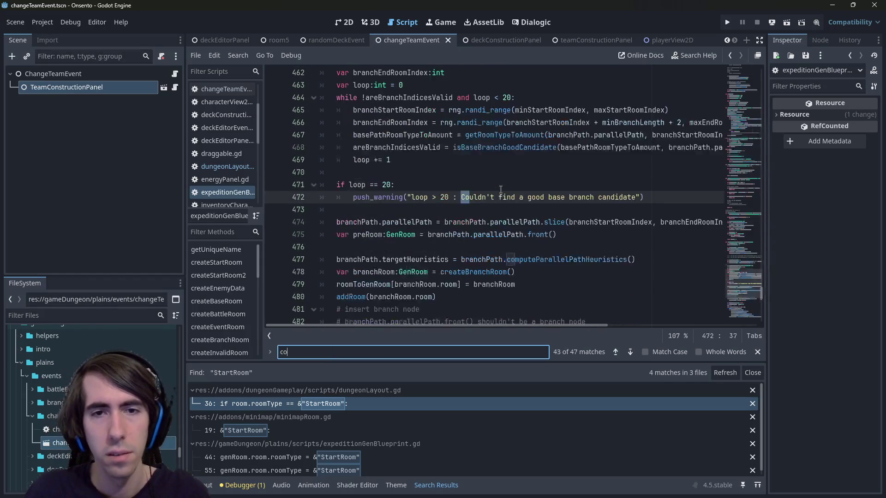
{"action": "type", "text": "tion"}
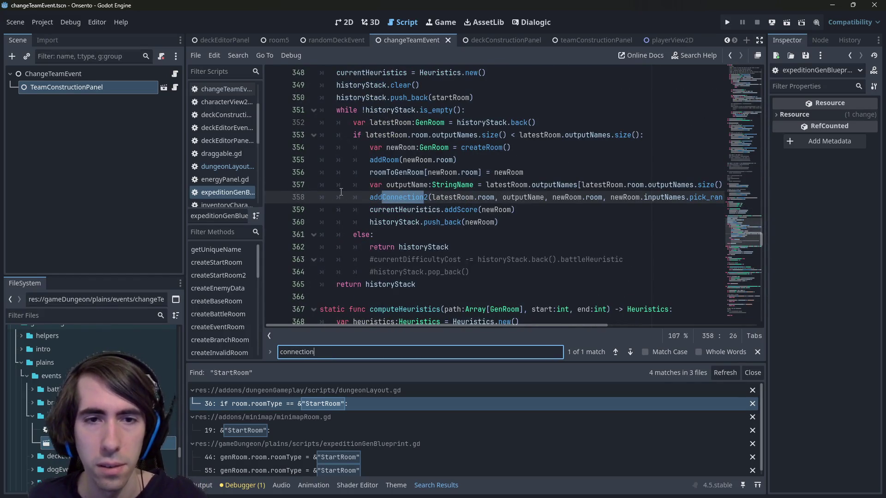
{"action": "left_click_drag", "start_coordinate": [367, 199], "coordinate": [737, 195]}
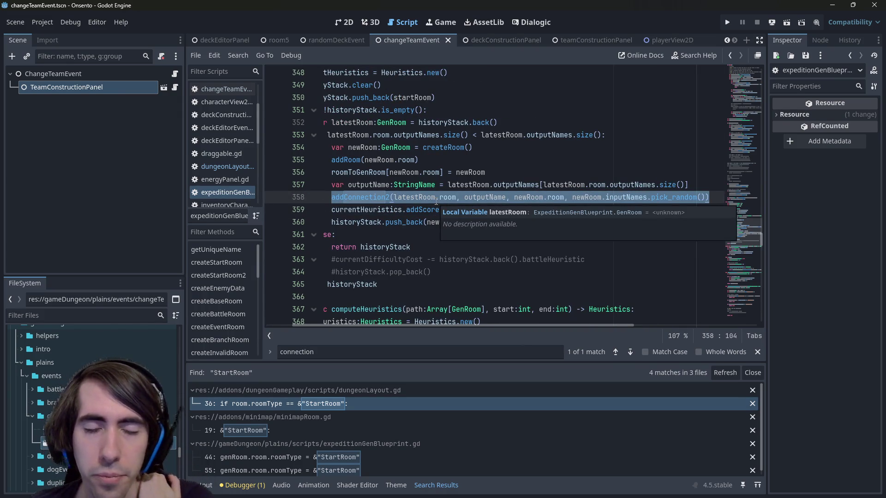
{"action": "double_click", "coordinate": [504, 197]}
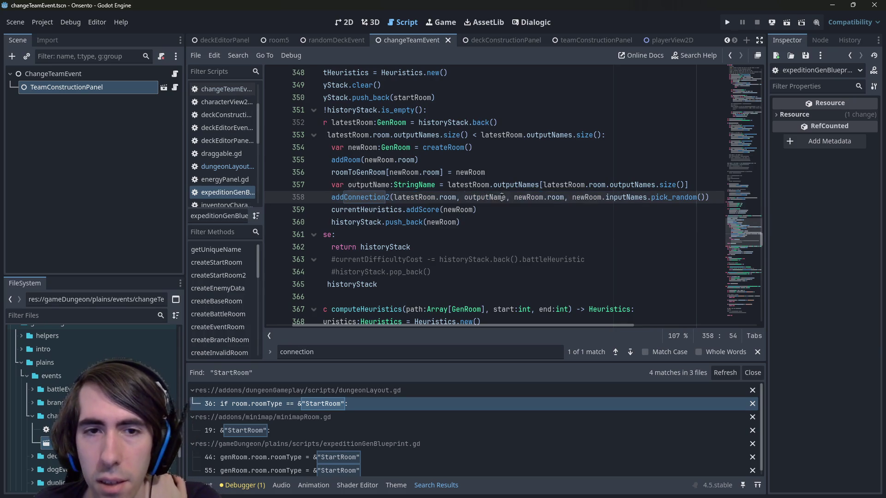
{"action": "left_click_drag", "start_coordinate": [715, 198], "coordinate": [260, 187]}
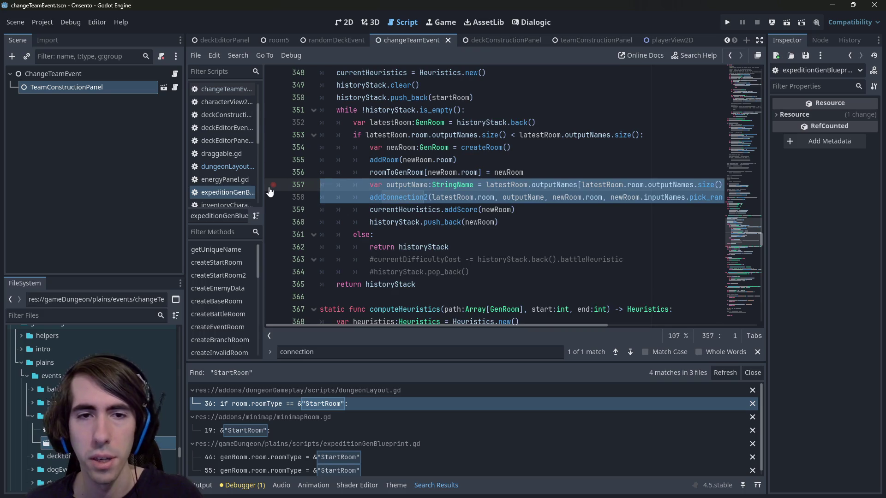
{"action": "key", "text": "alt+Left"}
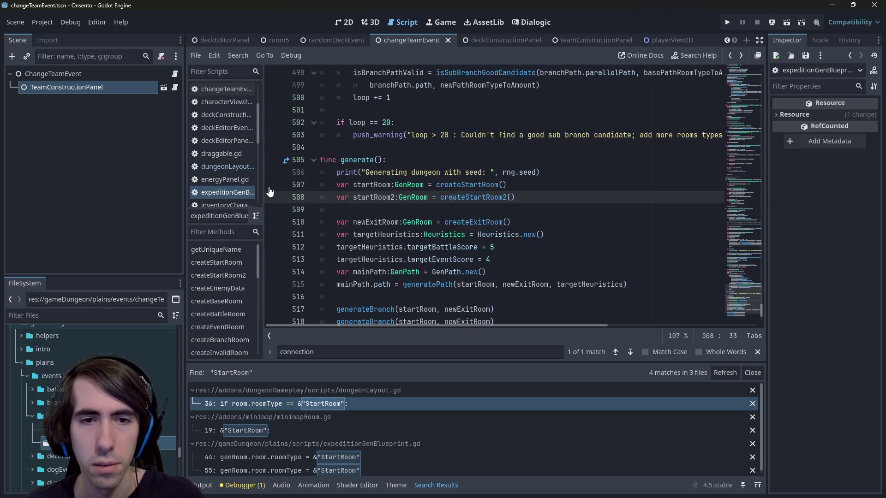
- Paste the two connection lines after line 508 and remove their extra indent
{"action": "key", "text": "Return"}
{"action": "key", "text": "ctrl+v"}
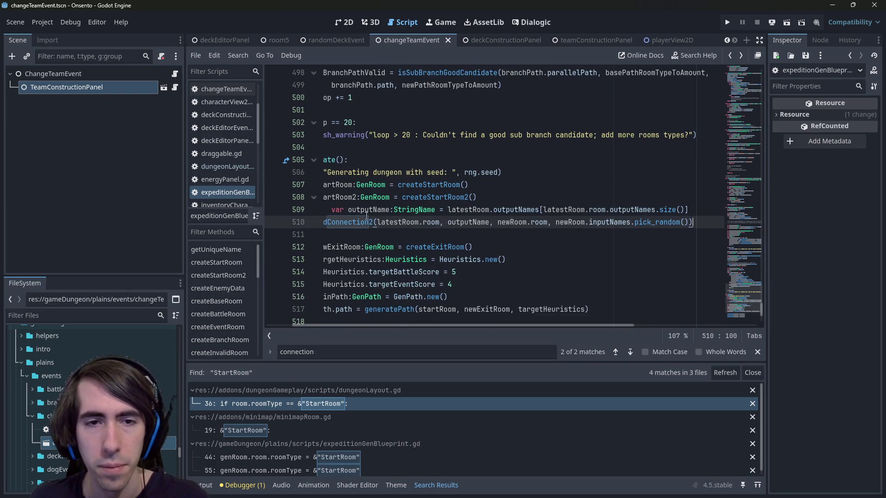
{"action": "scroll", "coordinate": [416, 194], "scroll_direction": "down", "scroll_amount": 1}
{"action": "left_click", "coordinate": [460, 185]}
{"action": "key", "text": "shift+Up"}
{"action": "key", "text": "shift+Tab"}
{"action": "scroll", "coordinate": [460, 185], "scroll_direction": "up", "scroll_amount": 3}
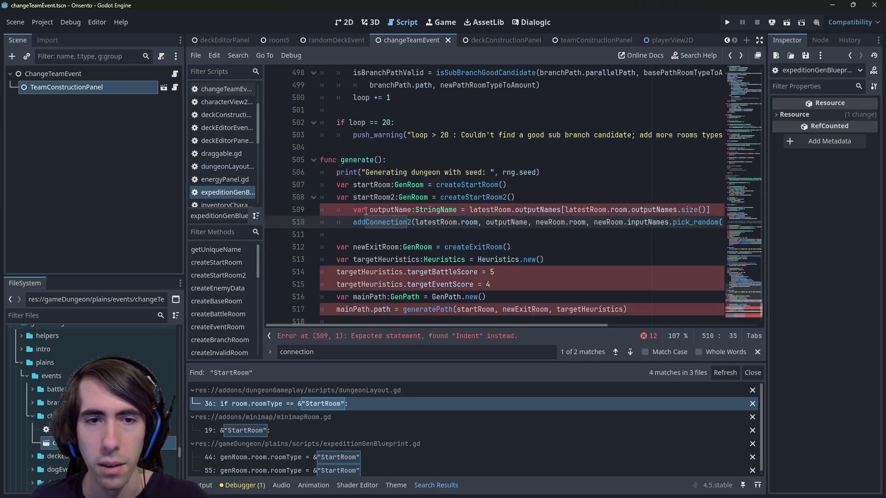
- Replace latestRoom with startRoom in the outputName line and check the outputNames expression
{"action": "double_click", "coordinate": [372, 184]}
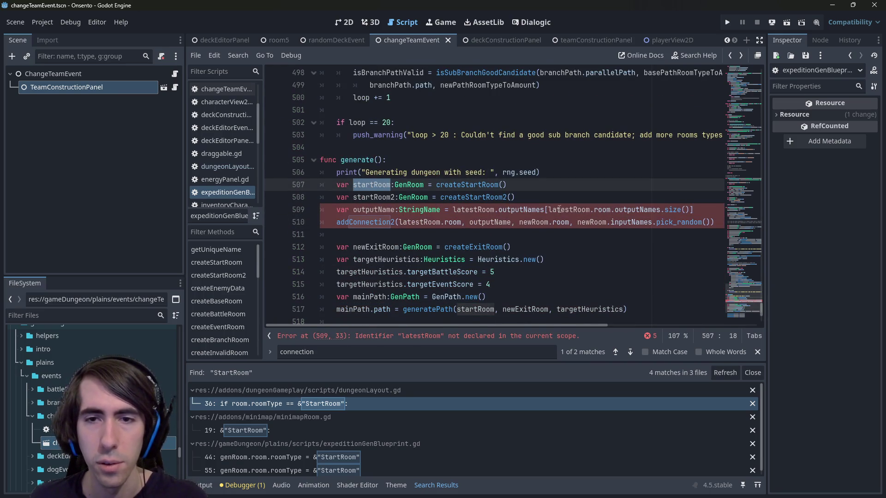
{"action": "mouse_move", "coordinate": [454, 209]}
{"action": "left_mouse_down"}
{"action": "mouse_move", "coordinate": [596, 210]}
{"action": "mouse_move", "coordinate": [535, 210]}
{"action": "mouse_move", "coordinate": [543, 208]}
{"action": "left_mouse_up"}
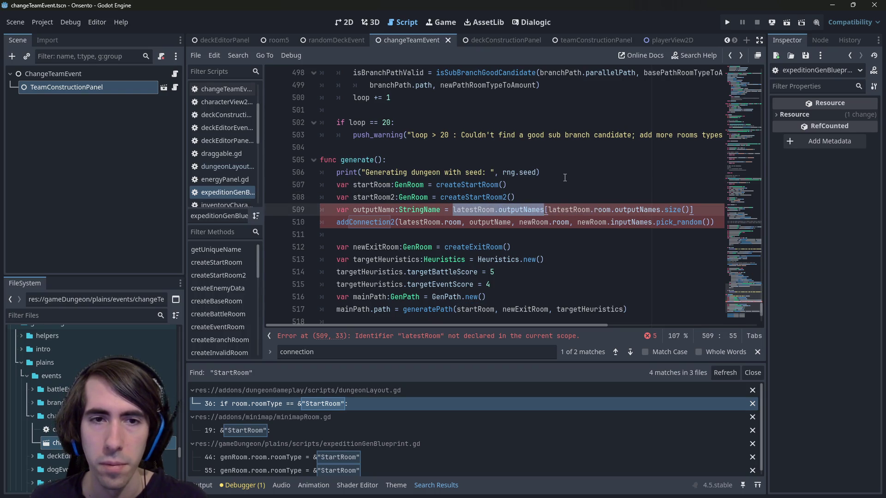
{"action": "double_click", "coordinate": [467, 214]}
{"action": "key", "text": "ctrl+d"}
{"action": "key", "text": "ctrl+d"}
{"action": "type", "text": "startRoom"}
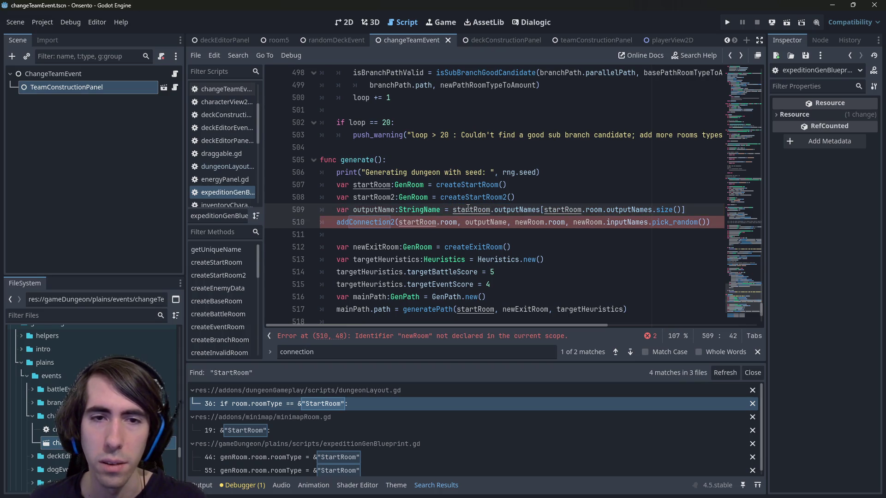
{"action": "left_click", "coordinate": [599, 209]}
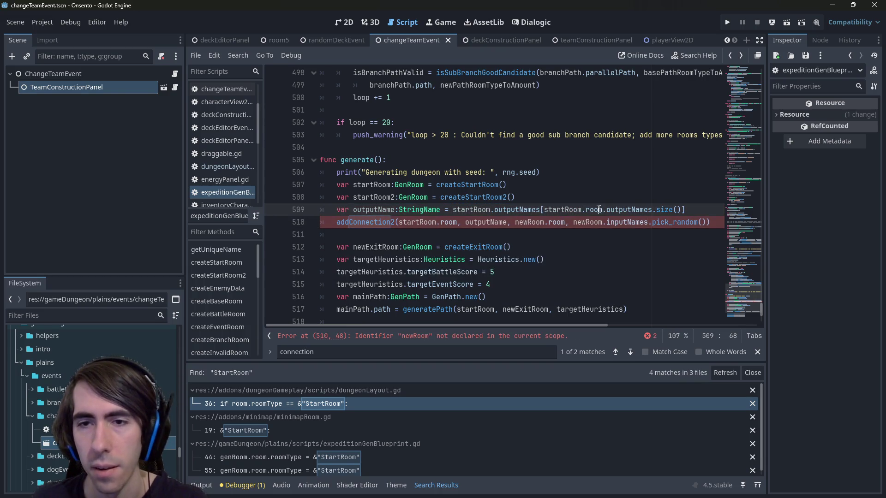
{"action": "double_click", "coordinate": [621, 210]}
{"action": "mouse_move", "coordinate": [621, 210]}
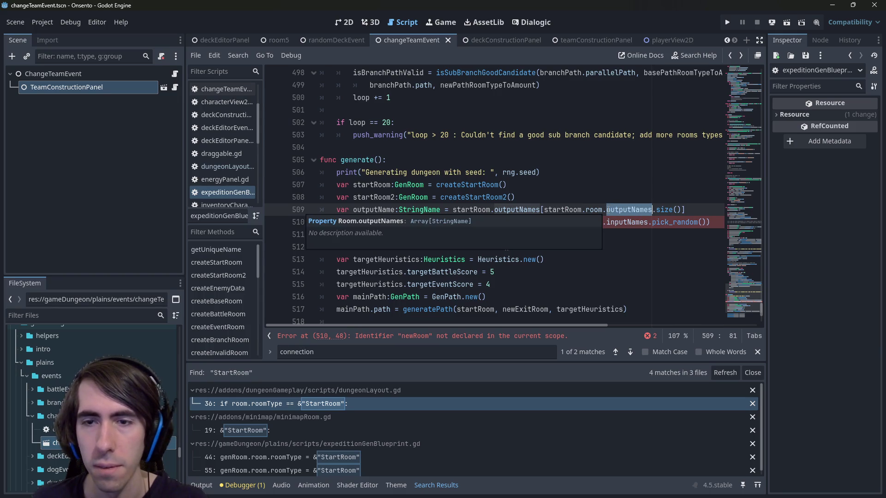
{"action": "left_click_drag", "start_coordinate": [543, 210], "coordinate": [682, 209]}
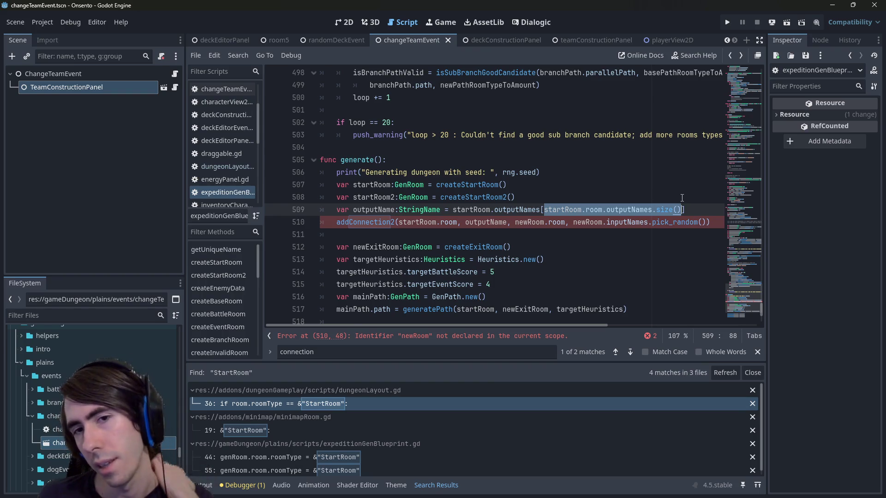
{"action": "double_click", "coordinate": [521, 210]}
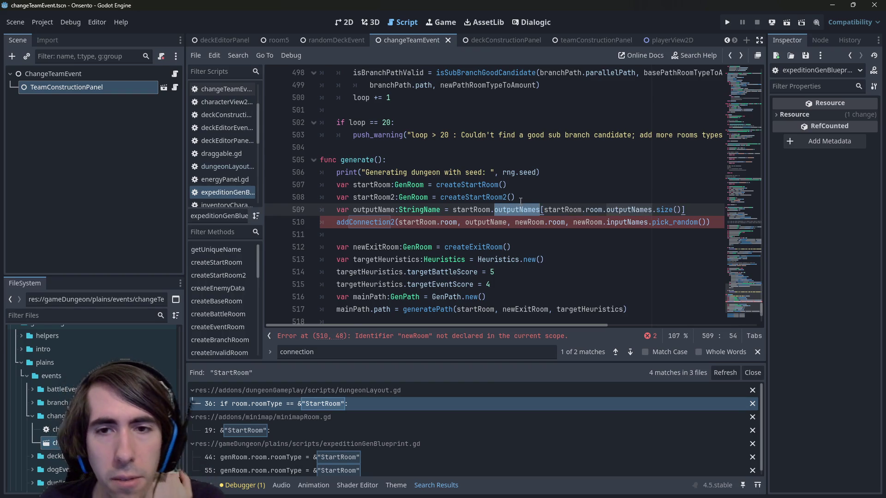
{"action": "double_click", "coordinate": [478, 213]}
{"action": "double_click", "coordinate": [387, 210]}
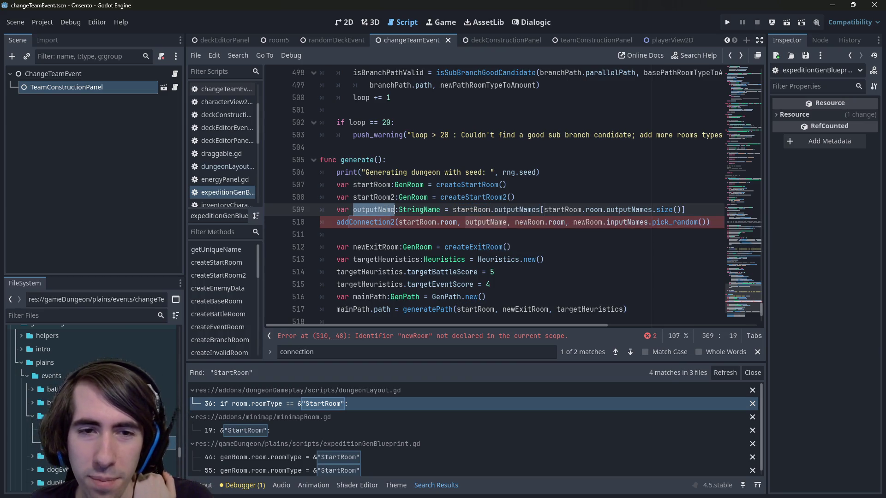
- Replace both newRoom references in the addConnection2 call with startRoom2
{"action": "left_click", "coordinate": [434, 221]}
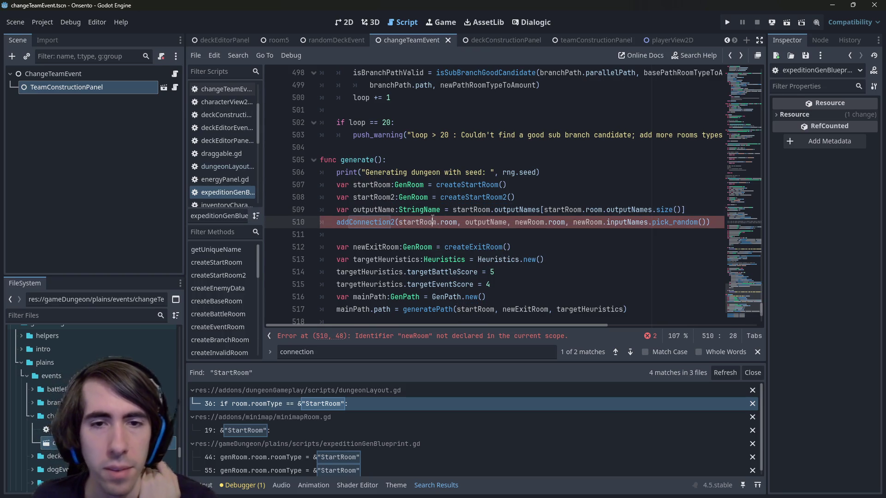
{"action": "double_click", "coordinate": [433, 221]}
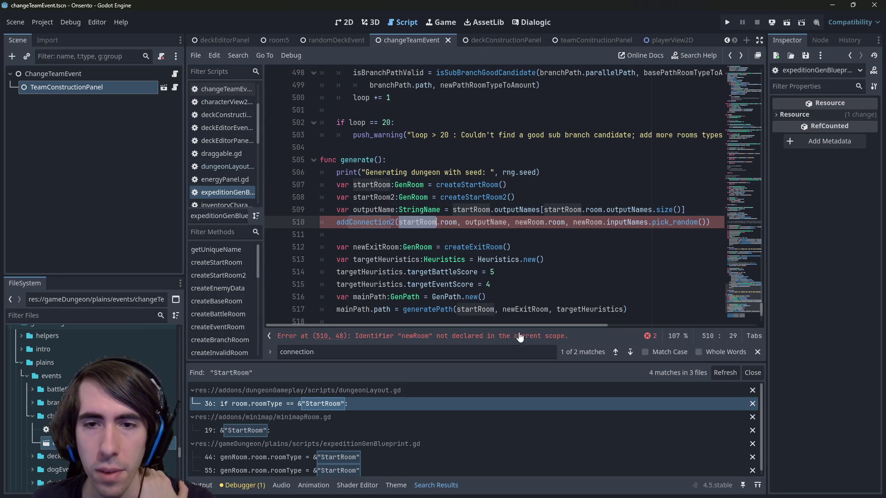
{"action": "double_click", "coordinate": [374, 197]}
{"action": "key", "text": "ctrl+c"}
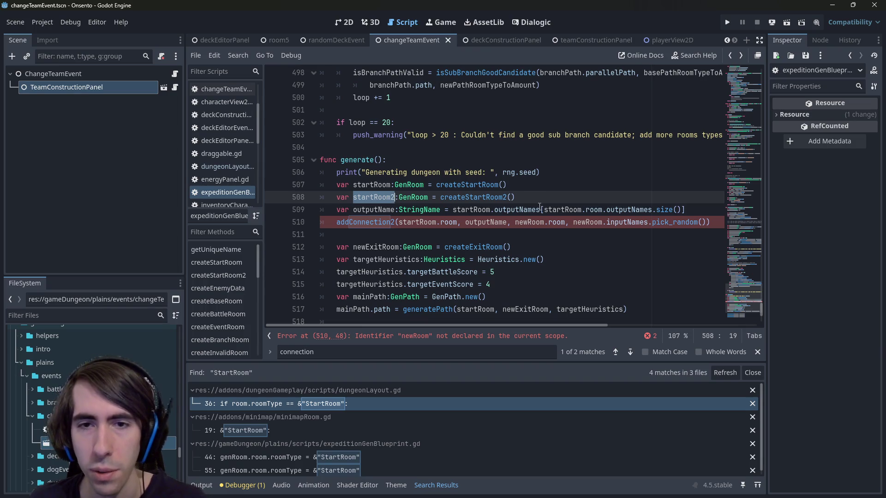
{"action": "double_click", "coordinate": [534, 222]}
{"action": "key", "text": "ctrl+d"}
{"action": "key", "text": "ctrl+v"}
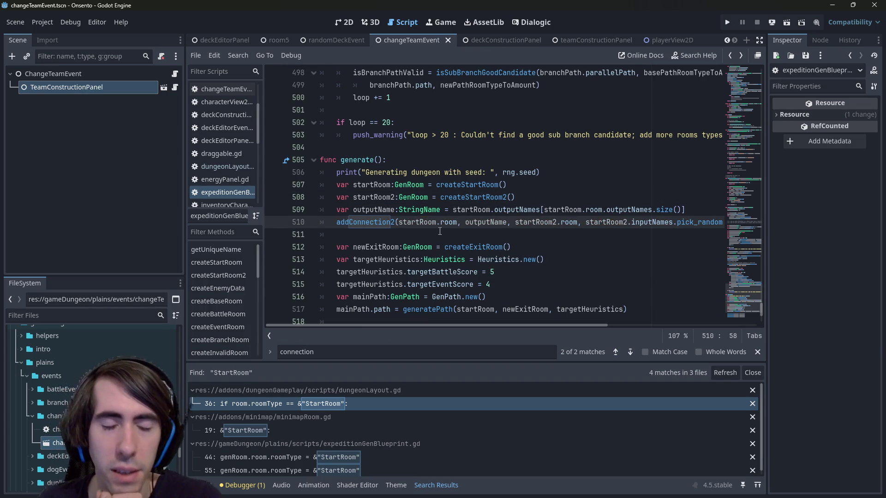
- Rename the startRoom arguments to startRoom2 with multi-cursor editing, keeping line 524 as startRoom
{"action": "scroll", "coordinate": [400, 222], "scroll_direction": "down", "scroll_amount": 1}
{"action": "double_click", "coordinate": [374, 160]}
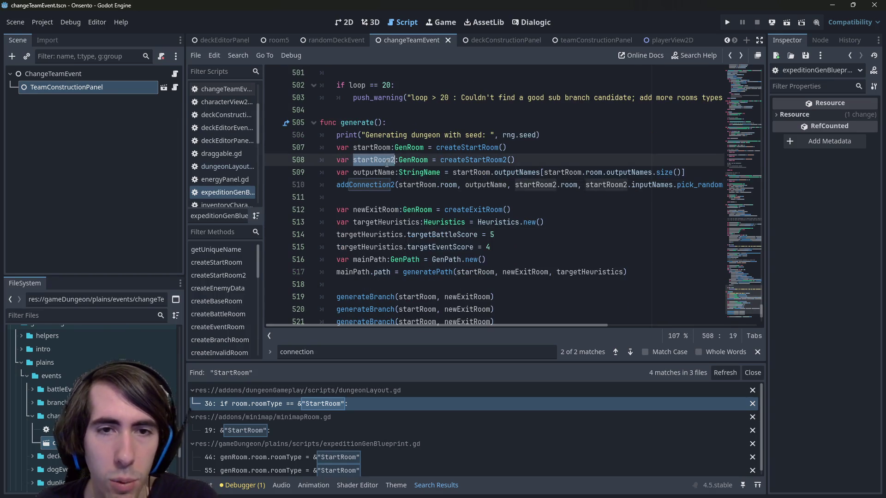
{"action": "scroll", "coordinate": [445, 199], "scroll_direction": "down", "scroll_amount": 1}
{"action": "scroll", "coordinate": [444, 200], "scroll_direction": "down", "scroll_amount": 1}
{"action": "double_click", "coordinate": [473, 198]}
{"action": "scroll", "coordinate": [472, 205], "scroll_direction": "down", "scroll_amount": 1}
{"action": "key", "text": "ctrl+d"}
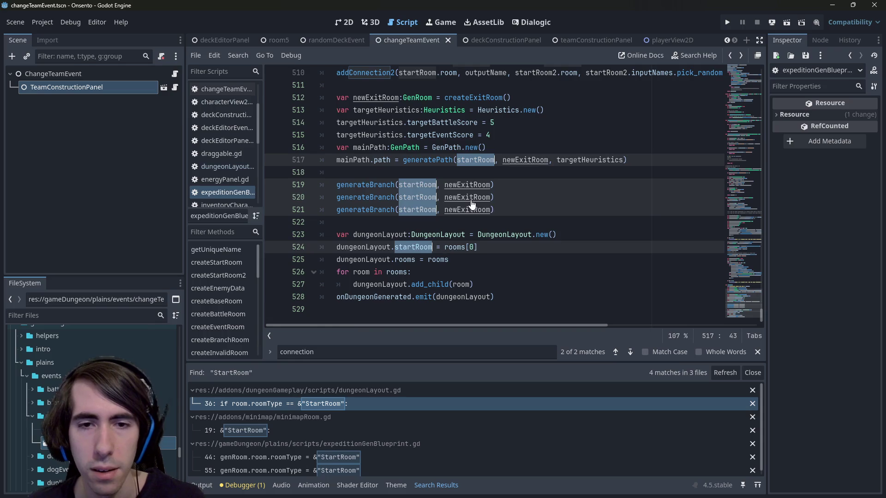
{"action": "key", "text": "Right"}
{"action": "type", "text": "2"}
{"action": "left_click", "coordinate": [437, 248]}
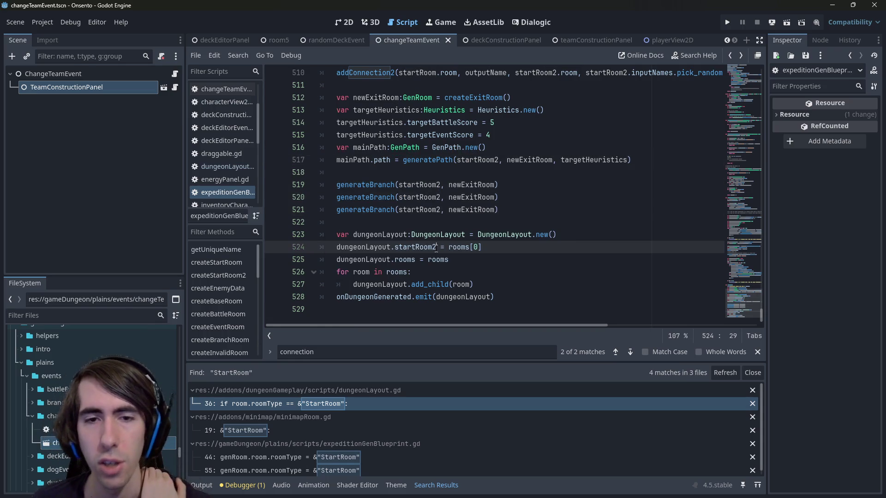
{"action": "key", "text": "BackSpace"}
- Verify line 524 and the startRoom2 arguments in the generateBranch and generatePath calls
{"action": "double_click", "coordinate": [415, 247]}
{"action": "double_click", "coordinate": [455, 246]}
{"action": "left_click", "coordinate": [448, 247]}
{"action": "double_click", "coordinate": [448, 247]}
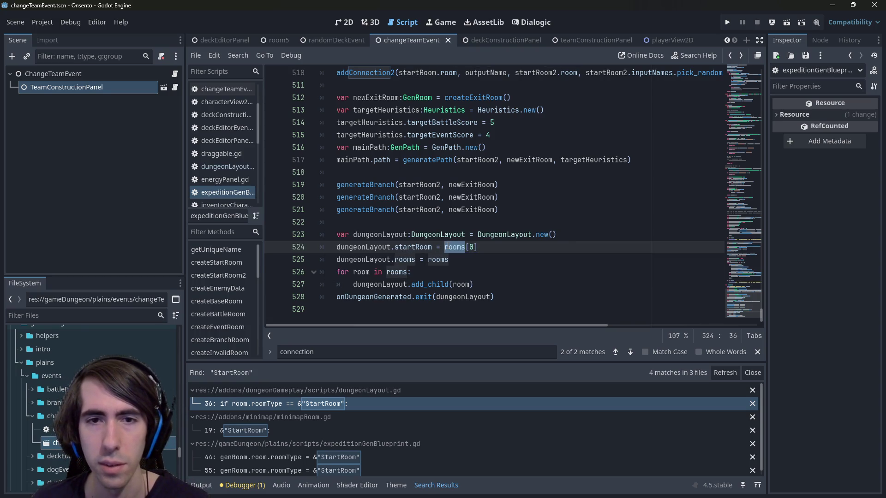
{"action": "scroll", "coordinate": [447, 253], "scroll_direction": "up", "scroll_amount": 2}
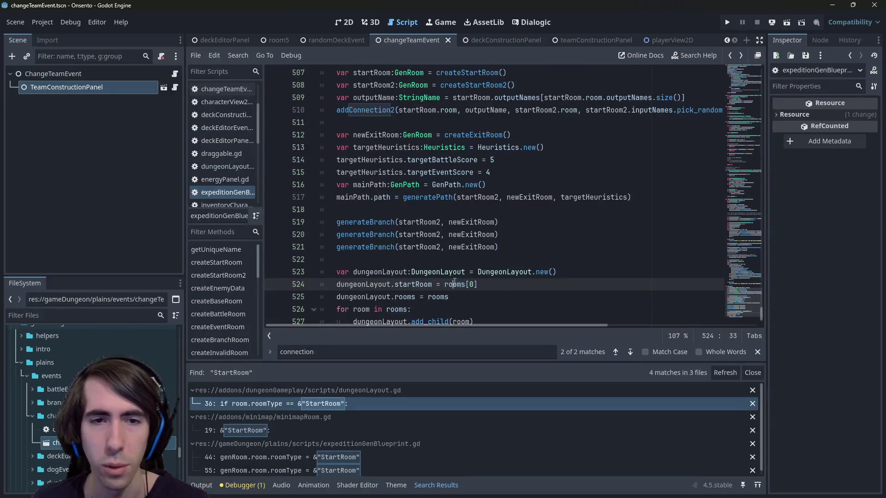
{"action": "scroll", "coordinate": [455, 272], "scroll_direction": "up", "scroll_amount": 1}
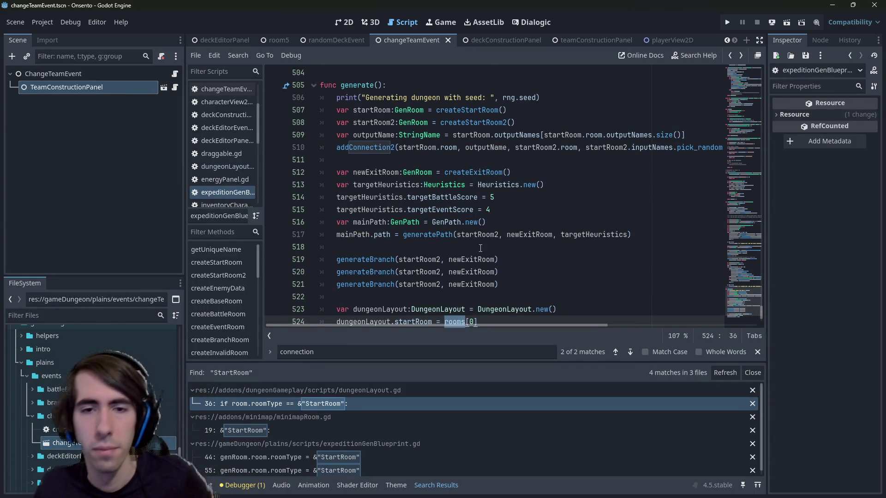
{"action": "double_click", "coordinate": [429, 260]}
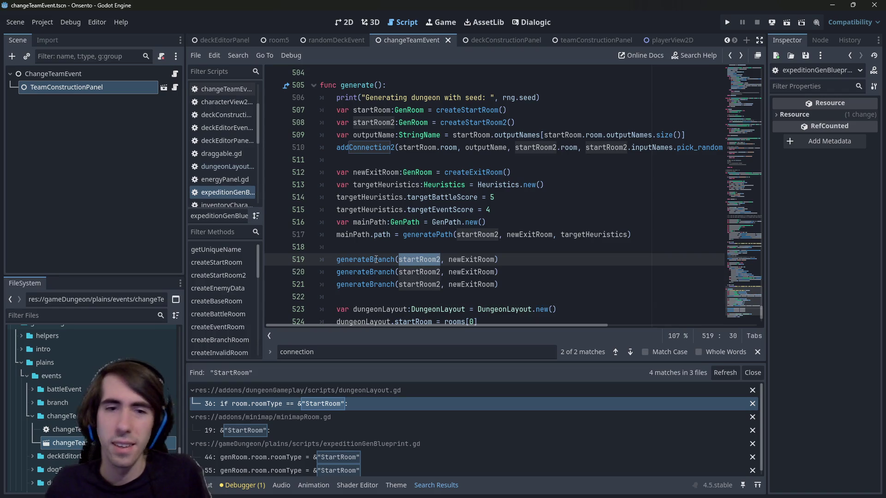
{"action": "mouse_move", "coordinate": [381, 265]}
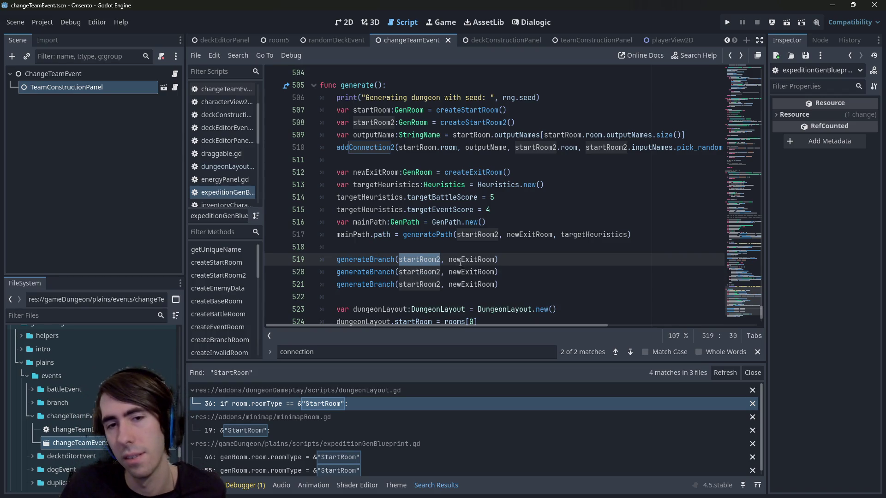
{"action": "mouse_move", "coordinate": [455, 263]}
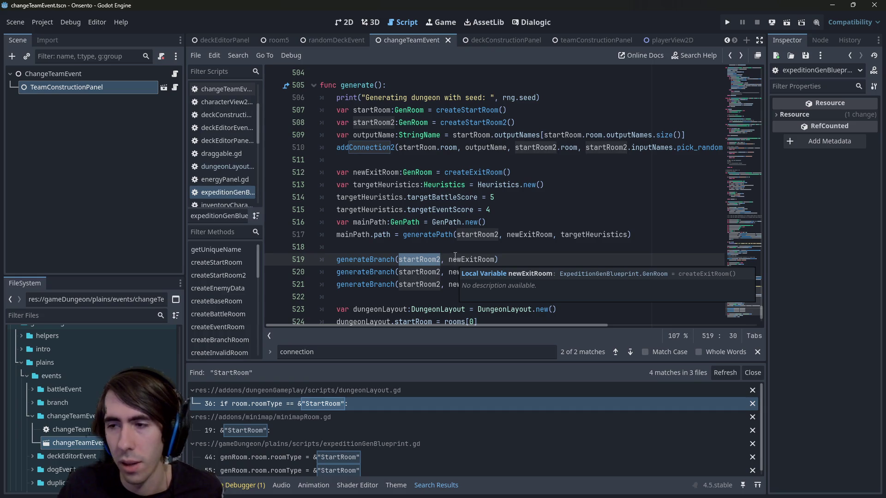
{"action": "double_click", "coordinate": [472, 236]}
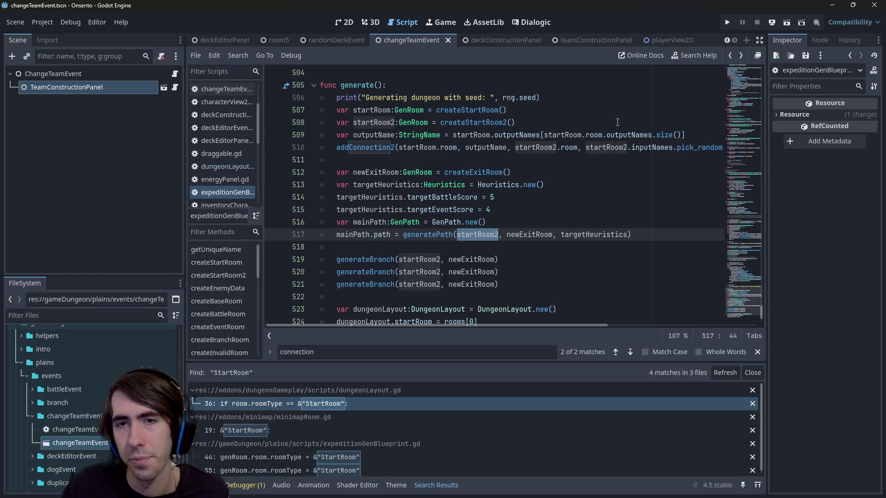
{"action": "left_click", "coordinate": [635, 147]}
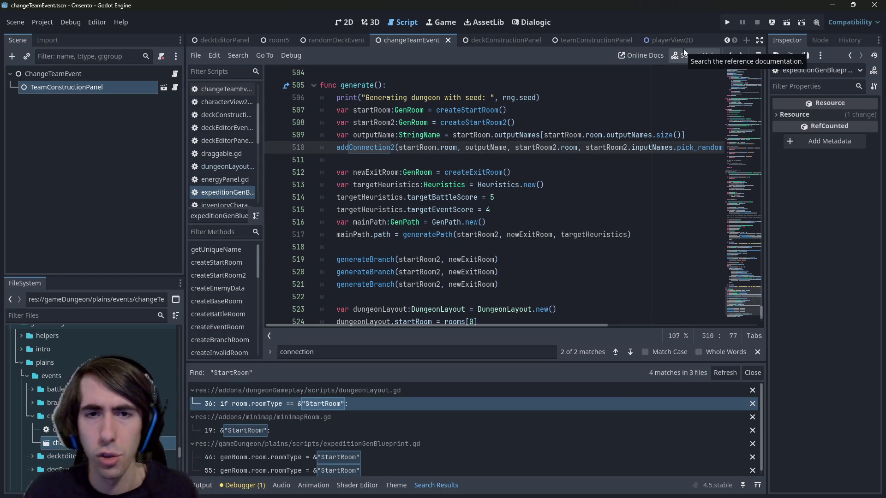
- Open Lobby.tscn through the quick file search and run the scene
{"action": "key", "text": "shift+alt+o"}
{"action": "type", "text": "lobby"}
{"action": "key", "text": "Down"}
{"action": "key", "text": "Down"}
{"action": "key", "text": "Return"}
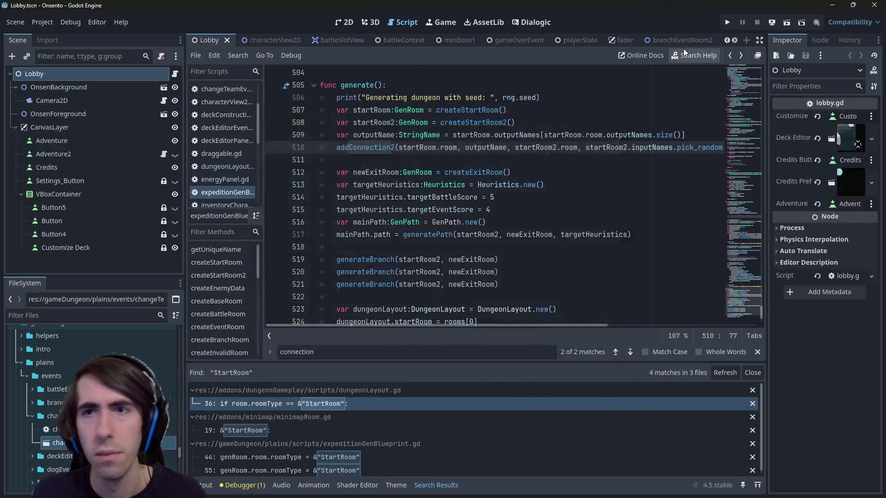
{"action": "left_click", "coordinate": [788, 22]}
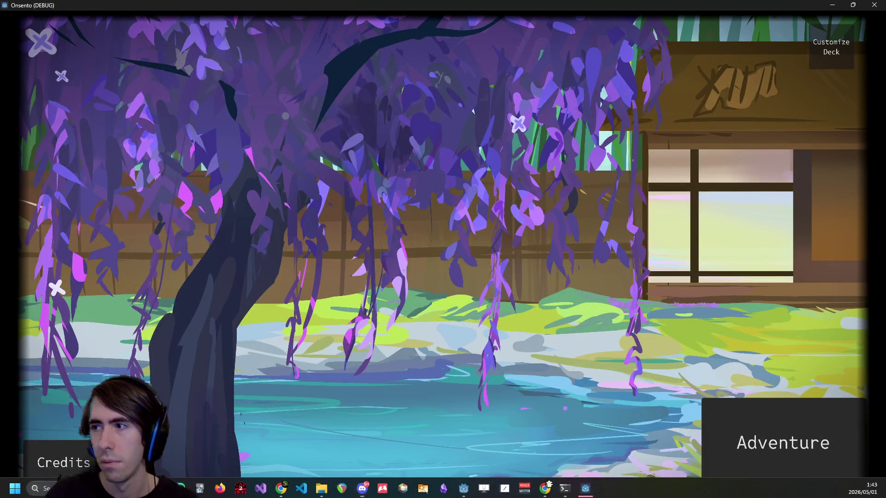
- Start an adventure, save the deck, deploy the first party member, return to the lobby, then start another quest
{"action": "left_click", "coordinate": [792, 447]}
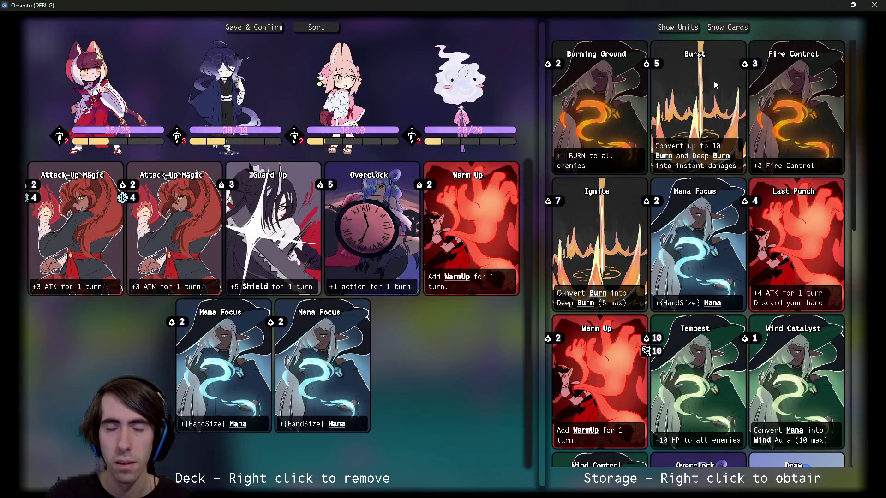
{"action": "left_click", "coordinate": [256, 29]}
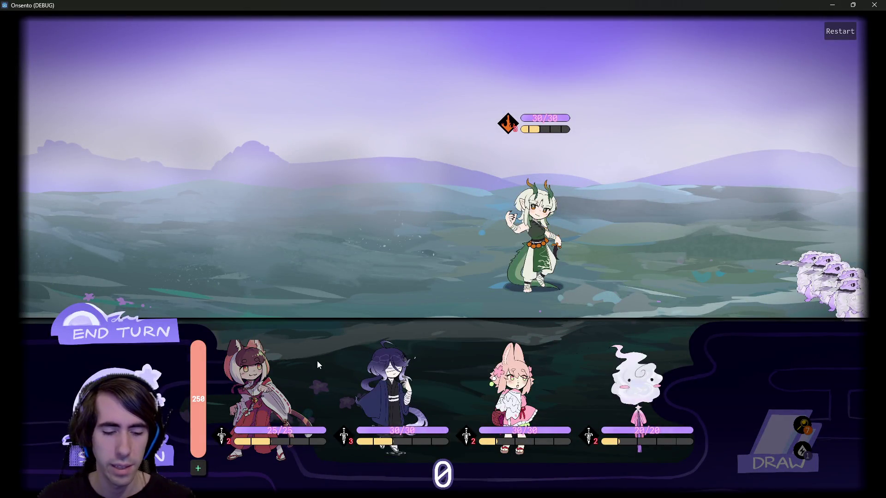
{"action": "left_click_drag", "start_coordinate": [310, 373], "coordinate": [365, 211]}
{"action": "left_click", "coordinate": [785, 452]}
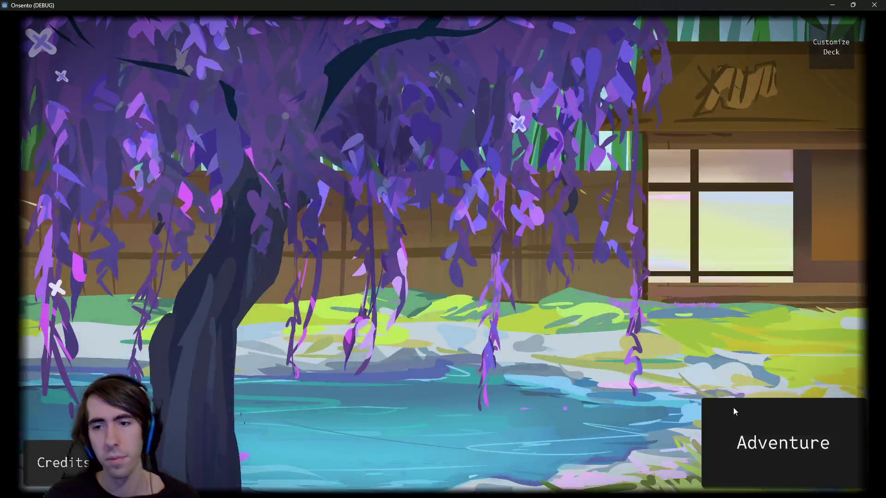
{"action": "left_click", "coordinate": [735, 410]}
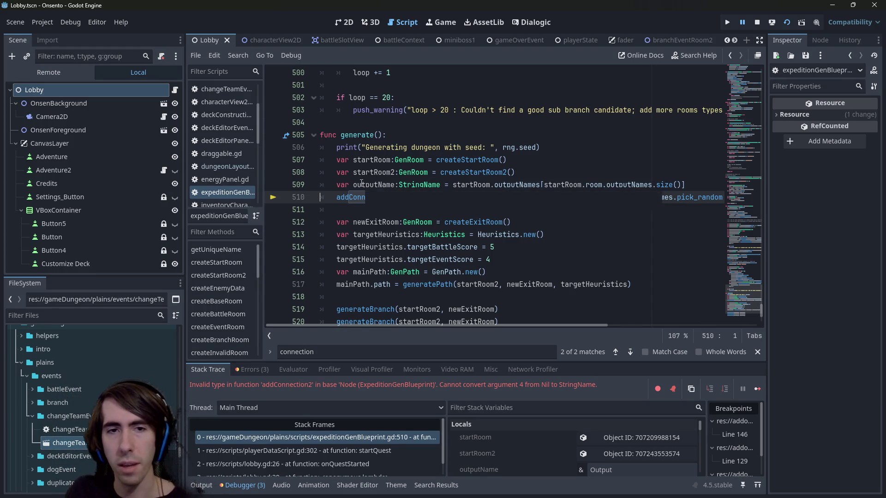
- Inspect the outputName, room and startRoom2 values on lines 509–510 in the paused debugger
{"action": "double_click", "coordinate": [361, 185]}
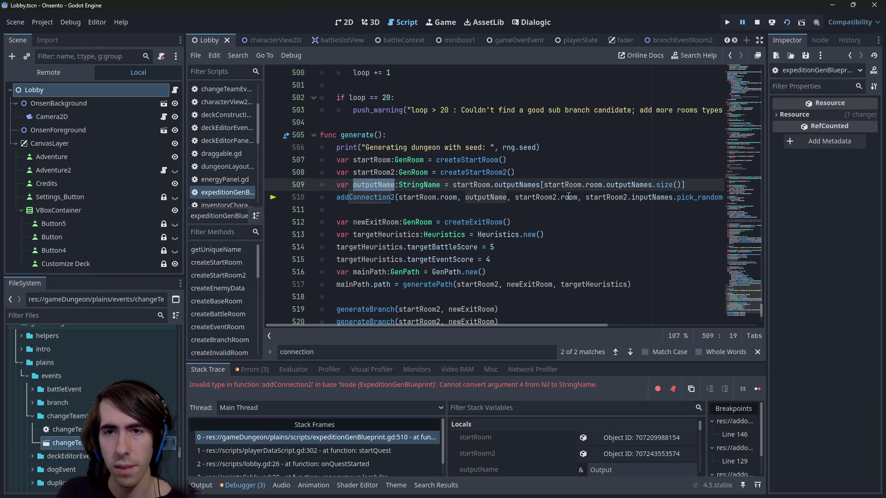
{"action": "mouse_move", "coordinate": [541, 197]}
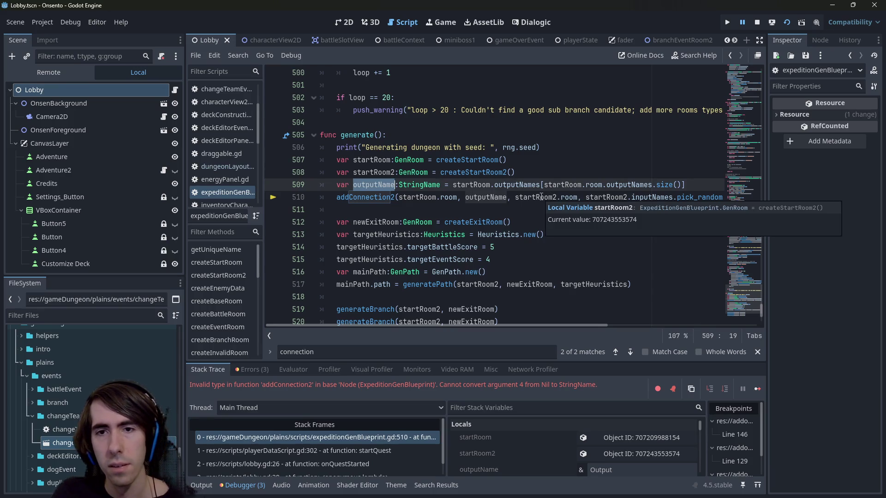
{"action": "left_click", "coordinate": [582, 186]}
{"action": "double_click", "coordinate": [573, 197]}
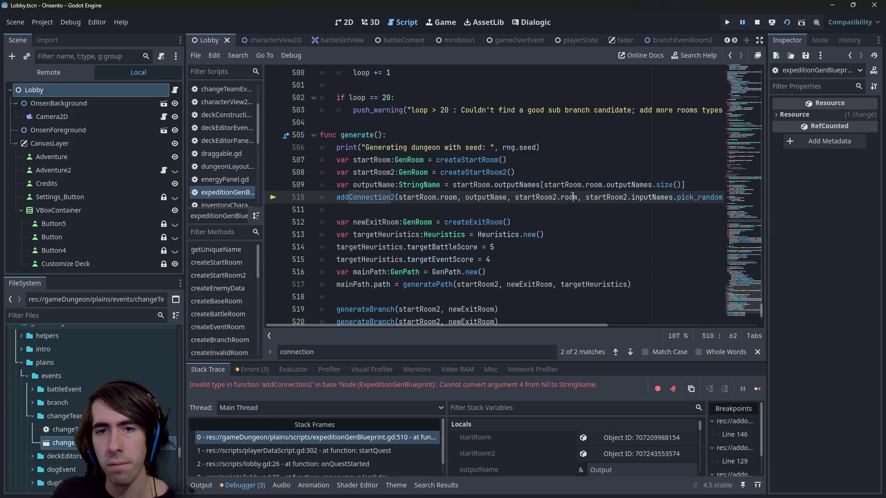
{"action": "mouse_move", "coordinate": [572, 197]}
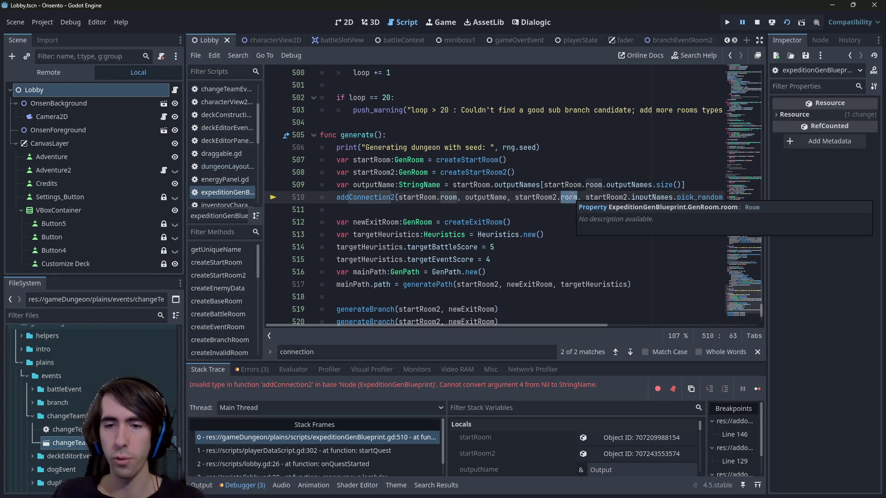
{"action": "mouse_move", "coordinate": [508, 326]}
{"action": "left_mouse_down"}
{"action": "mouse_move", "coordinate": [633, 320]}
{"action": "mouse_move", "coordinate": [556, 323]}
{"action": "left_mouse_up"}
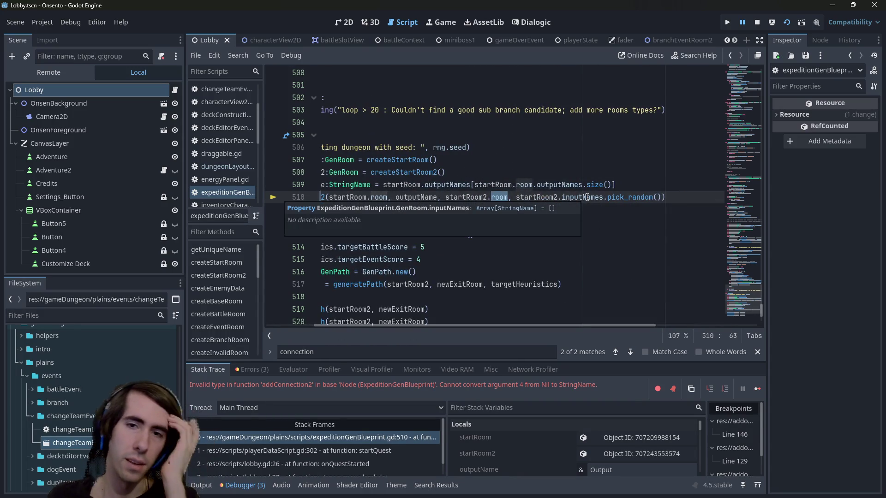
{"action": "double_click", "coordinate": [537, 197]}
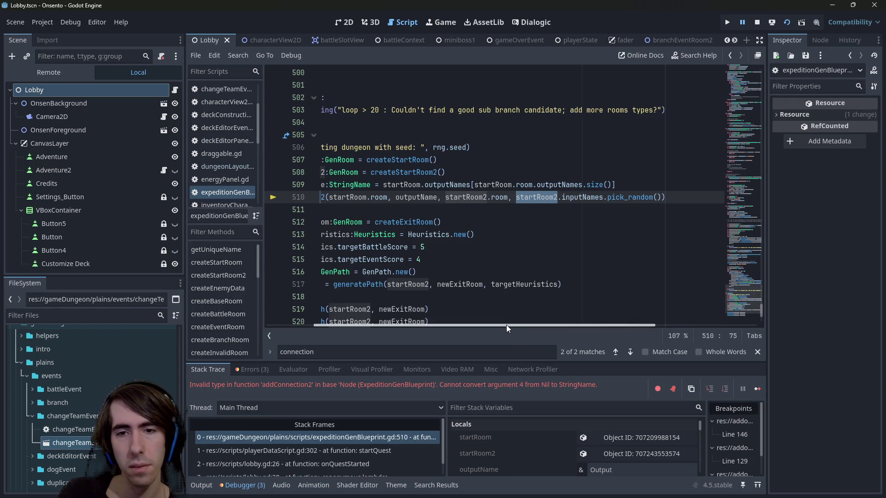
{"action": "left_click_drag", "start_coordinate": [506, 323], "coordinate": [404, 325]}
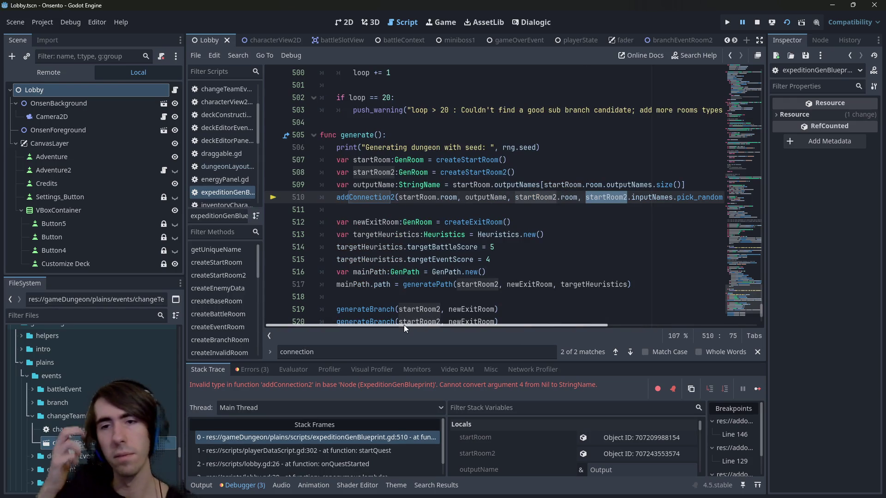
- Jump to the createStartRoom2 definition and review how it sets outputNames
{"action": "left_click", "coordinate": [468, 173], "text": "ctrl"}
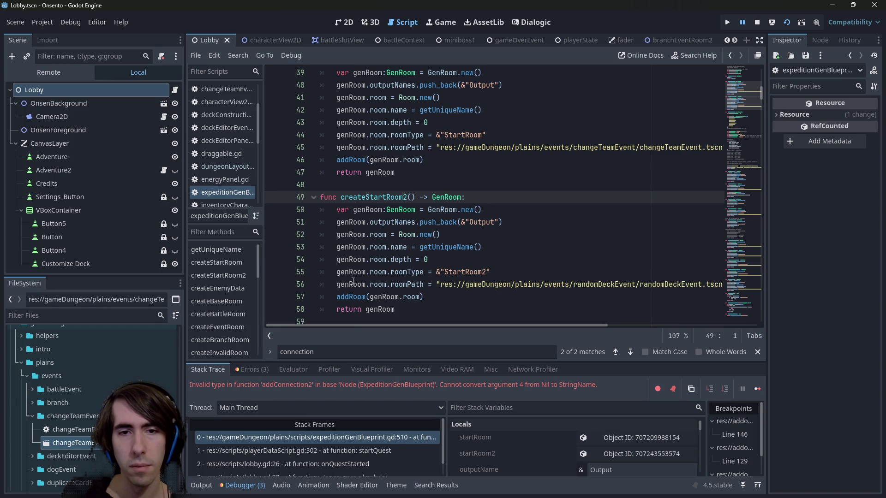
{"action": "double_click", "coordinate": [389, 227]}
{"action": "scroll", "coordinate": [383, 226], "scroll_direction": "up", "scroll_amount": 2}
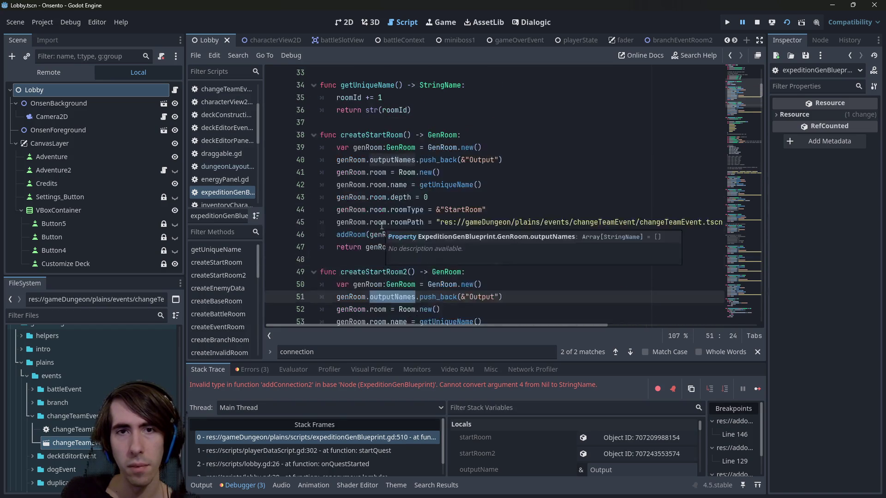
{"action": "scroll", "coordinate": [409, 231], "scroll_direction": "down", "scroll_amount": 6}
{"action": "scroll", "coordinate": [425, 274], "scroll_direction": "down", "scroll_amount": 5}
{"action": "scroll", "coordinate": [434, 263], "scroll_direction": "up", "scroll_amount": 16}
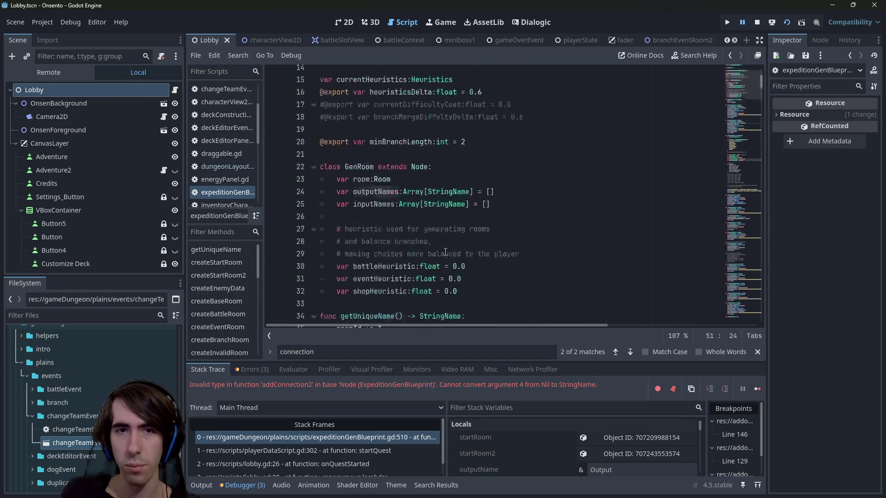
{"action": "scroll", "coordinate": [438, 256], "scroll_direction": "down", "scroll_amount": 20}
{"action": "scroll", "coordinate": [434, 259], "scroll_direction": "down", "scroll_amount": 6}
{"action": "left_click_drag", "start_coordinate": [495, 147], "coordinate": [258, 150]}
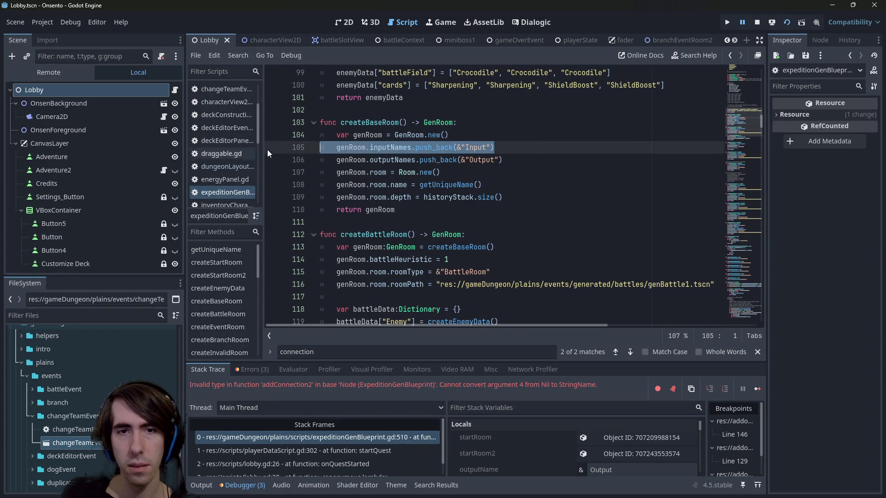
{"action": "scroll", "coordinate": [415, 241], "scroll_direction": "up", "scroll_amount": 16}
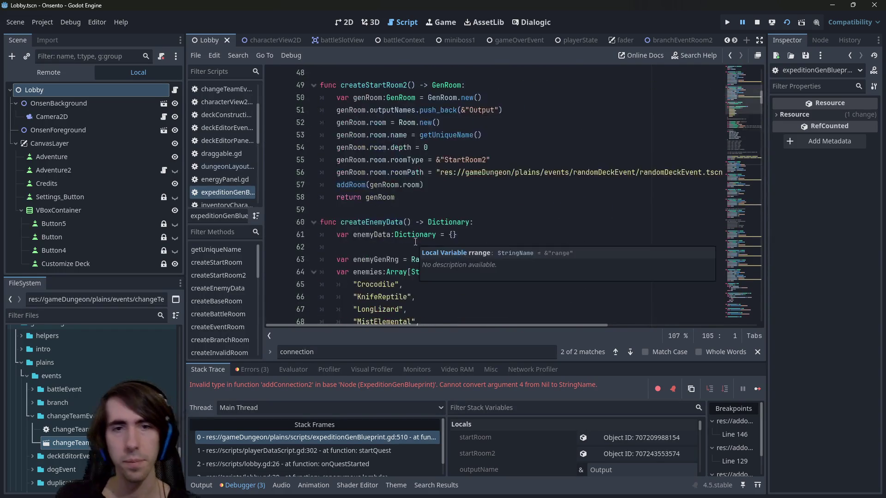
{"action": "scroll", "coordinate": [415, 242], "scroll_direction": "up", "scroll_amount": 1}
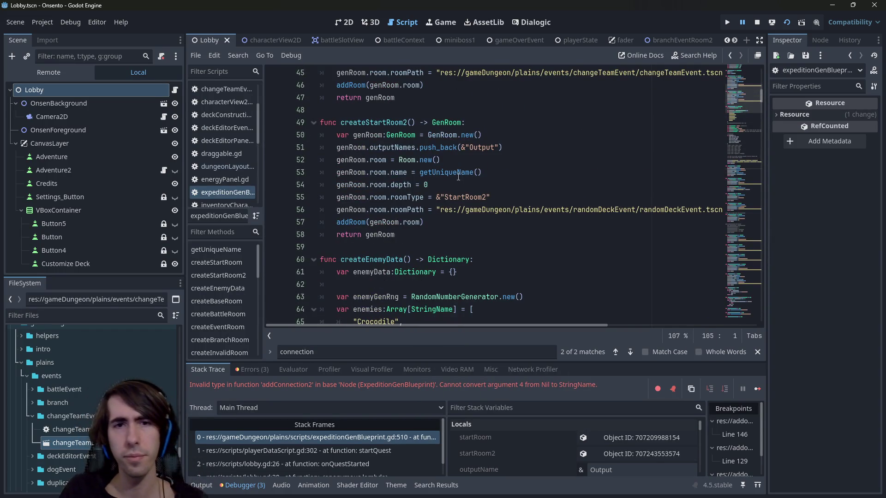
{"action": "scroll", "coordinate": [458, 180], "scroll_direction": "down", "scroll_amount": 17}
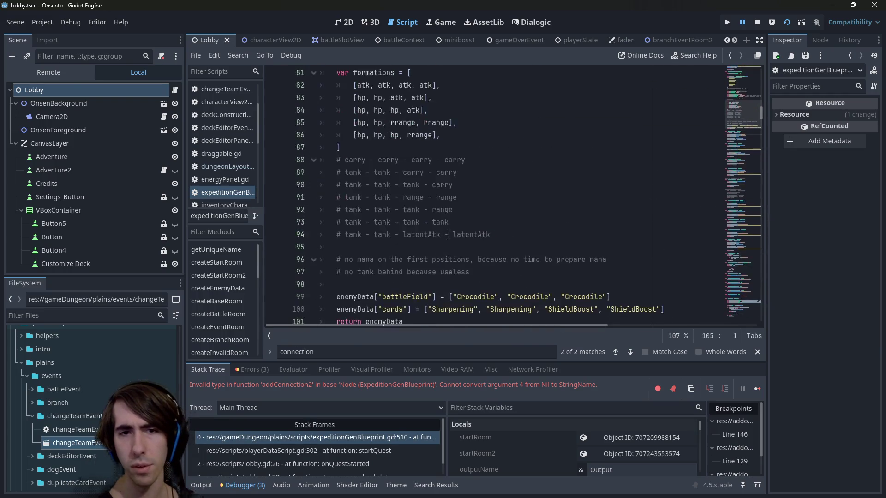
- Find createBaseRoom and select the room-building code block at lines 124–128
{"action": "double_click", "coordinate": [377, 160]}
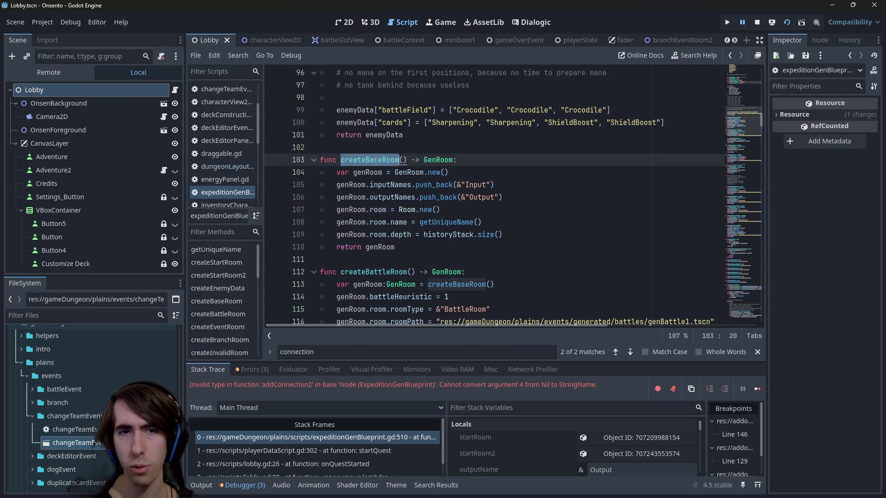
{"action": "scroll", "coordinate": [377, 166], "scroll_direction": "down", "scroll_amount": 3}
{"action": "left_click_drag", "start_coordinate": [387, 223], "coordinate": [320, 185]}
{"action": "left_click", "coordinate": [394, 272]}
{"action": "scroll", "coordinate": [395, 272], "scroll_direction": "down", "scroll_amount": 3}
{"action": "left_click_drag", "start_coordinate": [395, 247], "coordinate": [331, 196]}
{"action": "key", "text": "ctrl+c"}
{"action": "scroll", "coordinate": [379, 217], "scroll_direction": "up", "scroll_amount": 20}
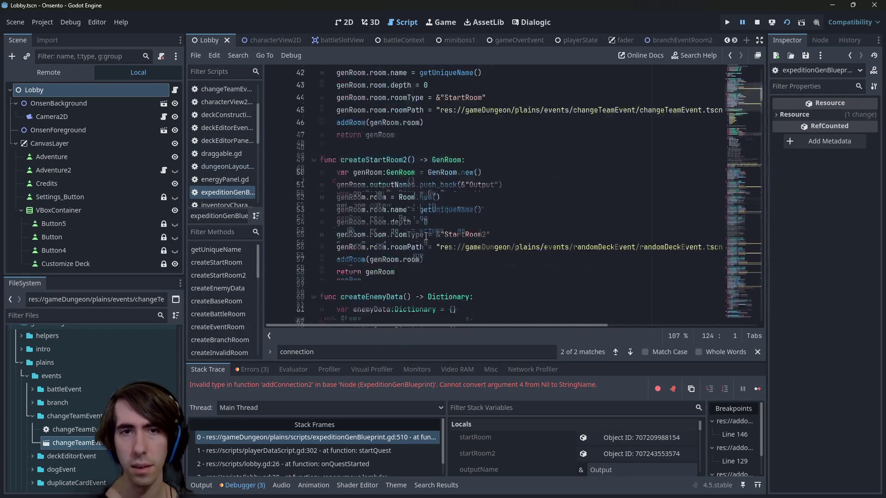
{"action": "scroll", "coordinate": [420, 242], "scroll_direction": "down", "scroll_amount": 3}
- Paste the createBaseRoom block below createStartRoom2 and delete its eventHeuristic line
{"action": "left_click", "coordinate": [422, 271]}
{"action": "key", "text": "Return"}
{"action": "key", "text": "Return"}
{"action": "key", "text": "ctrl+v"}
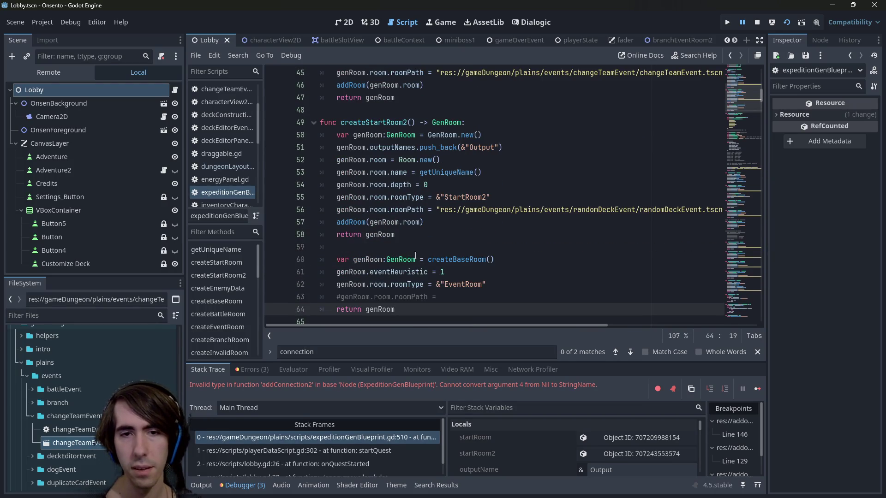
{"action": "left_click", "coordinate": [417, 257]}
{"action": "double_click", "coordinate": [413, 272]}
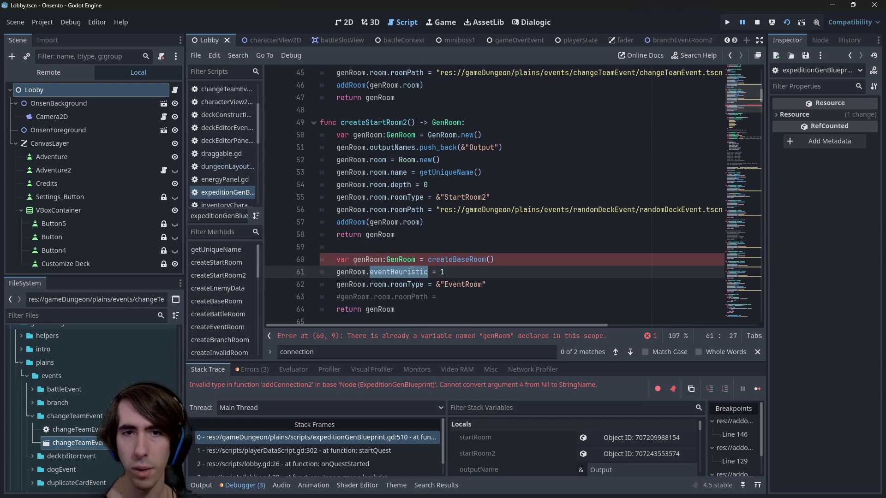
{"action": "triple_click", "coordinate": [472, 273]}
{"action": "key", "text": "BackSpace"}
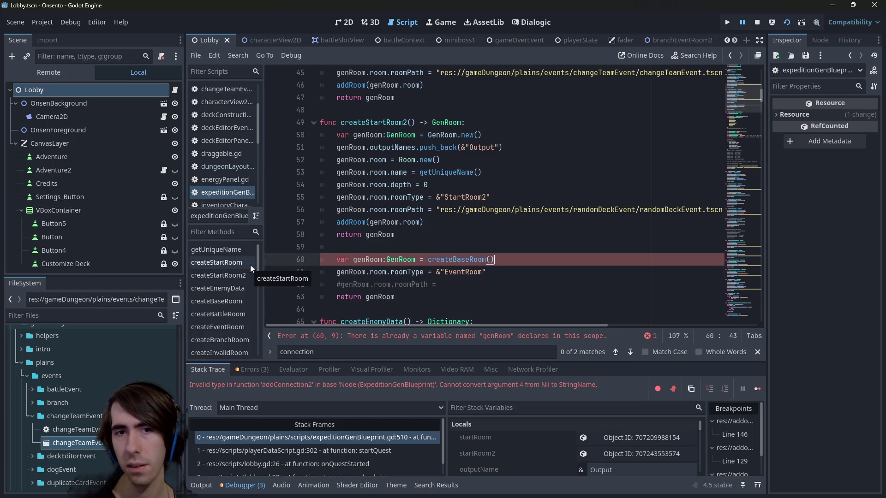
- Change the new block's room type from EventRoom to StartRoom2
{"action": "double_click", "coordinate": [407, 272]}
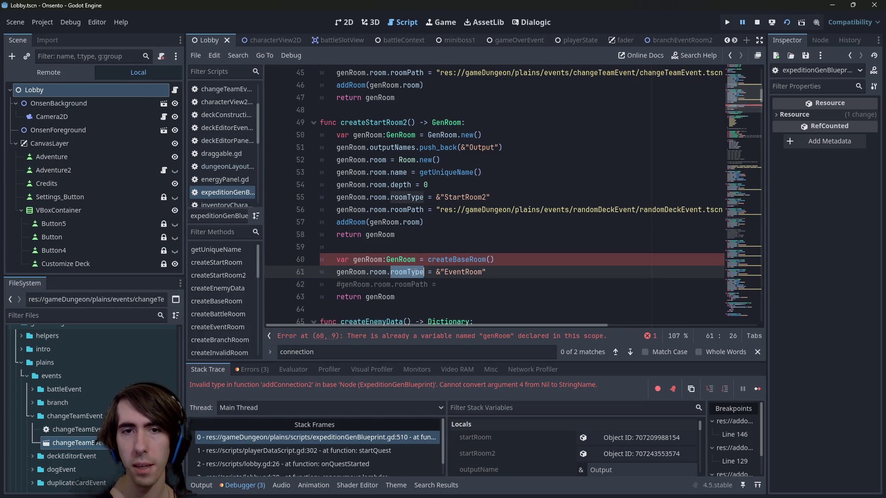
{"action": "double_click", "coordinate": [462, 197]}
{"action": "key", "text": "ctrl+c"}
{"action": "double_click", "coordinate": [460, 272]}
{"action": "key", "text": "ctrl+v"}
- Replace the commented-out roomPath line with the randomDeckEvent roomPath line
{"action": "mouse_move", "coordinate": [337, 210]}
{"action": "left_mouse_down"}
{"action": "mouse_move", "coordinate": [318, 235]}
{"action": "mouse_move", "coordinate": [297, 229]}
{"action": "left_mouse_up"}
{"action": "key", "text": "ctrl+c"}
{"action": "left_click", "coordinate": [305, 285]}
{"action": "key", "text": "ctrl+v"}
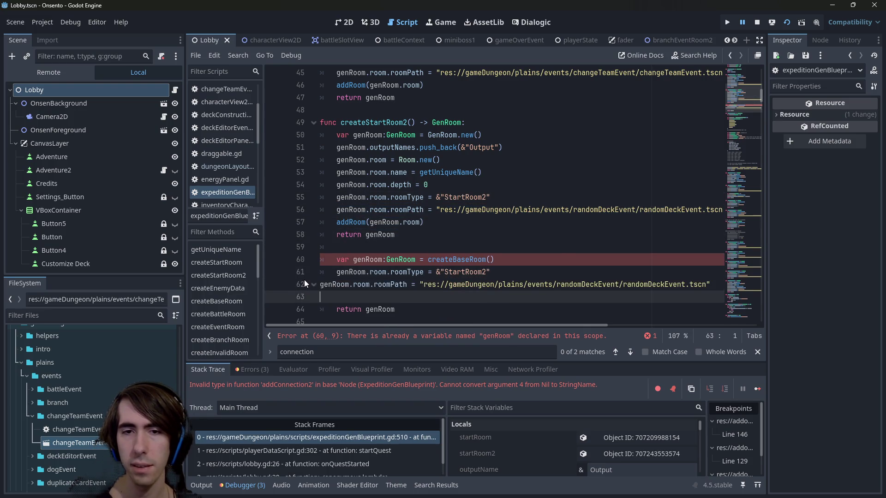
{"action": "key", "text": "End"}
{"action": "key", "text": "Delete"}
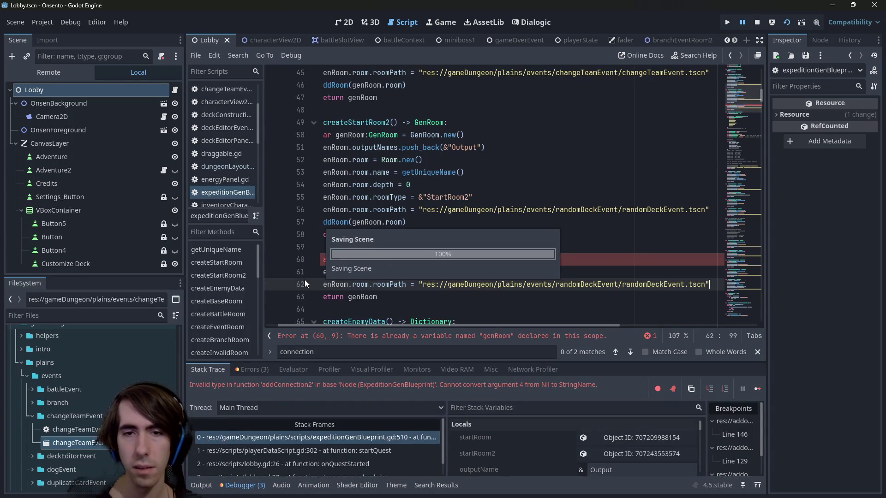
- Compare the duplicate genRoom error on line 60 against the createBaseRoom definition
{"action": "left_click_drag", "start_coordinate": [319, 260], "coordinate": [220, 238]}
{"action": "left_click", "coordinate": [442, 235]}
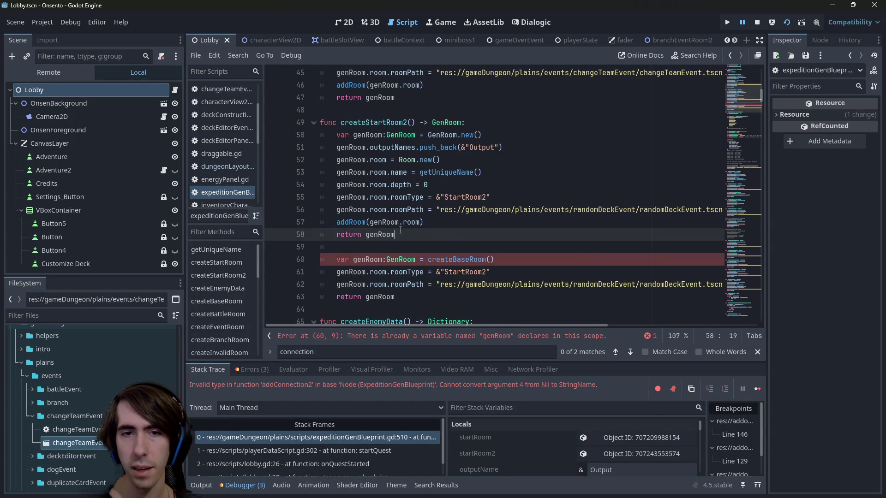
{"action": "left_click", "coordinate": [370, 223]}
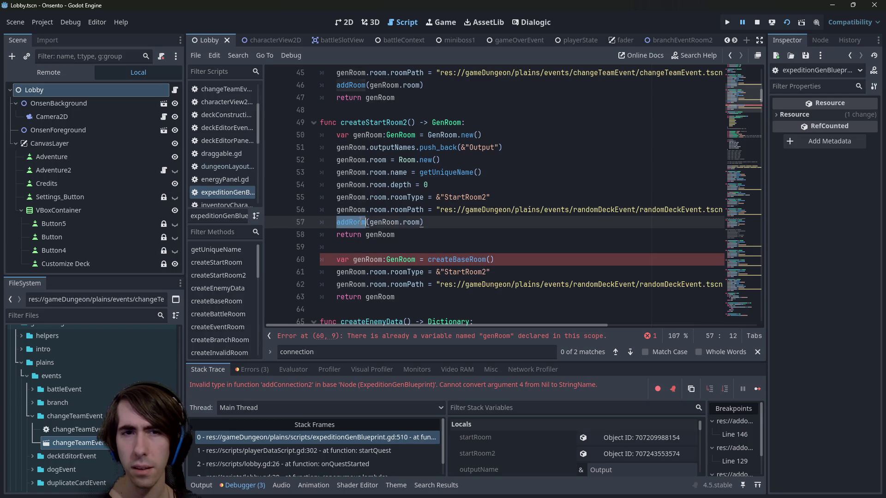
{"action": "scroll", "coordinate": [395, 224], "scroll_direction": "down", "scroll_amount": 6}
{"action": "scroll", "coordinate": [395, 225], "scroll_direction": "down", "scroll_amount": 13}
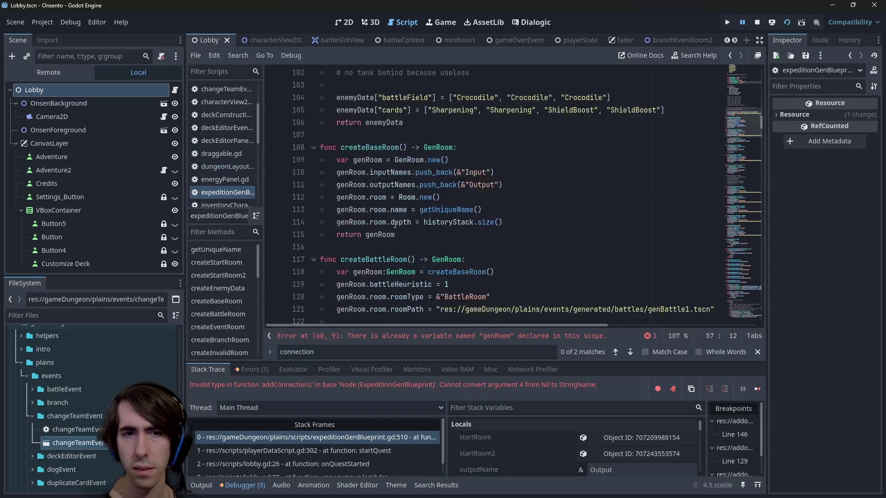
{"action": "scroll", "coordinate": [395, 224], "scroll_direction": "up", "scroll_amount": 19}
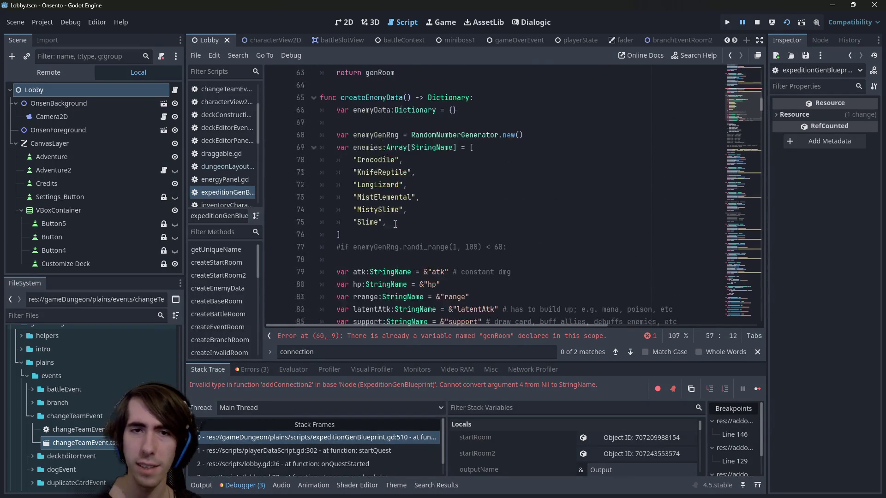
{"action": "left_click", "coordinate": [459, 260], "text": "ctrl"}
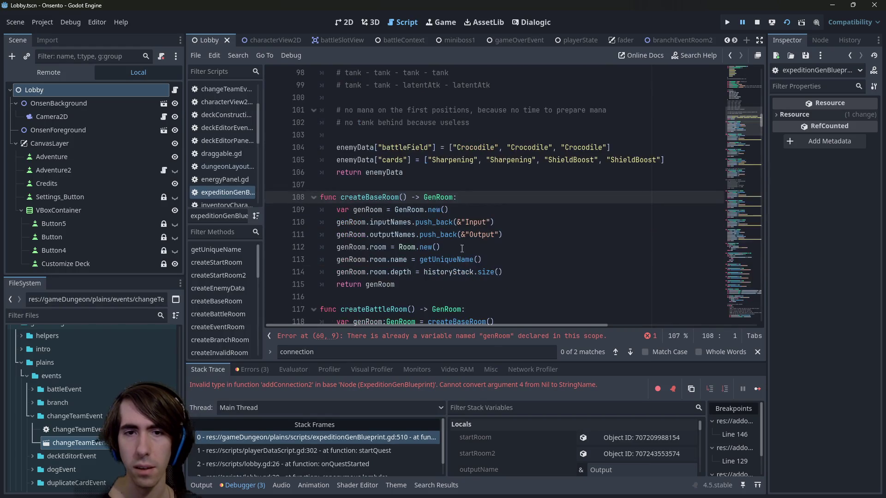
{"action": "key", "text": "alt+Left"}
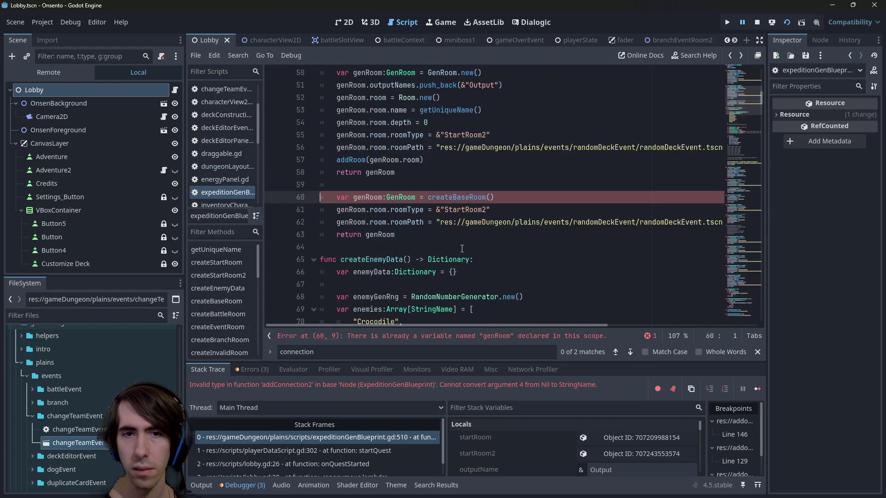
{"action": "key", "text": "alt+Right"}
{"action": "key", "text": "alt+Left"}
{"action": "key", "text": "alt+Right"}
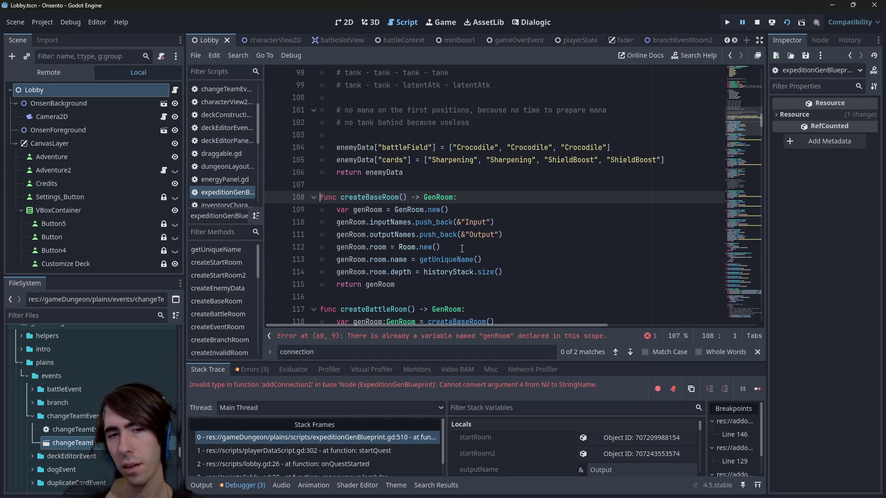
{"action": "key", "text": "alt+Left"}
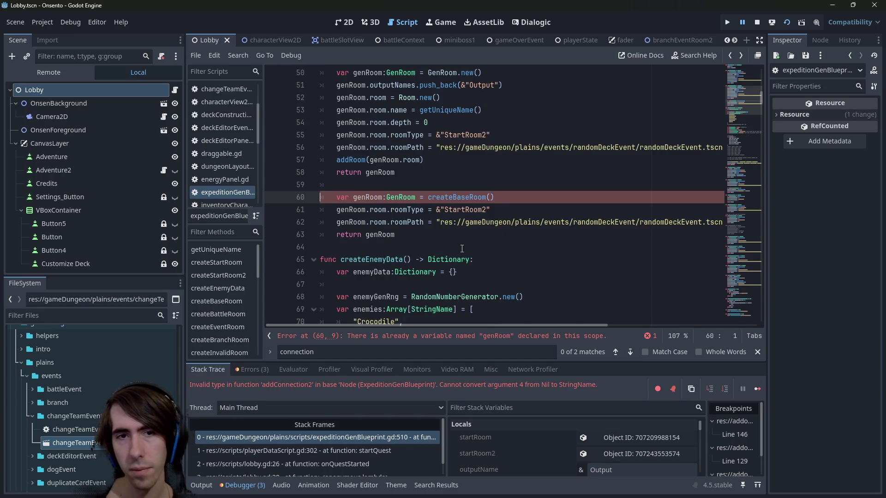
- Copy the addRoom call and insert it below the new roomPath line
{"action": "scroll", "coordinate": [462, 249], "scroll_direction": "up", "scroll_amount": 3}
{"action": "scroll", "coordinate": [462, 249], "scroll_direction": "down", "scroll_amount": 1}
{"action": "left_click_drag", "start_coordinate": [424, 236], "coordinate": [336, 236]}
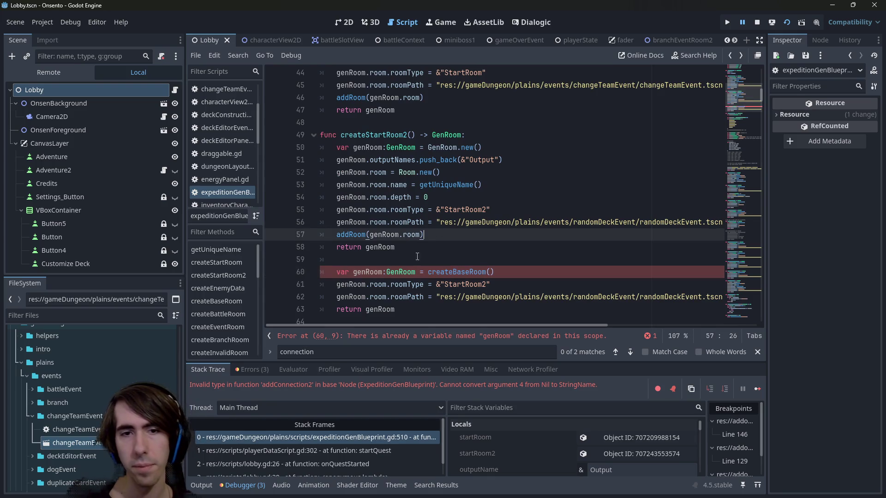
{"action": "scroll", "coordinate": [335, 236], "scroll_direction": "down", "scroll_amount": 2}
{"action": "scroll", "coordinate": [335, 235], "scroll_direction": "up", "scroll_amount": 2}
{"action": "key", "text": "ctrl+c"}
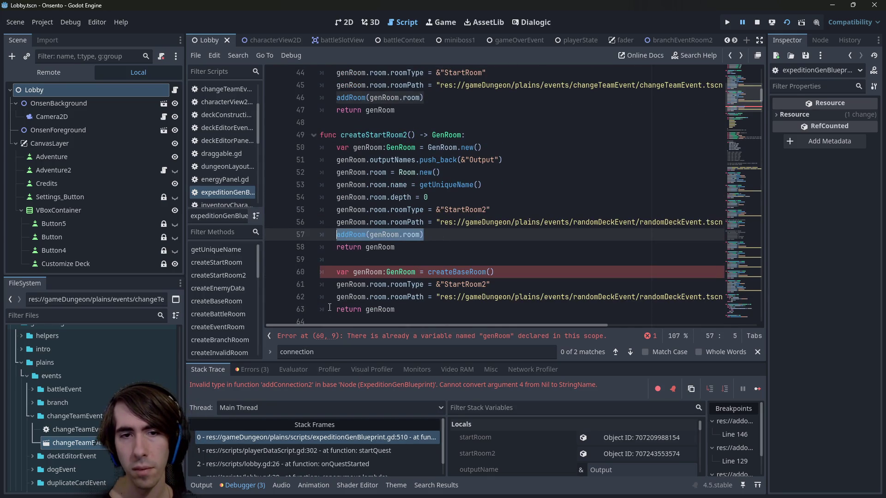
{"action": "left_click", "coordinate": [332, 309]}
{"action": "key", "text": "Return"}
{"action": "key", "text": "Up"}
{"action": "key", "text": "ctrl+v"}
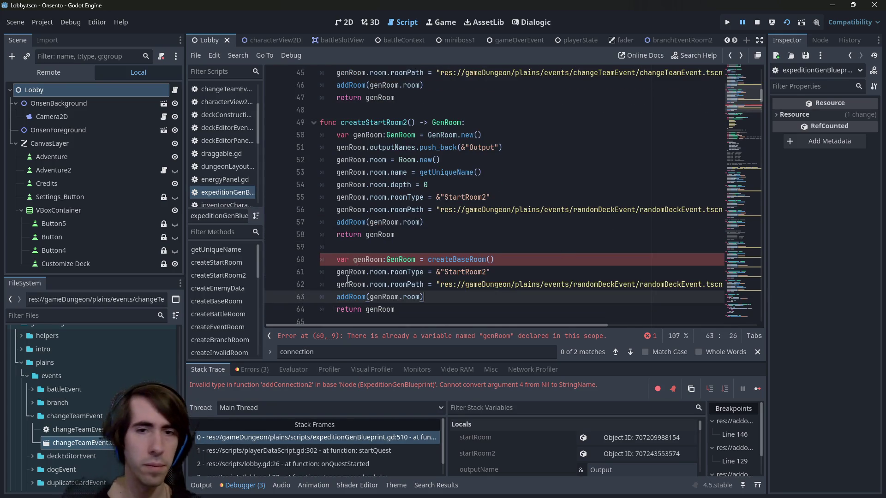
- Insert the copied depth line above addRoom in the new block and save
{"action": "mouse_move", "coordinate": [436, 243]}
{"action": "left_mouse_down"}
{"action": "mouse_move", "coordinate": [351, 222]}
{"action": "mouse_move", "coordinate": [318, 160]}
{"action": "mouse_move", "coordinate": [300, 146]}
{"action": "mouse_move", "coordinate": [322, 138]}
{"action": "left_mouse_up"}
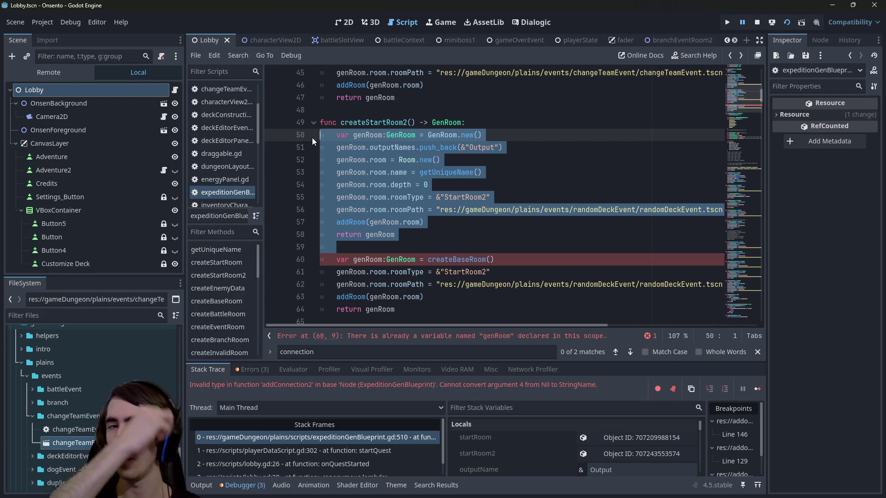
{"action": "scroll", "coordinate": [444, 183], "scroll_direction": "down", "scroll_amount": 8}
{"action": "scroll", "coordinate": [445, 183], "scroll_direction": "up", "scroll_amount": 4}
{"action": "scroll", "coordinate": [444, 183], "scroll_direction": "up", "scroll_amount": 2}
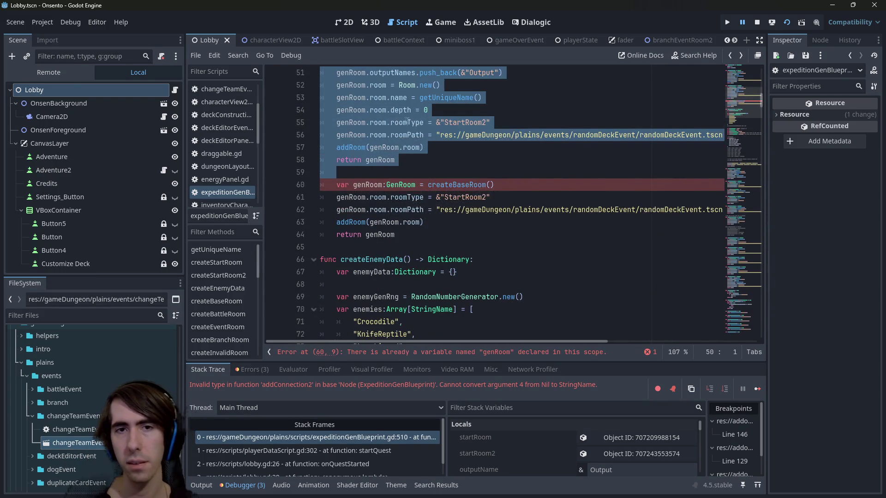
{"action": "scroll", "coordinate": [405, 121], "scroll_direction": "up", "scroll_amount": 2}
{"action": "left_click_drag", "start_coordinate": [443, 187], "coordinate": [334, 180]}
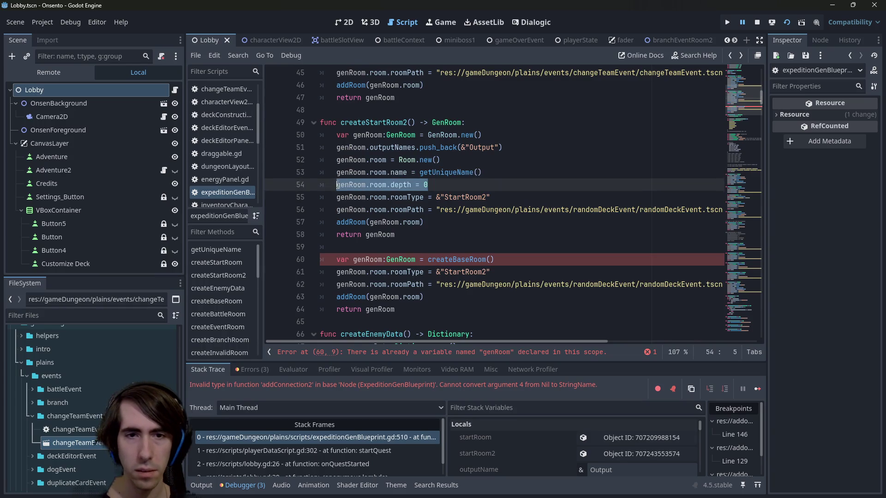
{"action": "left_click", "coordinate": [340, 297]}
{"action": "key", "text": "ctrl+shift+Return"}
{"action": "key", "text": "ctrl+v"}
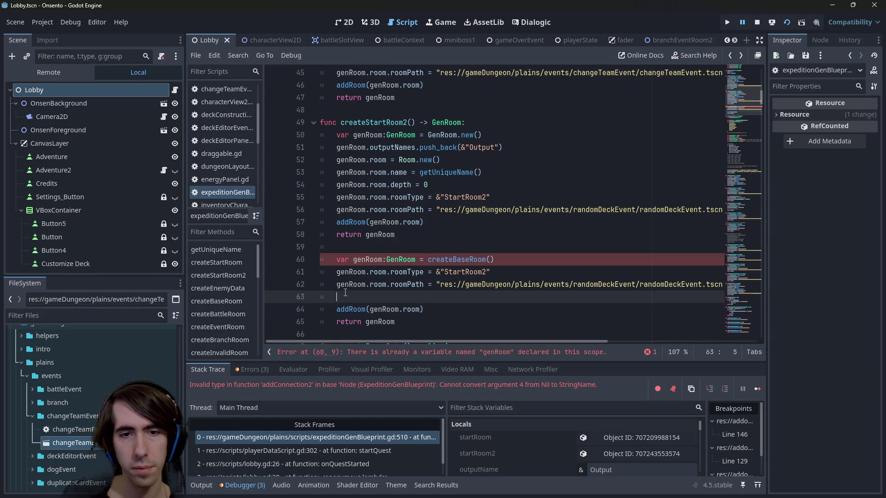
{"action": "key", "text": "ctrl+s"}
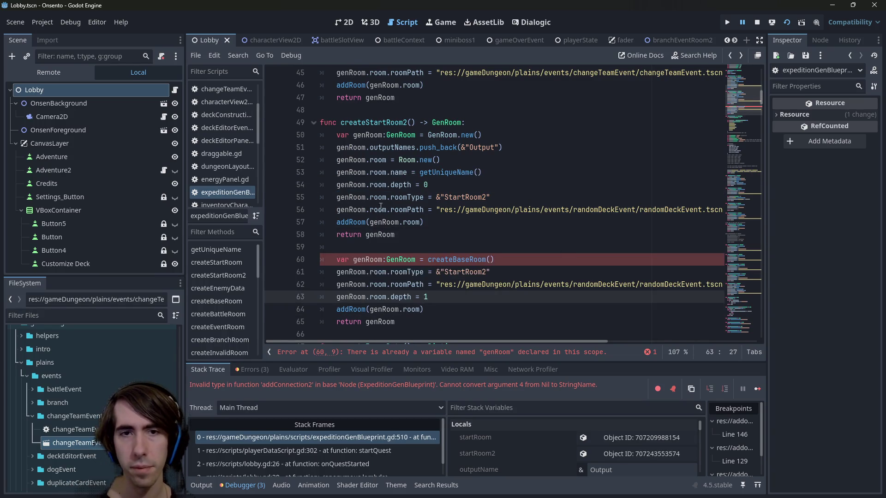
- Delete the old createStartRoom2 body on lines 50–59 and stop the running game
{"action": "mouse_move", "coordinate": [404, 177]}
{"action": "left_click", "coordinate": [365, 197]}
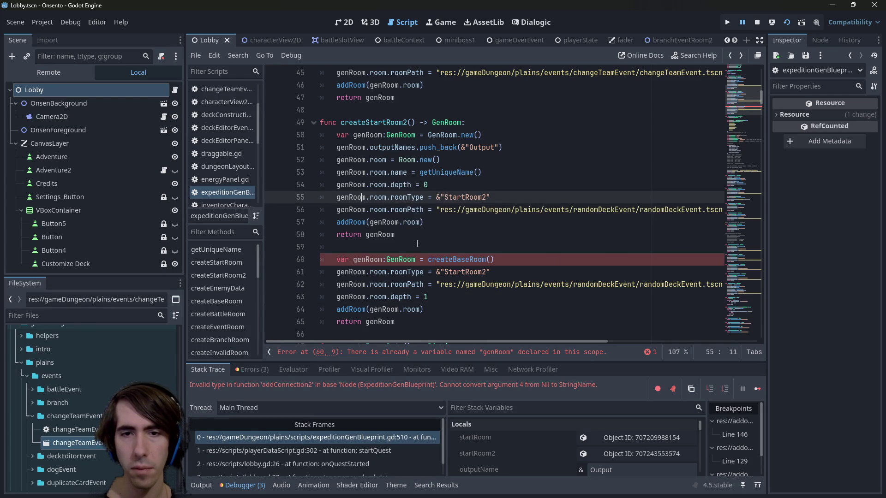
{"action": "double_click", "coordinate": [415, 272]}
{"action": "left_click", "coordinate": [456, 259], "text": "ctrl"}
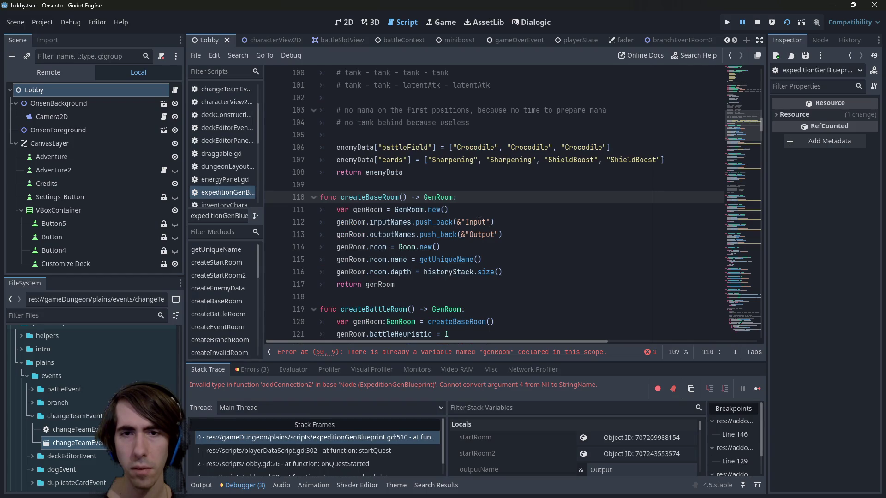
{"action": "key", "text": "alt+Left"}
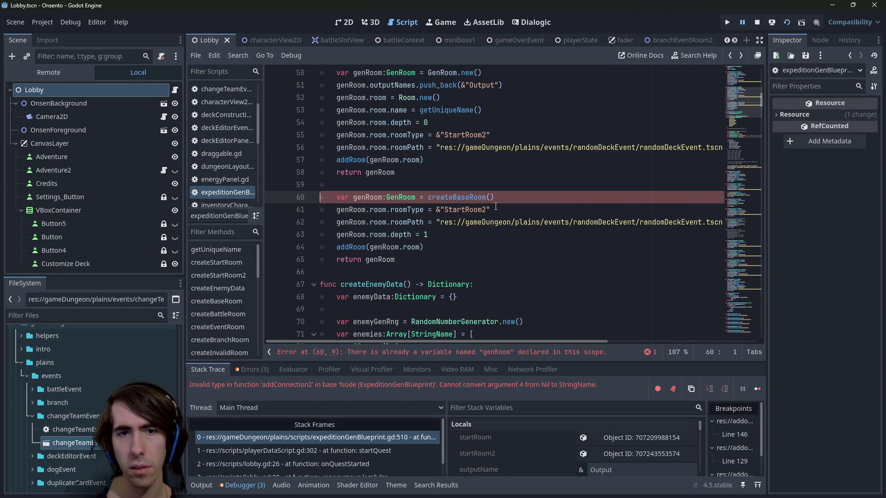
{"action": "scroll", "coordinate": [496, 206], "scroll_direction": "up", "scroll_amount": 2}
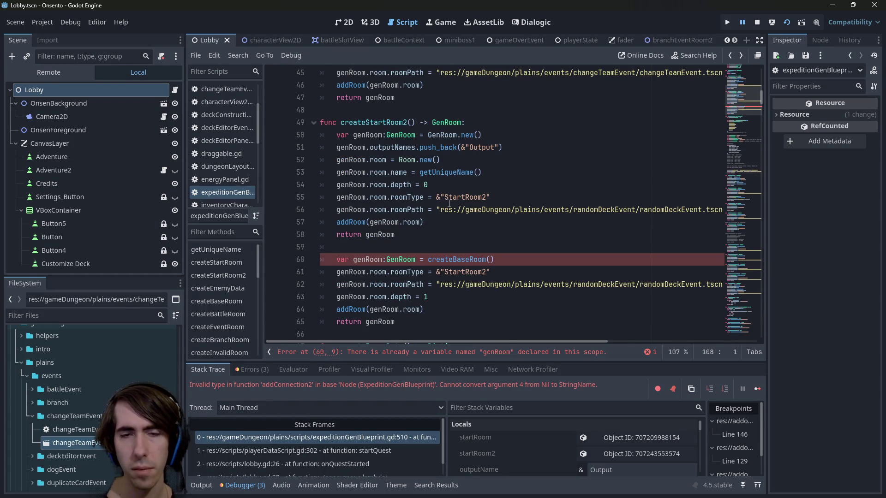
{"action": "left_click", "coordinate": [459, 248]}
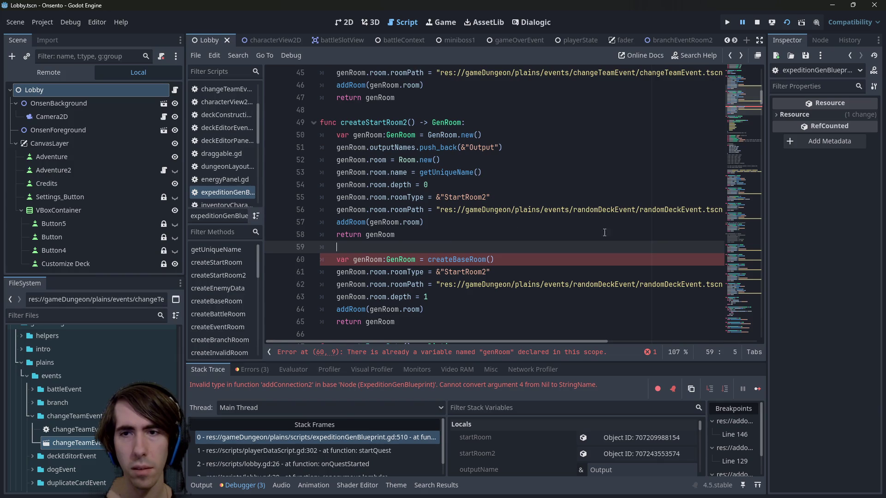
{"action": "mouse_move", "coordinate": [336, 247]}
{"action": "left_mouse_down"}
{"action": "mouse_move", "coordinate": [323, 146]}
{"action": "mouse_move", "coordinate": [290, 133]}
{"action": "left_mouse_up"}
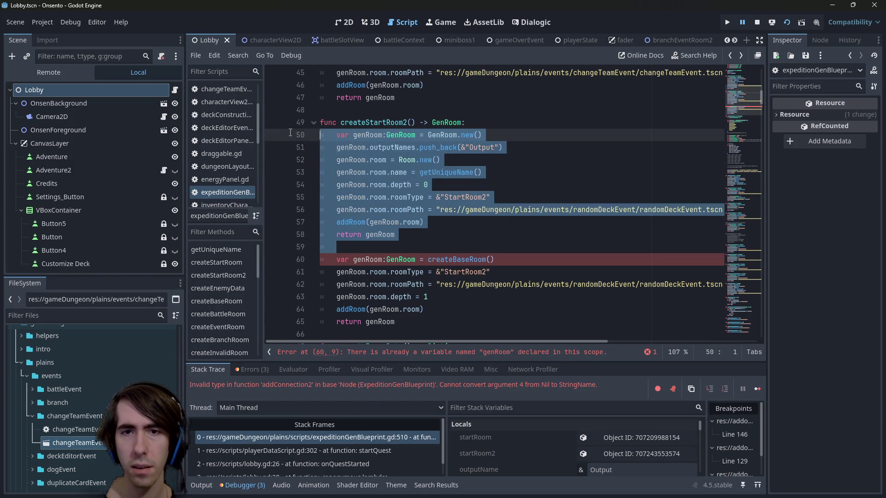
{"action": "key", "text": "Delete"}
{"action": "key", "text": "Delete"}
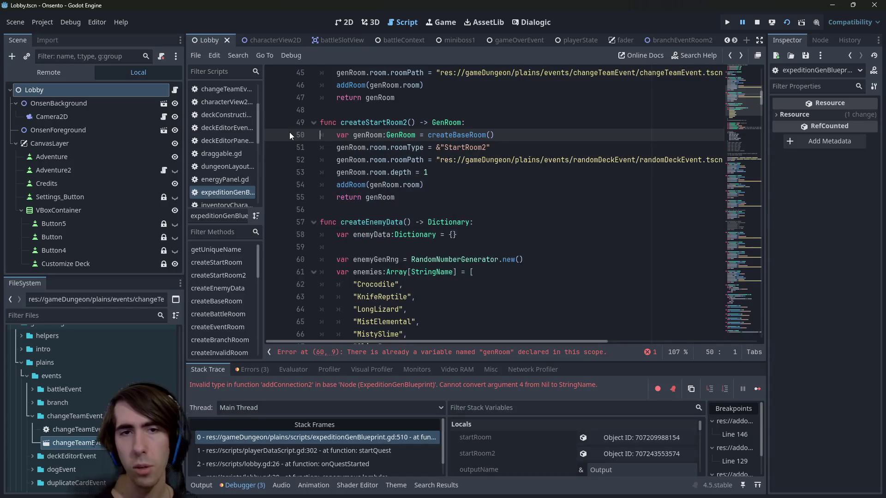
{"action": "left_click", "coordinate": [757, 23]}
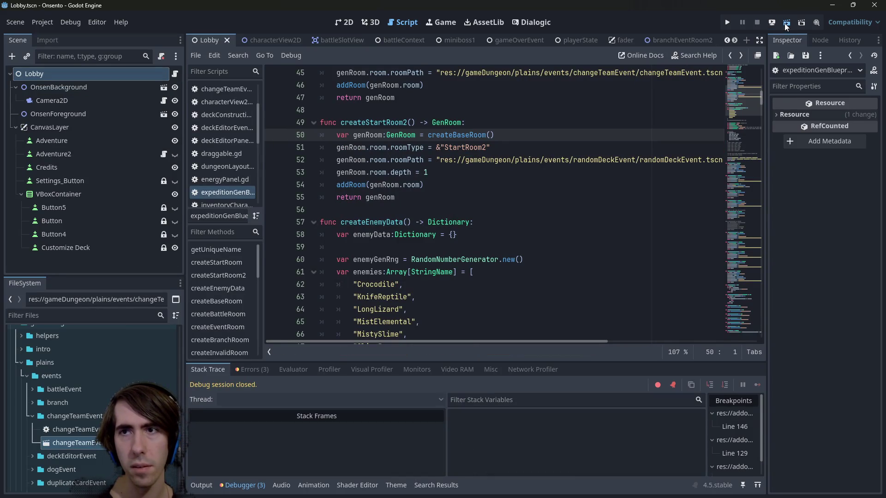
- Open playerDataScript.gd, search it for '(2', then run the game and choose Adventure
{"action": "left_click", "coordinate": [549, 188]}
{"action": "key", "text": "shift+alt+o"}
{"action": "type", "text": "playerscrip"}
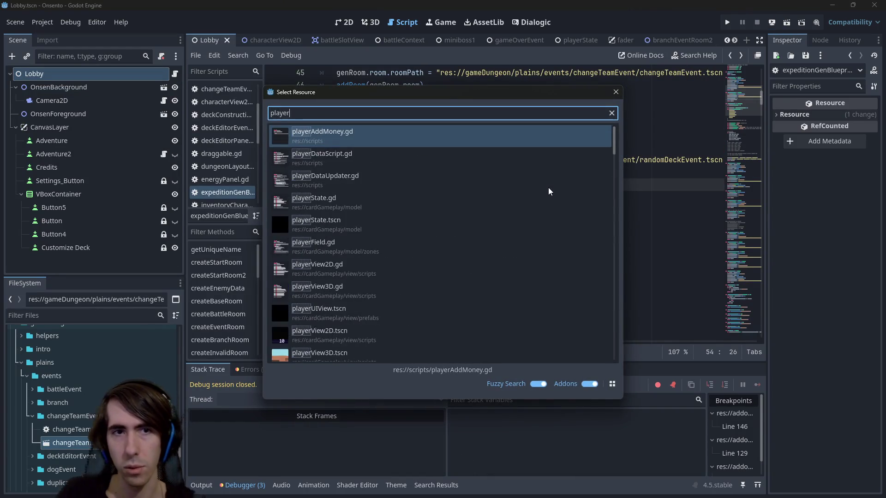
{"action": "key", "text": "Return"}
{"action": "key", "text": "ctrl+f"}
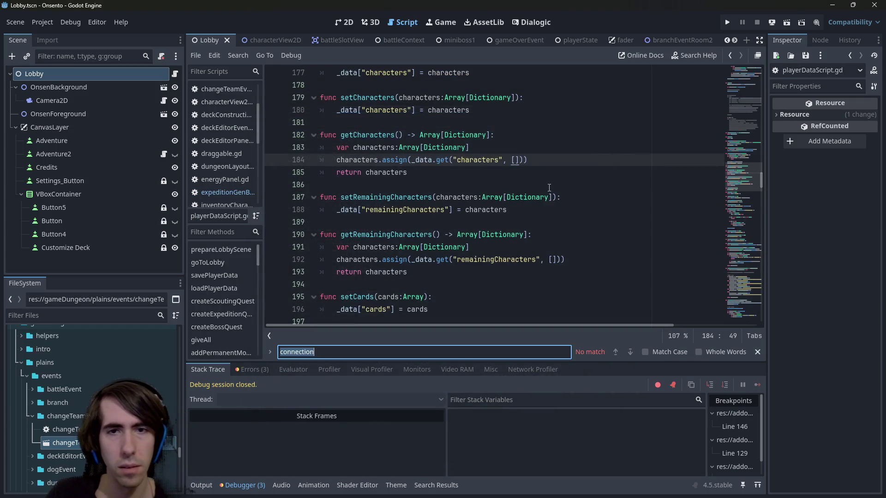
{"action": "type", "text": "(2"}
{"action": "left_click", "coordinate": [787, 22]}
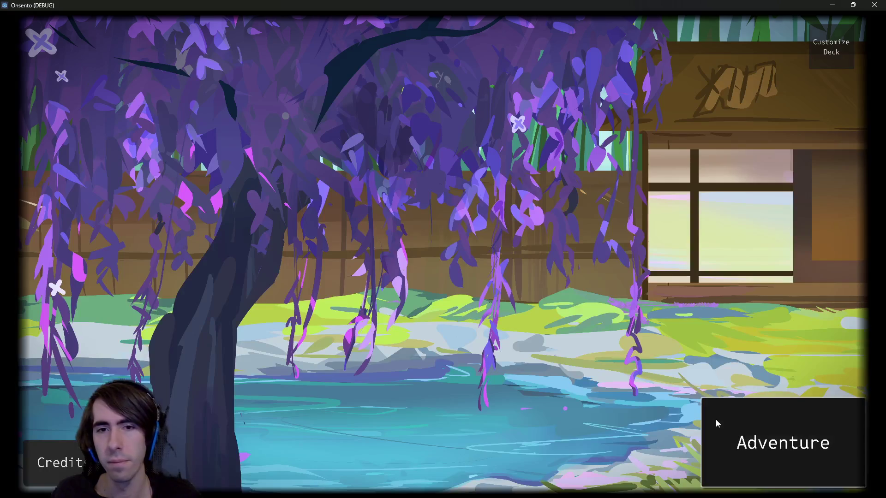
{"action": "left_click", "coordinate": [716, 419]}
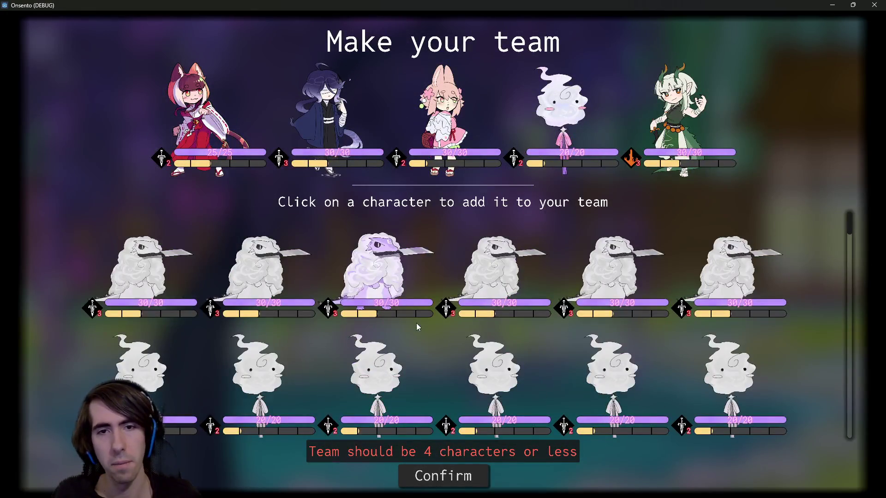
- Confirm the five-character team to reach 'Create your deck', then close the game window
{"action": "mouse_move", "coordinate": [292, 167]}
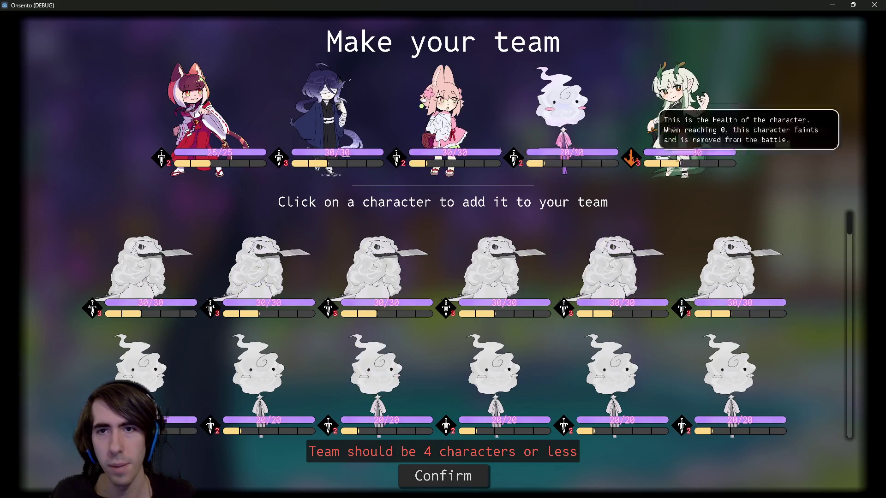
{"action": "left_click", "coordinate": [420, 477]}
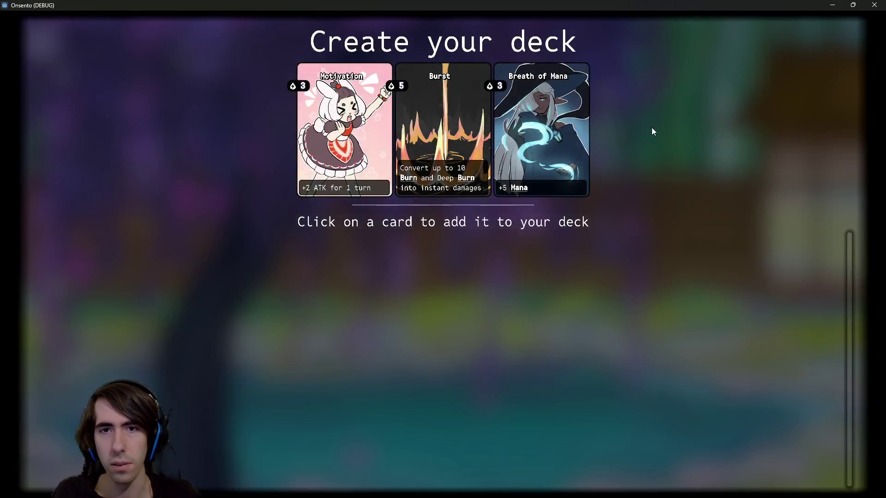
{"action": "left_click", "coordinate": [875, 5]}
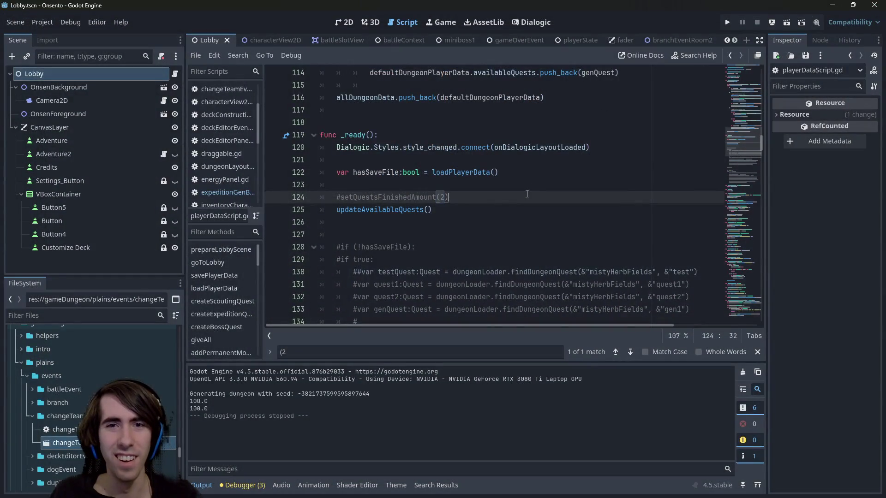
- Open the teamConstructionPanel script and go to the canBeConfirmed definition
{"action": "scroll", "coordinate": [607, 41], "scroll_direction": "down", "scroll_amount": 6}
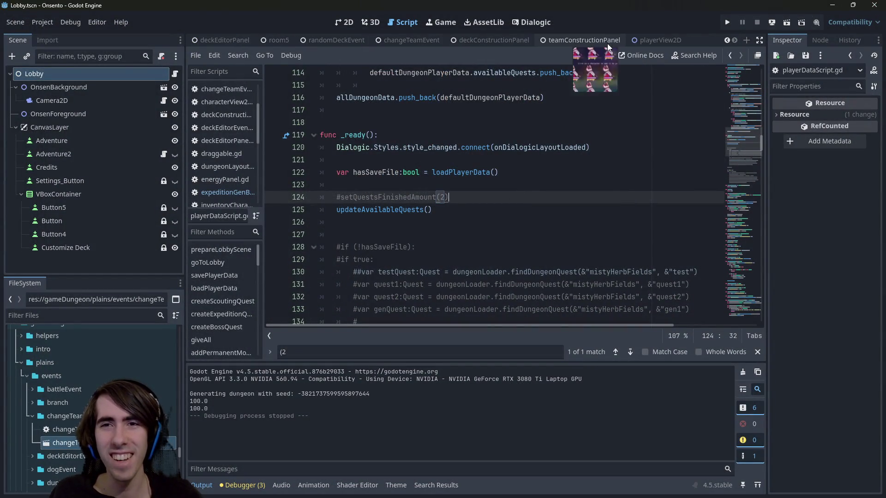
{"action": "left_click", "coordinate": [591, 38]}
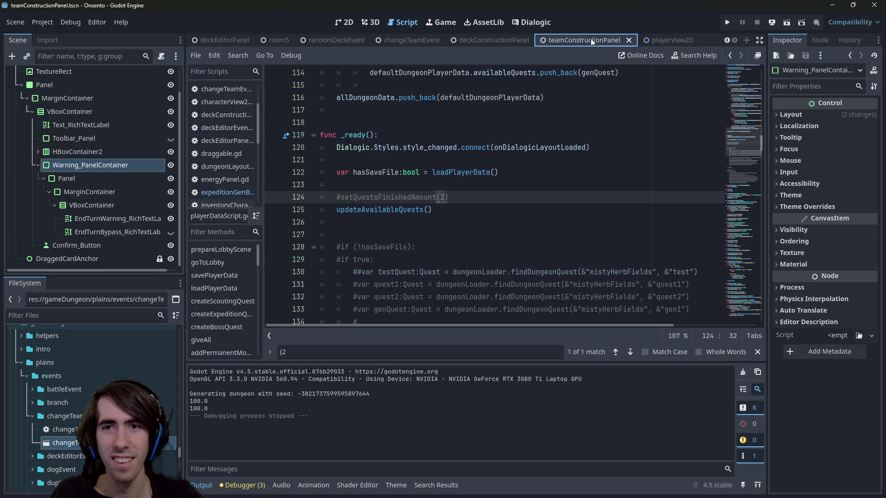
{"action": "left_click", "coordinate": [475, 40]}
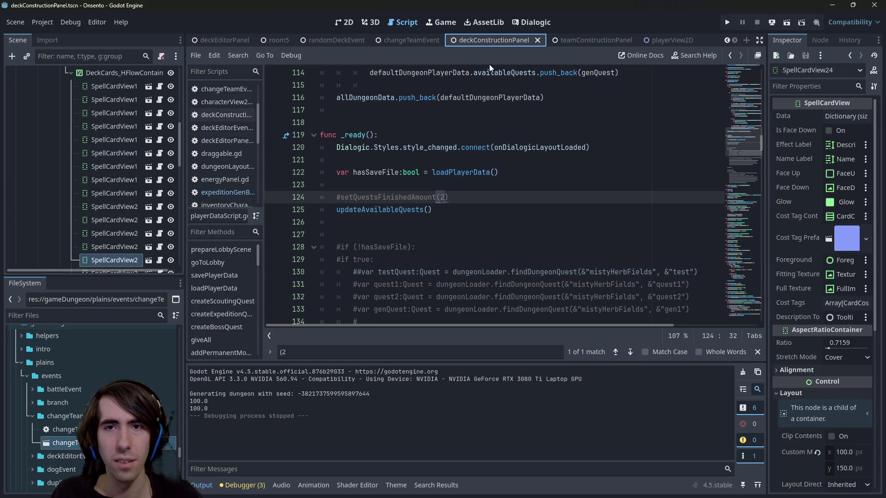
{"action": "left_click", "coordinate": [561, 42]}
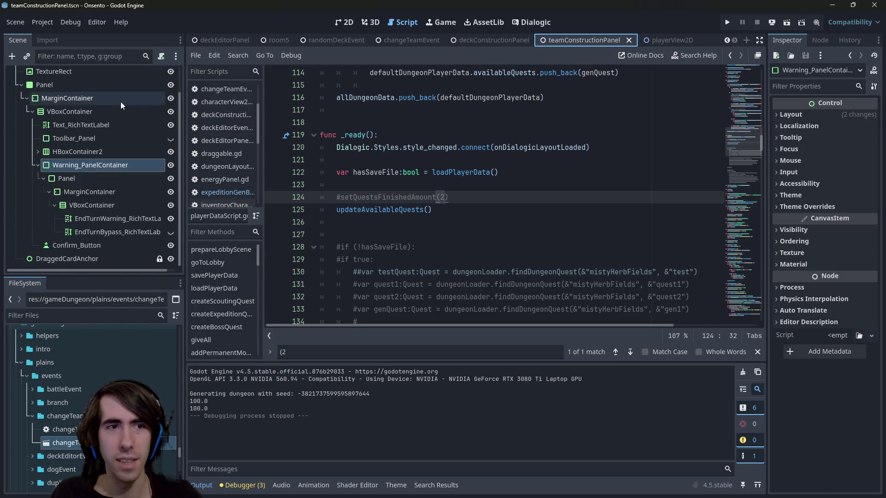
{"action": "scroll", "coordinate": [124, 101], "scroll_direction": "up", "scroll_amount": 2}
{"action": "left_click", "coordinate": [171, 73]}
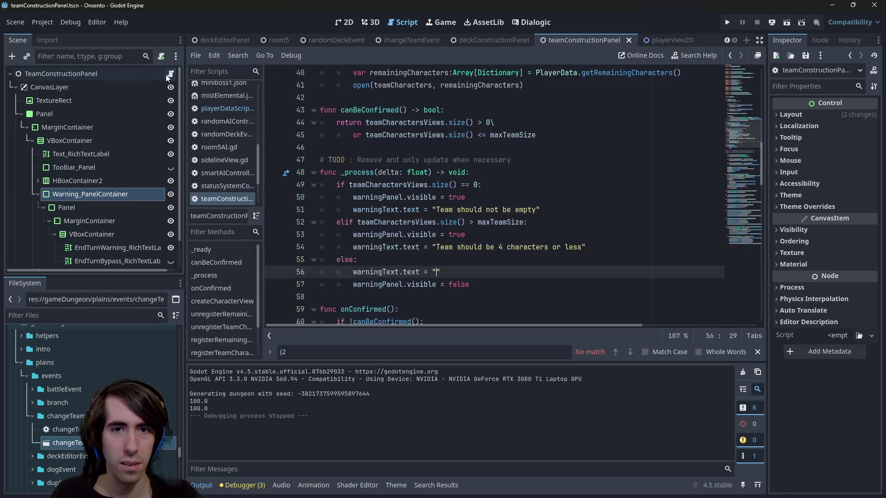
{"action": "double_click", "coordinate": [390, 211]}
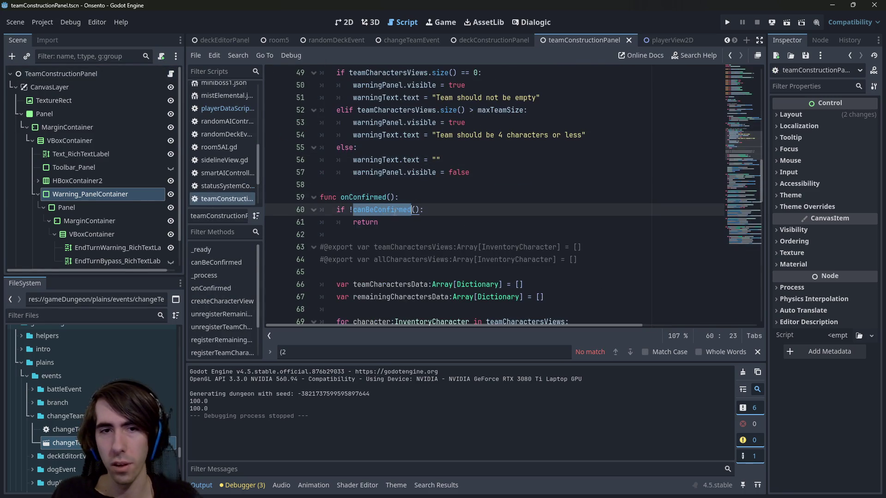
{"action": "left_click", "coordinate": [391, 213], "text": "ctrl"}
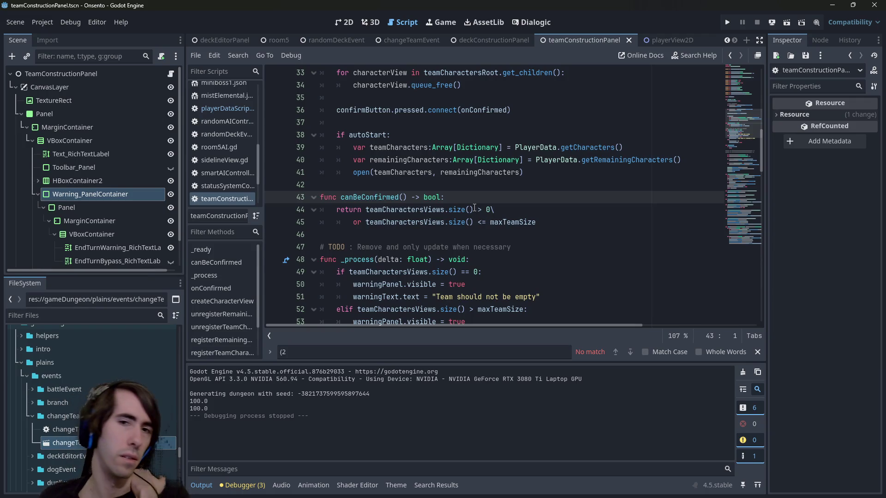
- Replace 'or' with 'and' in the team-size check on line 45 and save
{"action": "double_click", "coordinate": [356, 222]}
{"action": "type", "text": "and"}
{"action": "key", "text": "ctrl+s"}
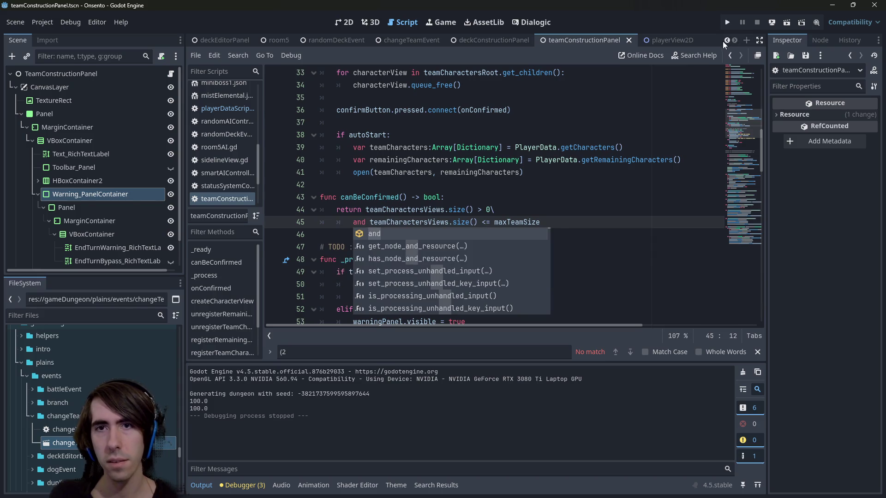
{"action": "left_click", "coordinate": [574, 129]}
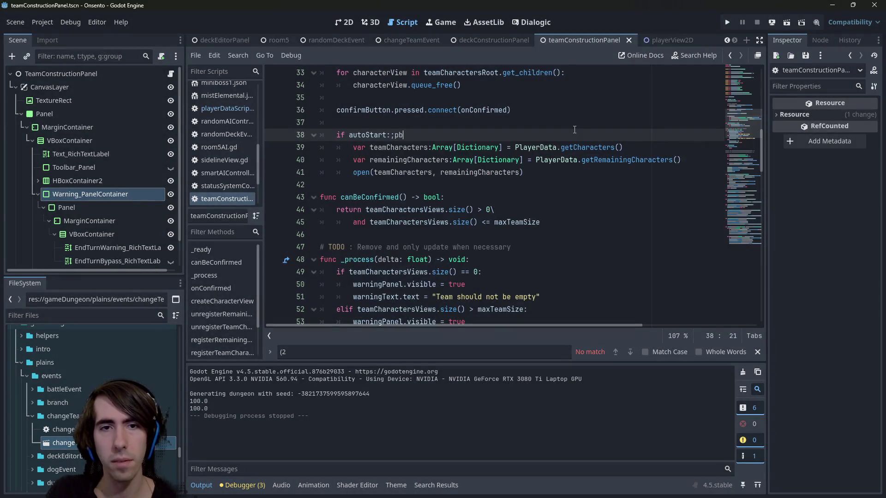
- Open Lobby.tscn and run it with F6 to test the fix
{"action": "key", "text": "shift+alt+o"}
{"action": "type", "text": "lobby"}
{"action": "key", "text": "Down"}
{"action": "key", "text": "Down"}
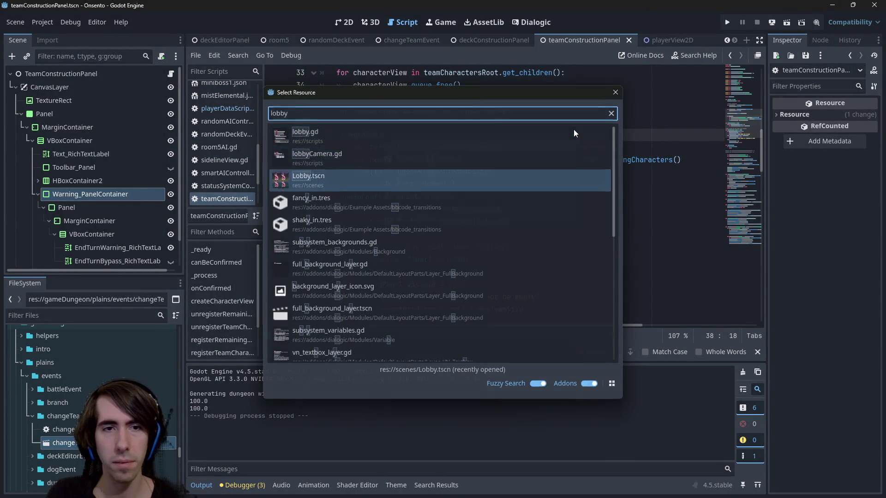
{"action": "key", "text": "Return"}
{"action": "key", "text": "F6"}
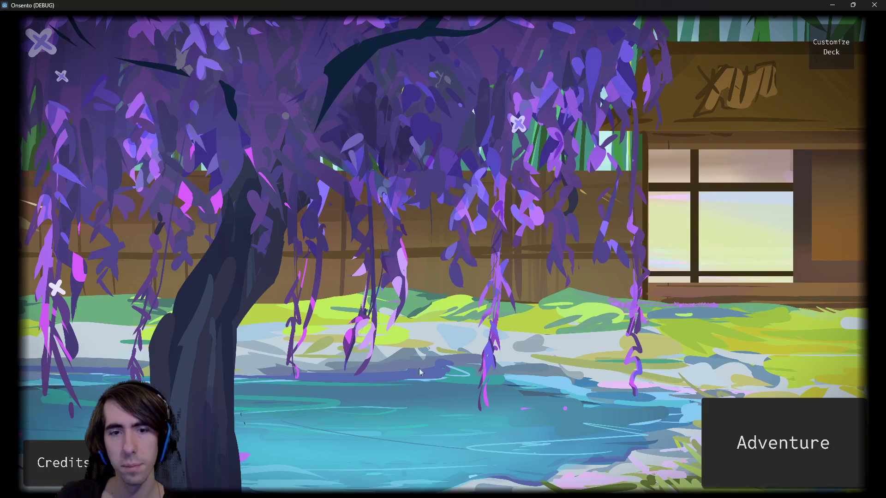
- Start an Adventure and drop the white ghost to confirm a four-member team
{"action": "left_click", "coordinate": [715, 431]}
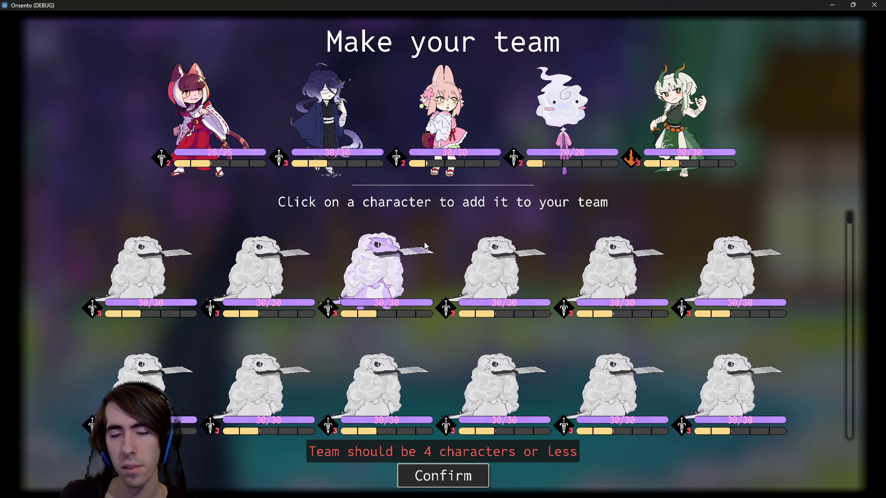
{"action": "scroll", "coordinate": [415, 277], "scroll_direction": "down", "scroll_amount": 1}
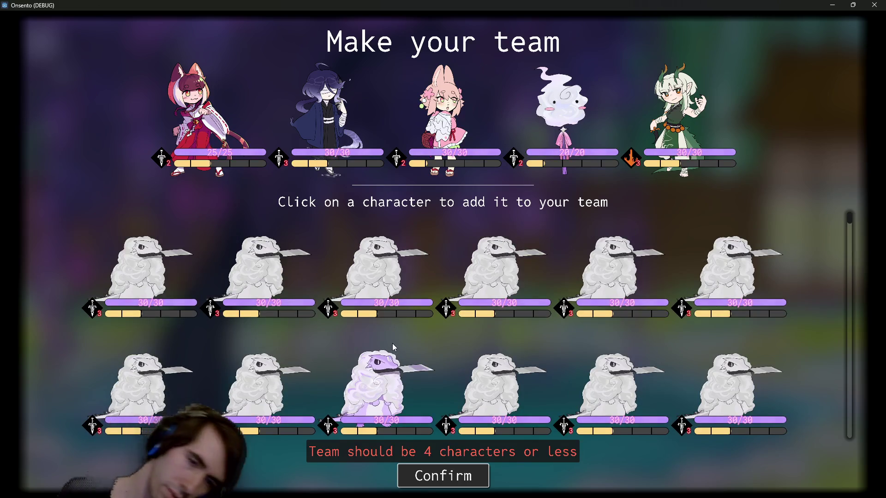
{"action": "scroll", "coordinate": [392, 323], "scroll_direction": "up", "scroll_amount": 1}
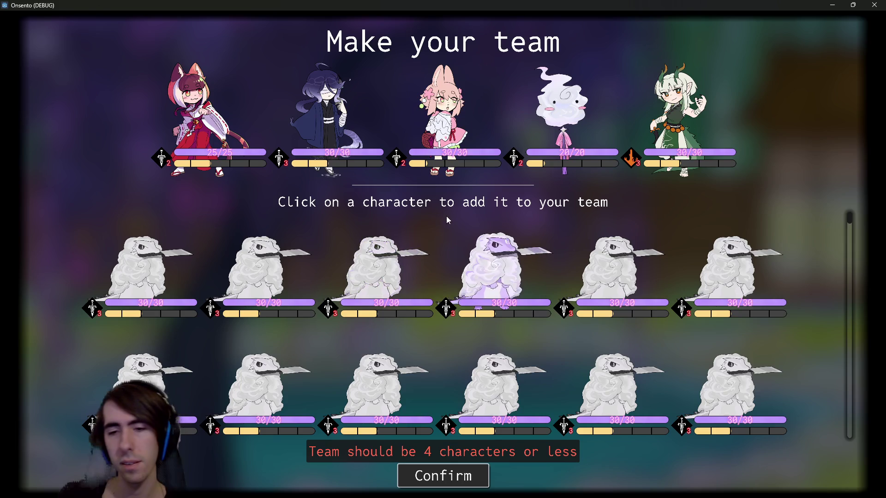
{"action": "left_click", "coordinate": [572, 126]}
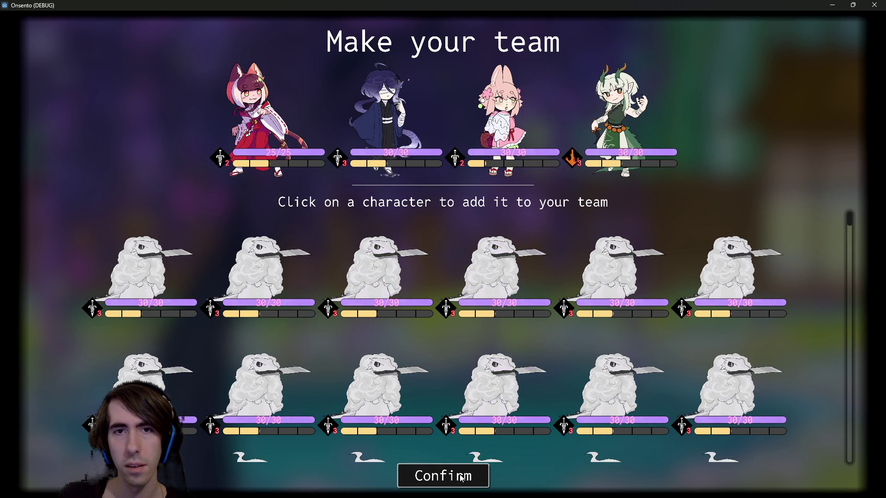
{"action": "left_click", "coordinate": [461, 480]}
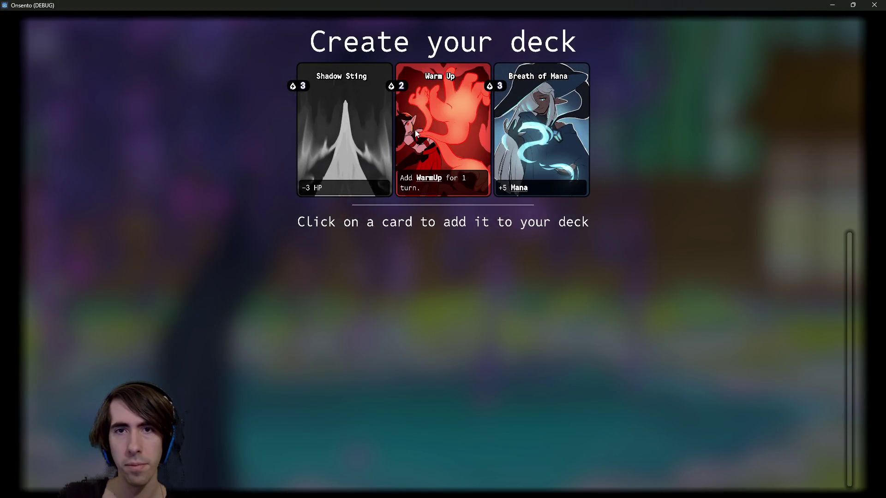
- Pick offered cards until the deck is full and the battle begins
{"action": "left_click", "coordinate": [510, 122]}
{"action": "left_click", "coordinate": [443, 127]}
{"action": "left_click", "coordinate": [443, 127]}
{"action": "left_click", "coordinate": [443, 127]}
{"action": "left_click", "coordinate": [542, 126]}
{"action": "left_click", "coordinate": [443, 127]}
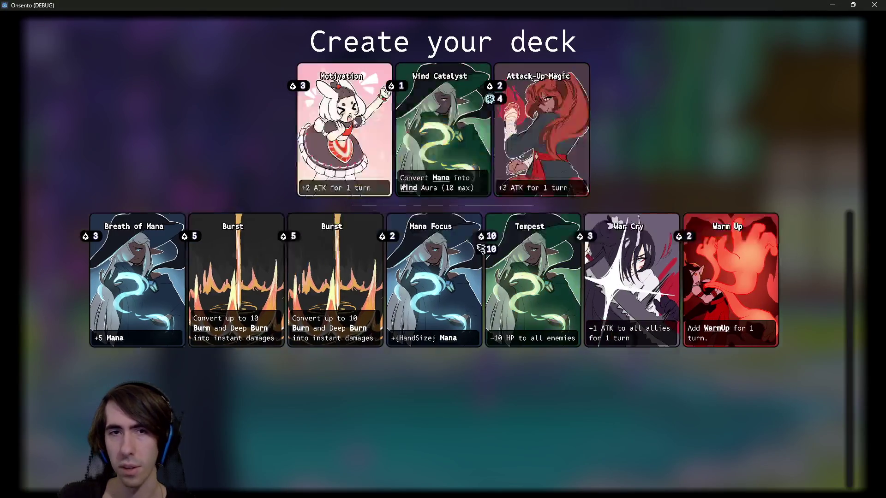
{"action": "left_click", "coordinate": [345, 127]}
{"action": "left_click", "coordinate": [437, 127]}
{"action": "left_click", "coordinate": [438, 128]}
{"action": "left_click", "coordinate": [438, 129]}
{"action": "left_click", "coordinate": [441, 134]}
{"action": "left_click", "coordinate": [441, 136]}
{"action": "left_click", "coordinate": [442, 138]}
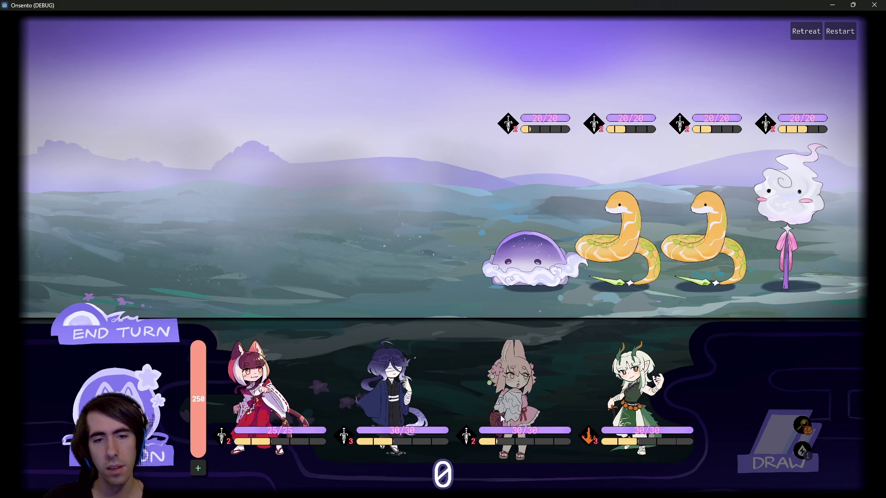
- Move the fox girl to the right end of the party row
{"action": "mouse_move", "coordinate": [253, 395]}
{"action": "left_mouse_down"}
{"action": "mouse_move", "coordinate": [316, 277]}
{"action": "mouse_move", "coordinate": [250, 396]}
{"action": "mouse_move", "coordinate": [631, 394]}
{"action": "left_mouse_up"}
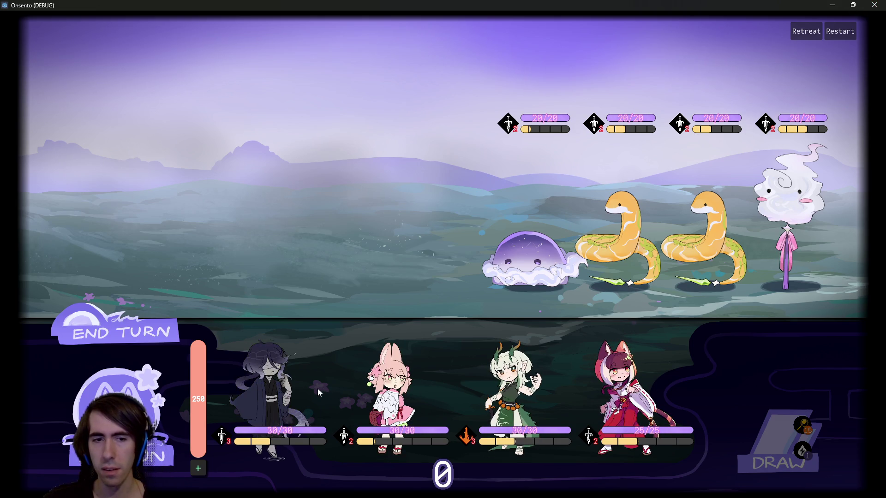
- Close the running Onsento game window
{"action": "left_click", "coordinate": [874, 5]}
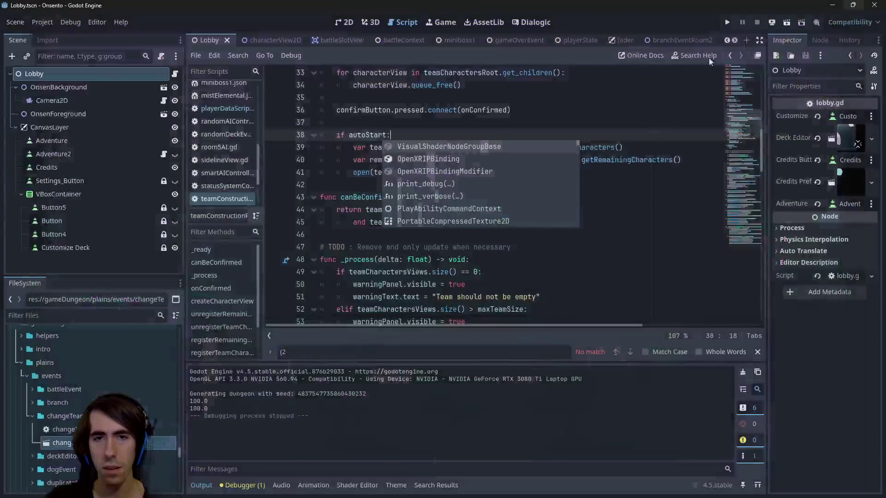
- Open playerView2D.tscn through Quick Open with the search 'playerview'
{"action": "left_click", "coordinate": [624, 228]}
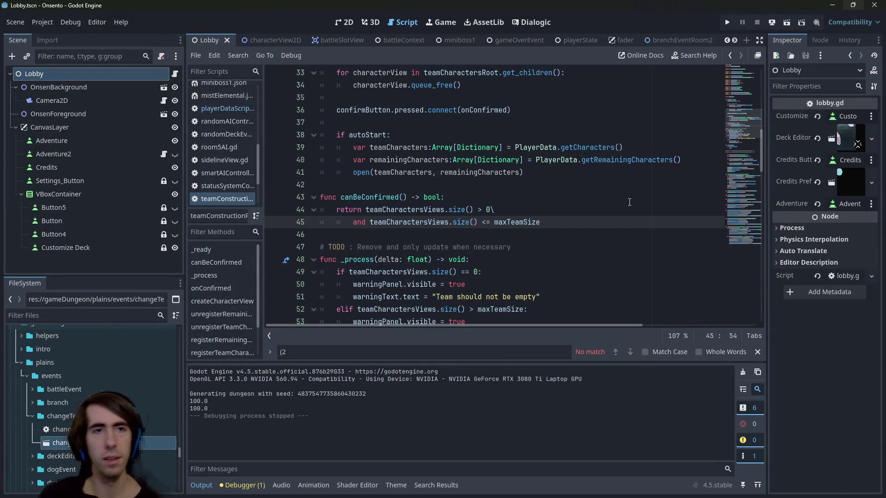
{"action": "key", "text": "shift+alt+o"}
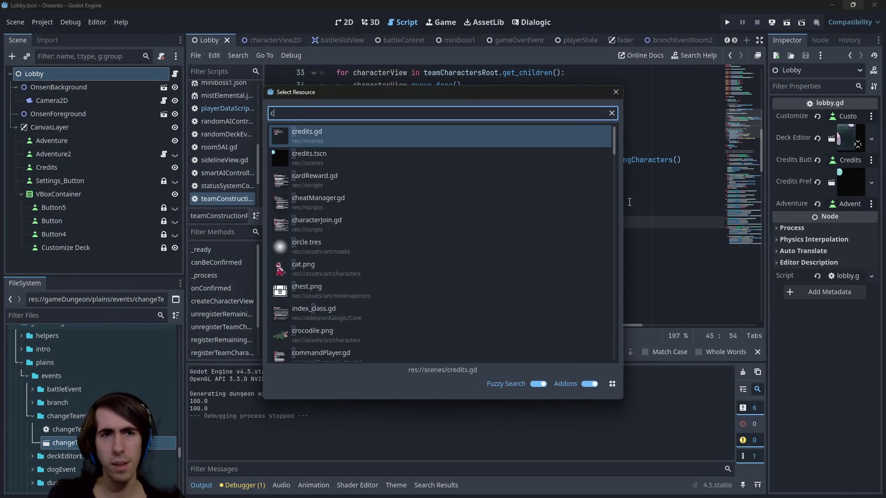
{"action": "type", "text": "chara"}
{"action": "key", "text": "BackSpace"}
{"action": "key", "text": "BackSpace"}
{"action": "key", "text": "BackSpace"}
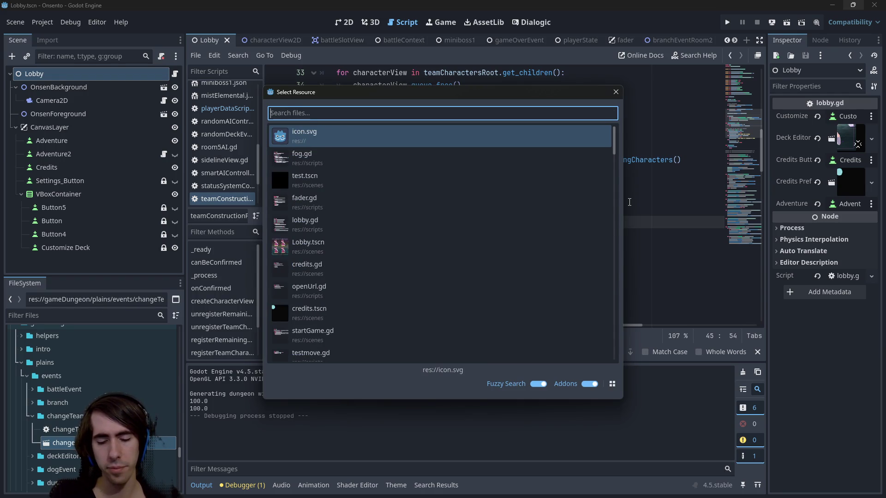
{"action": "type", "text": "playerview"}
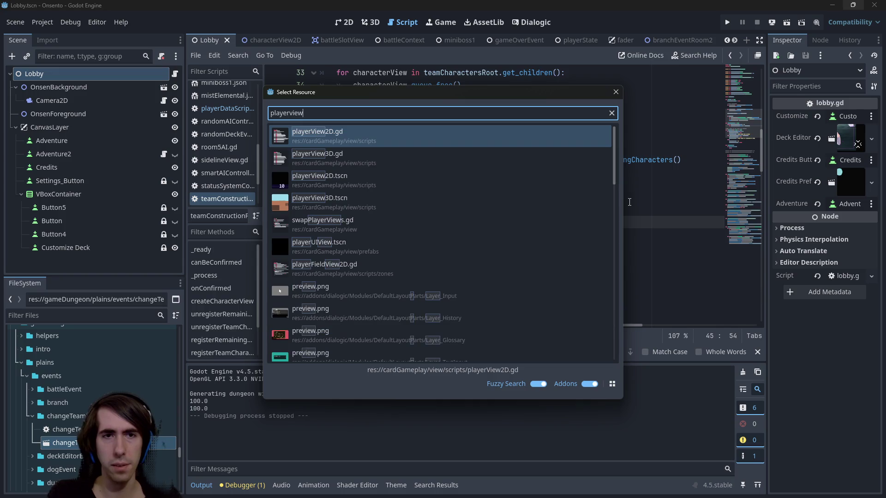
{"action": "key", "text": "Down"}
{"action": "key", "text": "Down"}
{"action": "key", "text": "Down"}
{"action": "key", "text": "Up"}
{"action": "key", "text": "Return"}
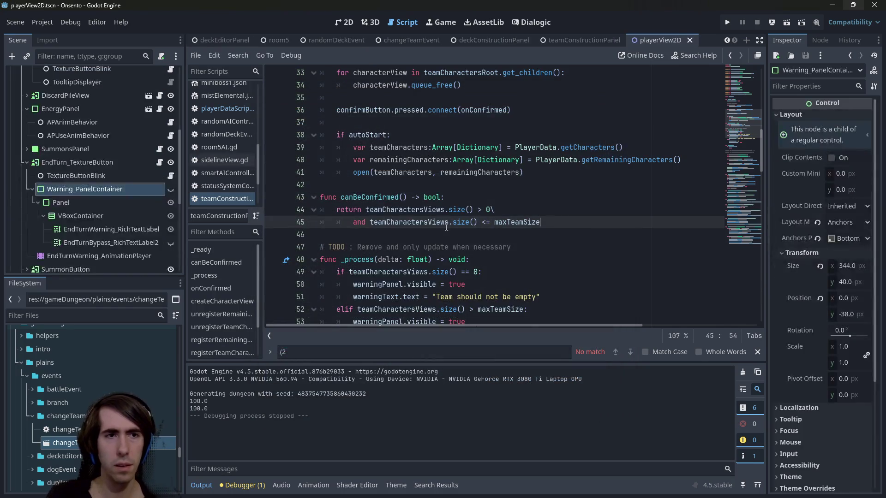
- Open characterView2D.tscn through Quick Open
{"action": "key", "text": "shift+alt+o"}
{"action": "type", "text": "charactercview"}
{"action": "key", "text": "Down"}
{"action": "key", "text": "Down"}
{"action": "key", "text": "Down"}
{"action": "key", "text": "Down"}
{"action": "key", "text": "Return"}
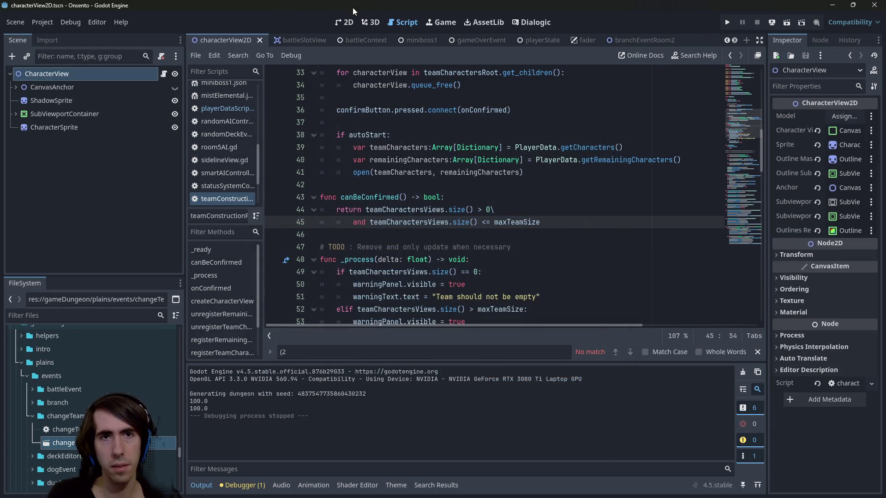
- Search 'inventory' in Quick Open and open cardInventory.tscn
{"action": "key", "text": "shift+alt+o"}
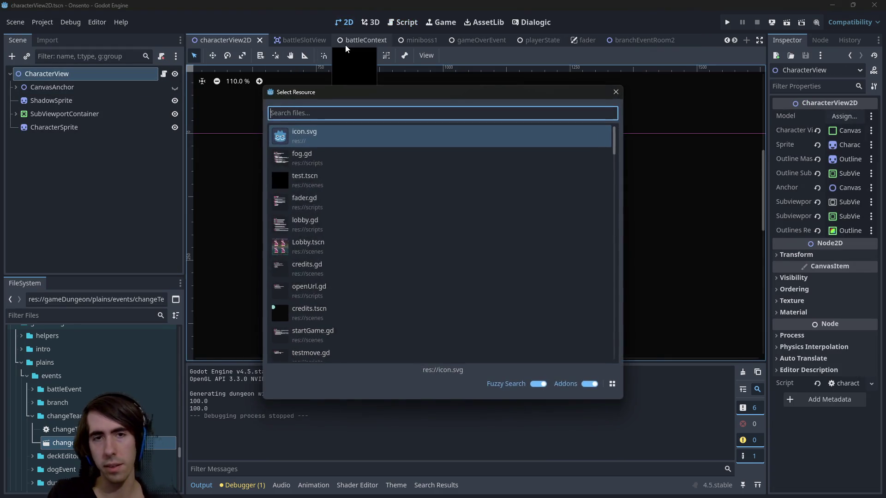
{"action": "type", "text": "inventory"}
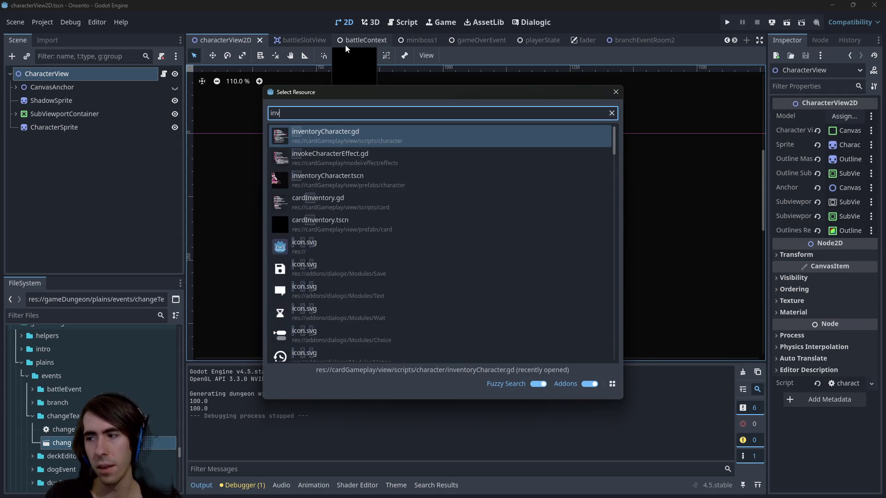
{"action": "key", "text": "Down"}
{"action": "key", "text": "Down"}
{"action": "key", "text": "Down"}
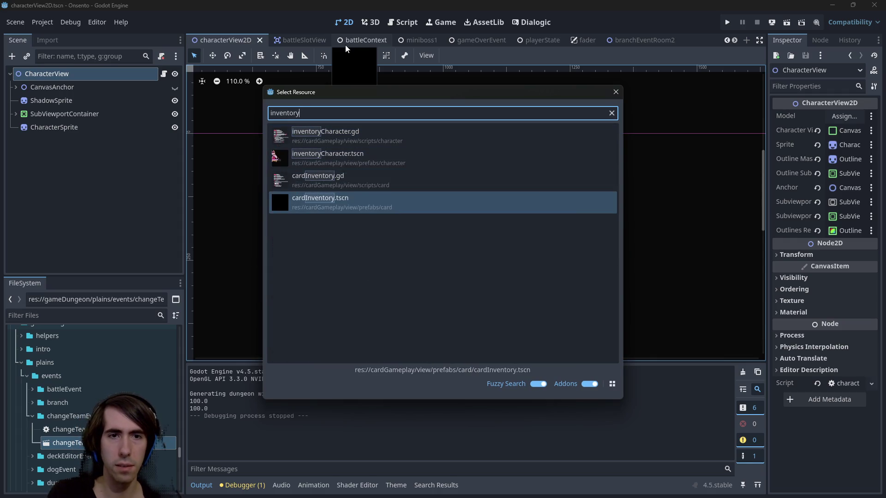
{"action": "key", "text": "Return"}
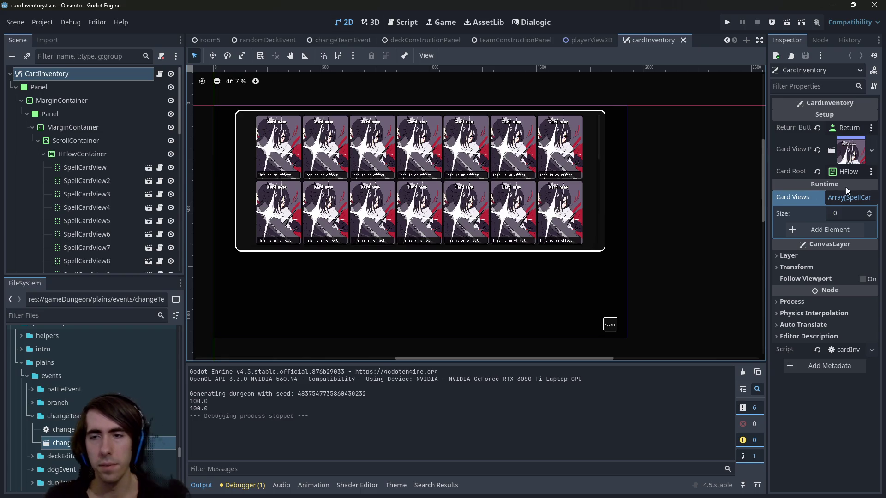
- Inspect cardInventory's Card View Prefab property and open the spellCardView.tscn prefab
{"action": "left_click", "coordinate": [852, 150]}
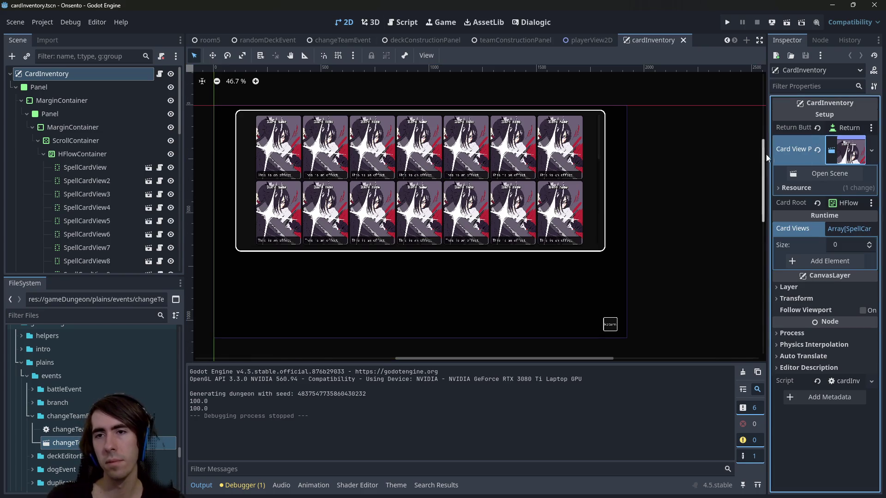
{"action": "left_click_drag", "start_coordinate": [768, 155], "coordinate": [683, 155]}
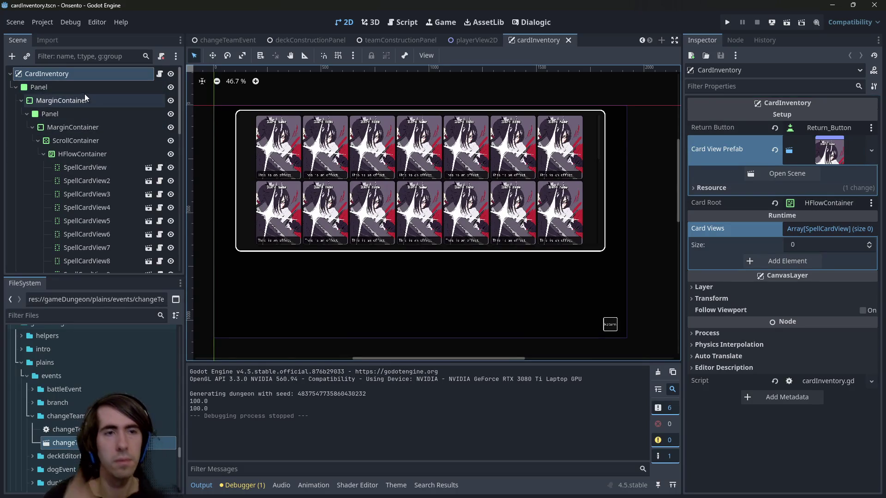
{"action": "left_click", "coordinate": [835, 159]}
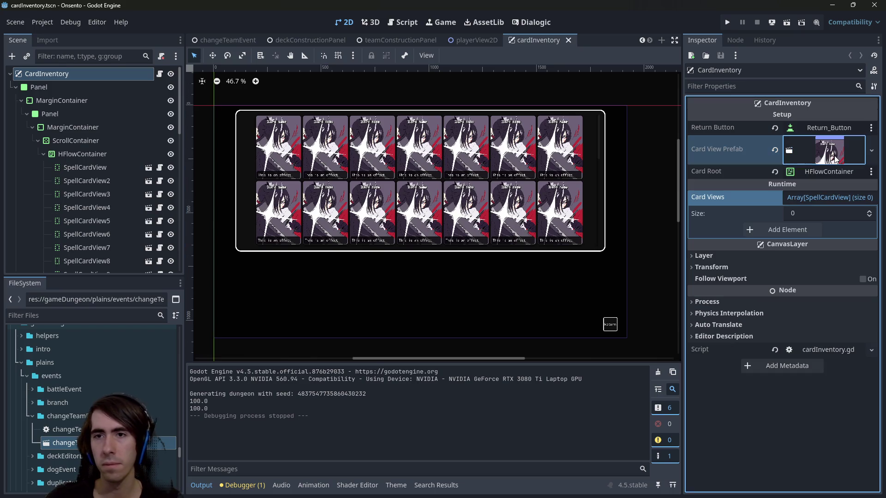
{"action": "left_click", "coordinate": [835, 159]}
{"action": "left_click", "coordinate": [835, 159]}
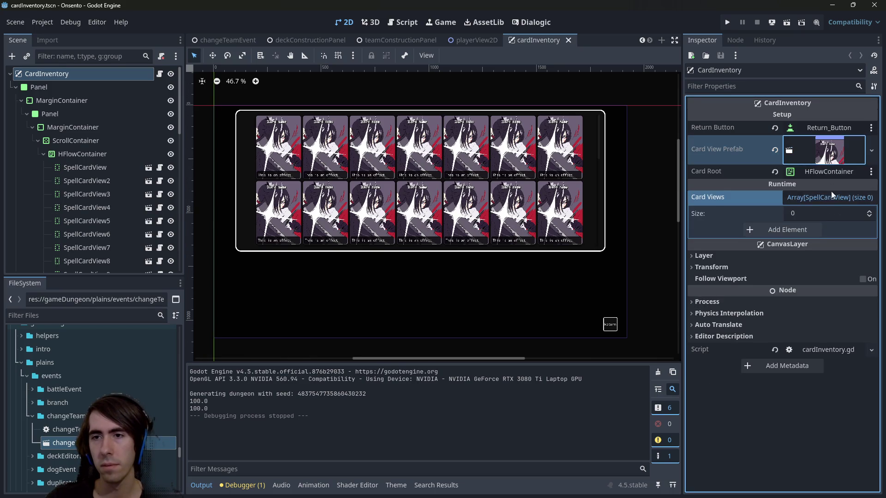
{"action": "left_click", "coordinate": [832, 202]}
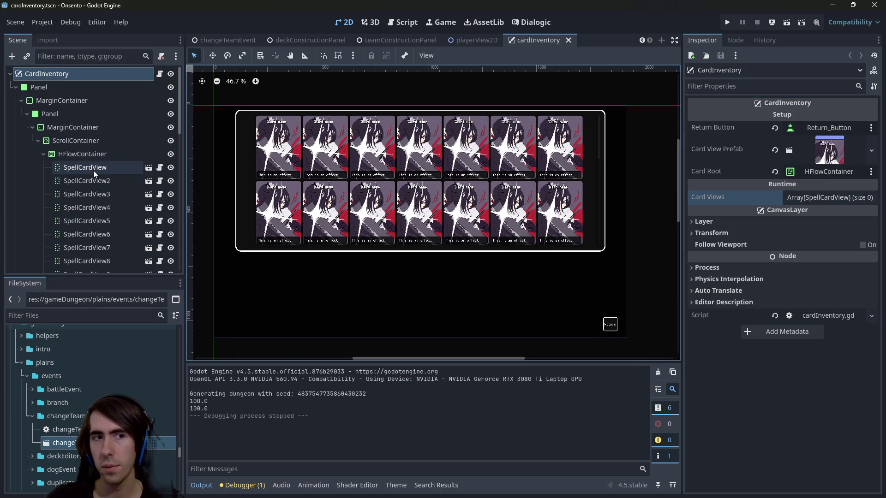
{"action": "left_click", "coordinate": [148, 167]}
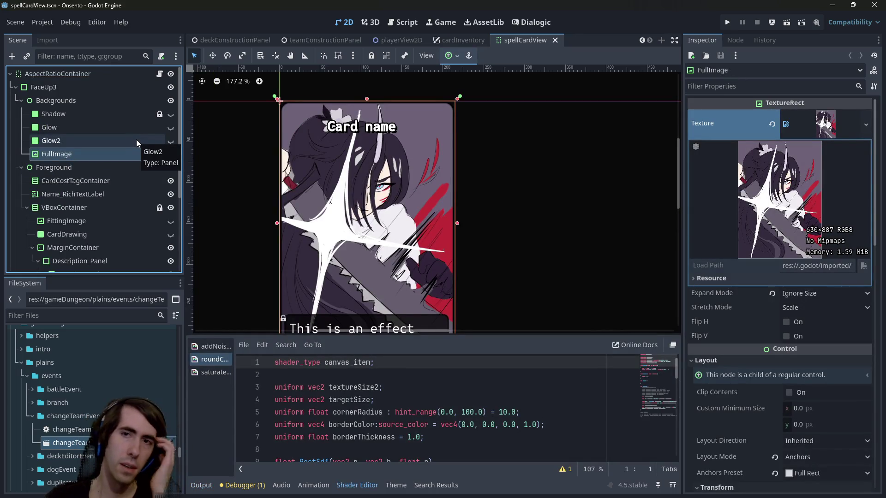
- Search 'inventory' in Quick Open and open inventoryCharacter.tscn
{"action": "key", "text": "shift+alt+o"}
{"action": "type", "text": "inventory"}
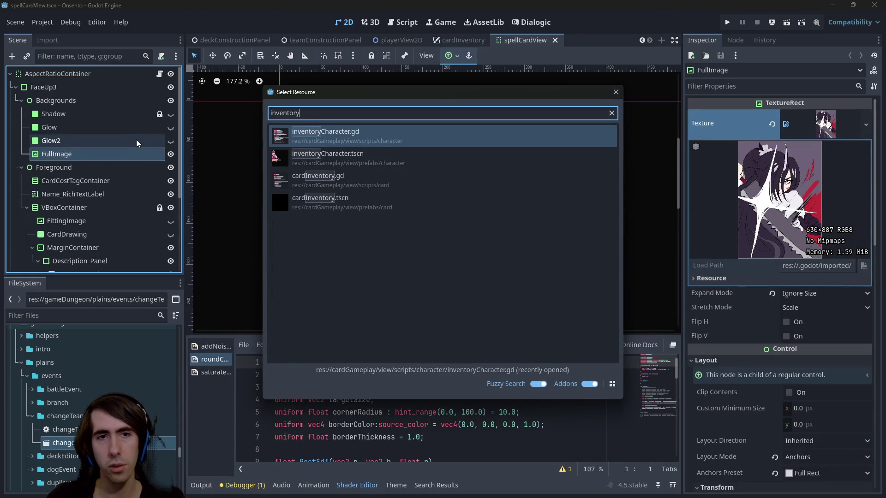
{"action": "key", "text": "Down"}
{"action": "key", "text": "Down"}
{"action": "key", "text": "Up"}
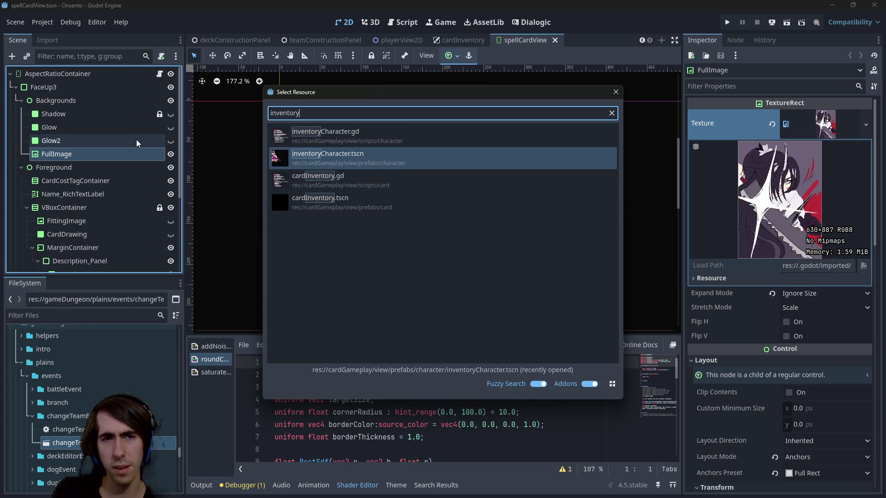
{"action": "key", "text": "Return"}
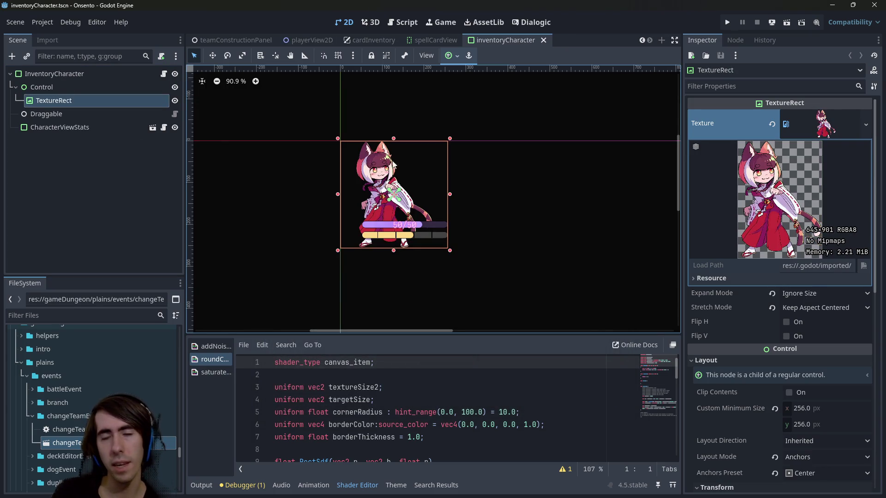
{"action": "scroll", "coordinate": [778, 325], "scroll_direction": "down", "scroll_amount": 10}
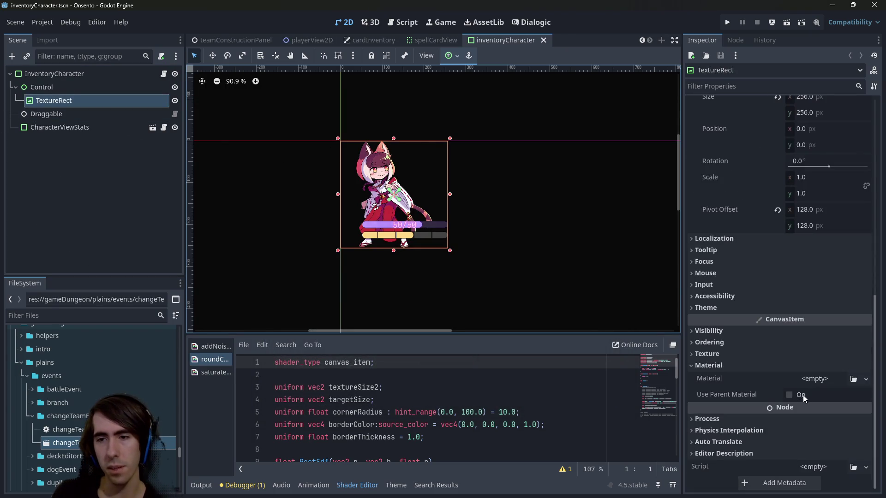
{"action": "left_click", "coordinate": [813, 379]}
{"action": "type", "text": "rou"}
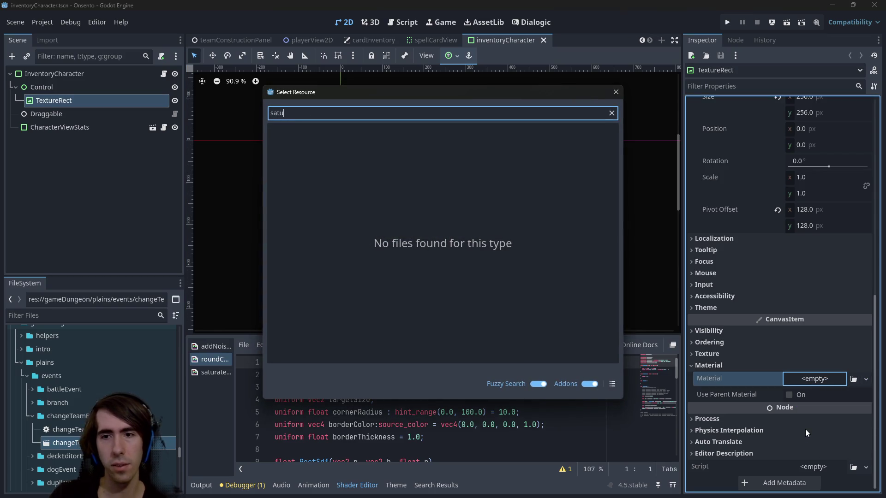
{"action": "key", "text": "Escape"}
{"action": "left_click", "coordinate": [807, 381]}
{"action": "left_click", "coordinate": [823, 418]}
{"action": "left_click", "coordinate": [817, 365]}
{"action": "left_click", "coordinate": [829, 394]}
{"action": "type", "text": "sat"}
{"action": "key", "text": "Return"}
{"action": "scroll", "coordinate": [337, 297], "scroll_direction": "up", "scroll_amount": 3}
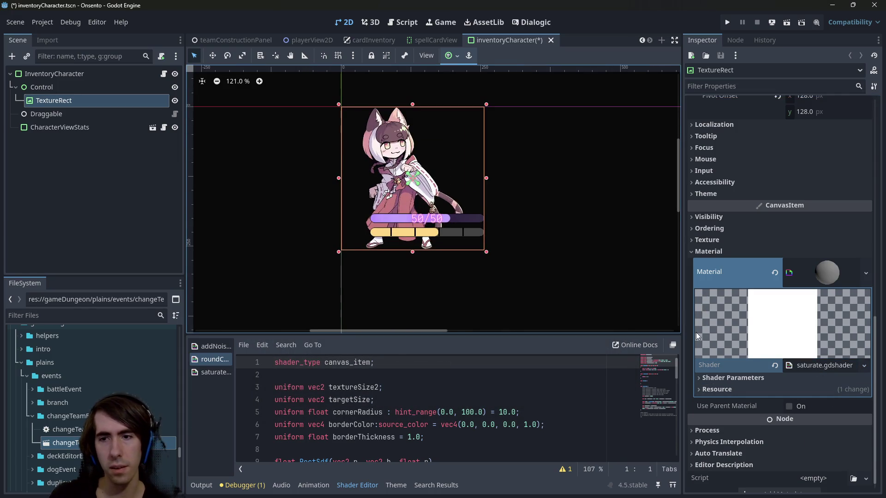
{"action": "left_click", "coordinate": [826, 365]}
{"action": "left_click", "coordinate": [812, 379]}
{"action": "left_click", "coordinate": [824, 367]}
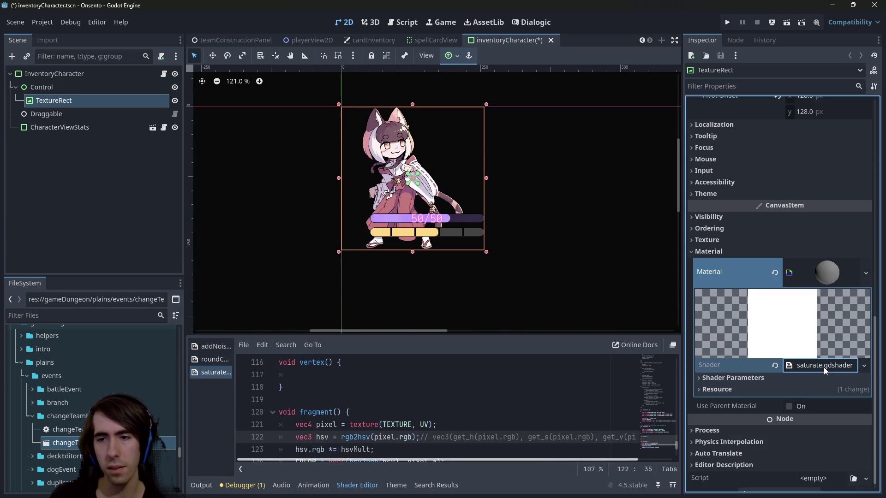
{"action": "left_click", "coordinate": [822, 367]}
{"action": "left_click", "coordinate": [757, 441]}
{"action": "scroll", "coordinate": [782, 432], "scroll_direction": "down", "scroll_amount": 1}
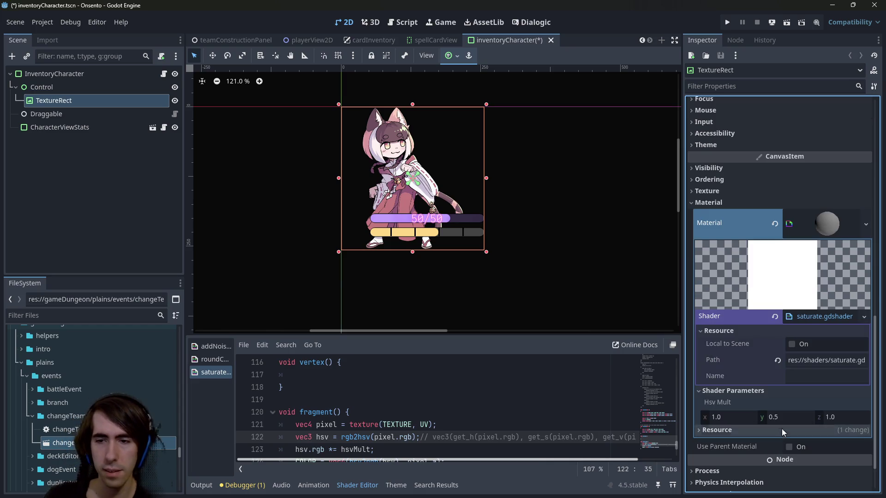
{"action": "left_click", "coordinate": [784, 418]}
{"action": "type", "text": "1.48"}
{"action": "key", "text": "Return"}
{"action": "mouse_move", "coordinate": [785, 418]}
{"action": "left_mouse_down"}
{"action": "mouse_move", "coordinate": [812, 418]}
{"action": "mouse_move", "coordinate": [784, 423]}
{"action": "left_mouse_up"}
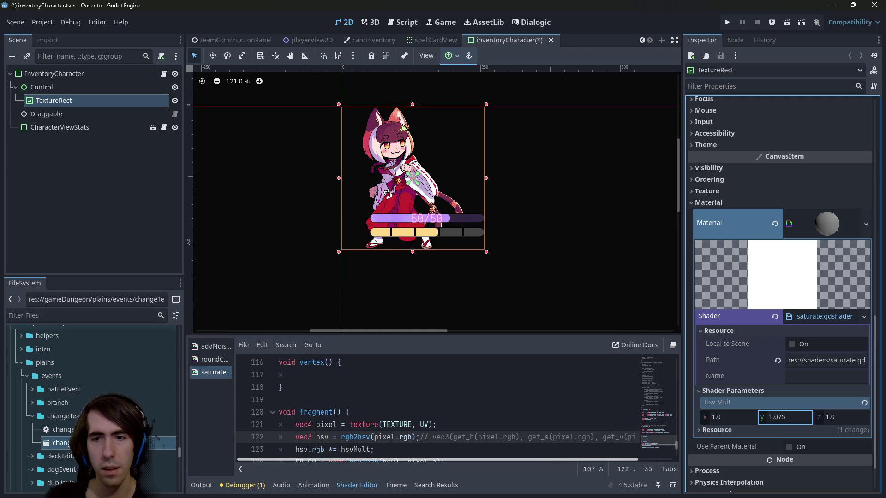
{"action": "type", "text": "1"}
{"action": "key", "text": "Return"}
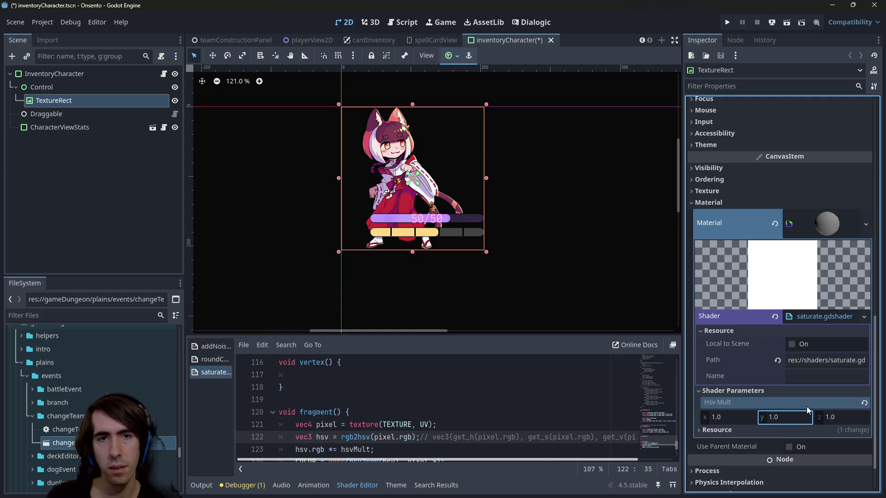
{"action": "type", "text": "2"}
{"action": "key", "text": "Return"}
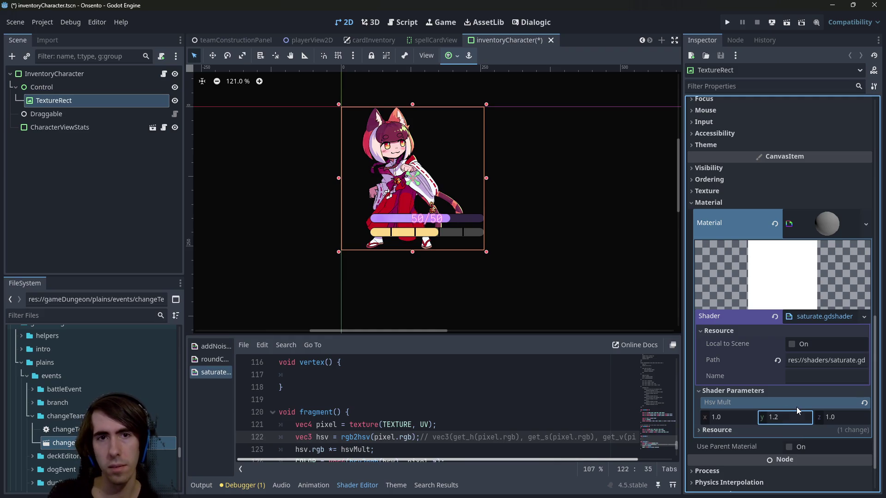
{"action": "left_click", "coordinate": [793, 416]}
{"action": "type", "text": "1"}
{"action": "left_click", "coordinate": [844, 417]}
{"action": "type", "text": "1.2"}
{"action": "key", "text": "Return"}
{"action": "left_click", "coordinate": [844, 417]}
{"action": "type", "text": "1."}
{"action": "key", "text": "Return"}
{"action": "key", "text": "ctrl+z"}
{"action": "key", "text": "ctrl+z"}
{"action": "left_click", "coordinate": [833, 423]}
{"action": "type", "text": "1.1"}
{"action": "key", "text": "BackSpace"}
{"action": "type", "text": "0"}
{"action": "key", "text": "Return"}
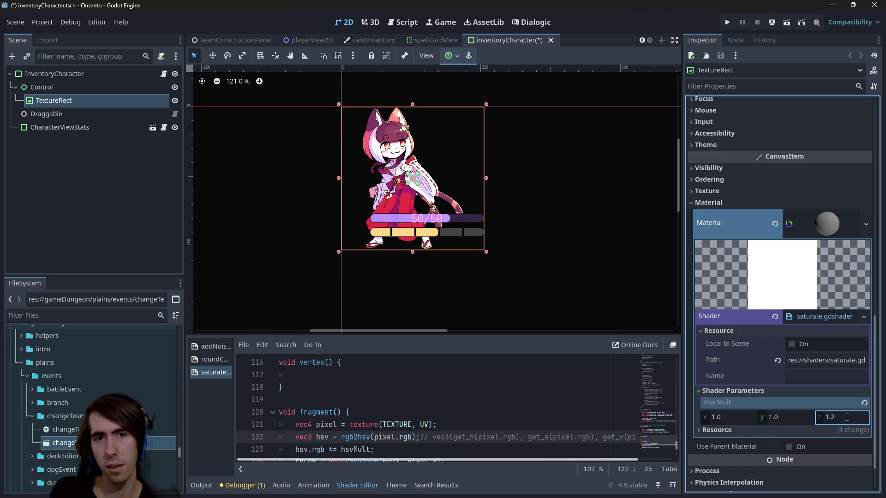
{"action": "key", "text": "ctrl+z"}
{"action": "left_click", "coordinate": [792, 421]}
{"action": "type", "text": "1.2"}
{"action": "key", "text": "Return"}
{"action": "key", "text": "ctrl+z"}
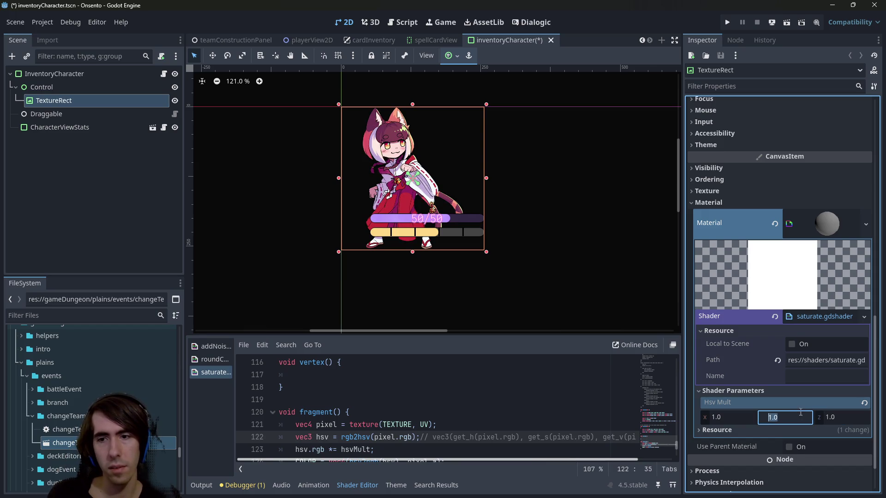
{"action": "type", "text": "1.2"}
{"action": "key", "text": "Return"}
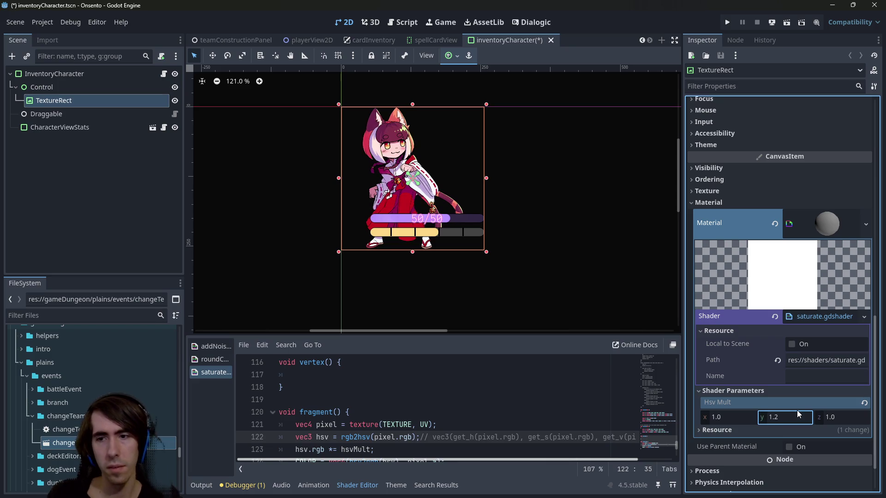
{"action": "left_click", "coordinate": [843, 428]}
{"action": "key", "text": "BackSpace"}
{"action": "type", "text": "2"}
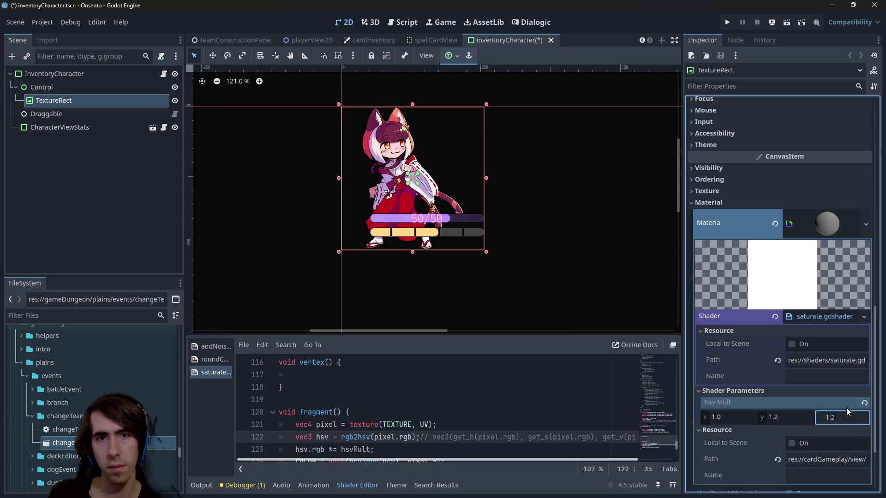
{"action": "key", "text": "Return"}
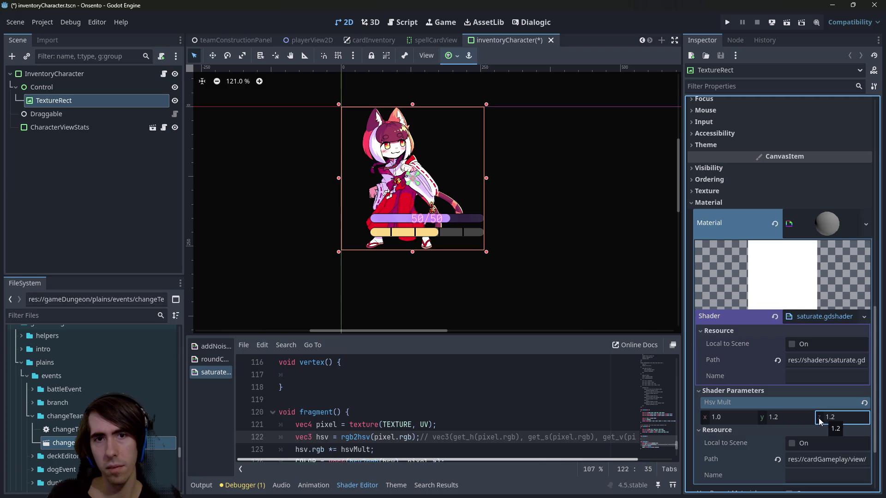
{"action": "key", "text": "ctrl+z"}
{"action": "key", "text": "ctrl+z"}
{"action": "key", "text": "ctrl+shift+z"}
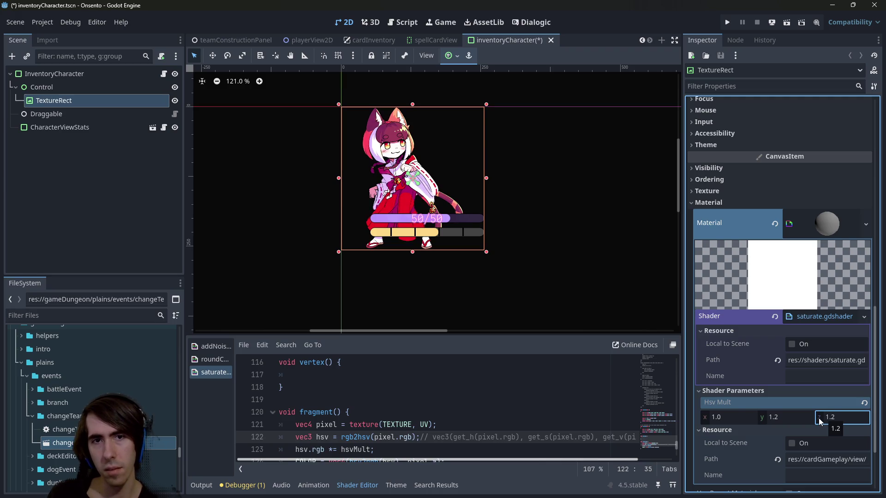
{"action": "key", "text": "ctrl+shift+z"}
{"action": "key", "text": "ctrl+z"}
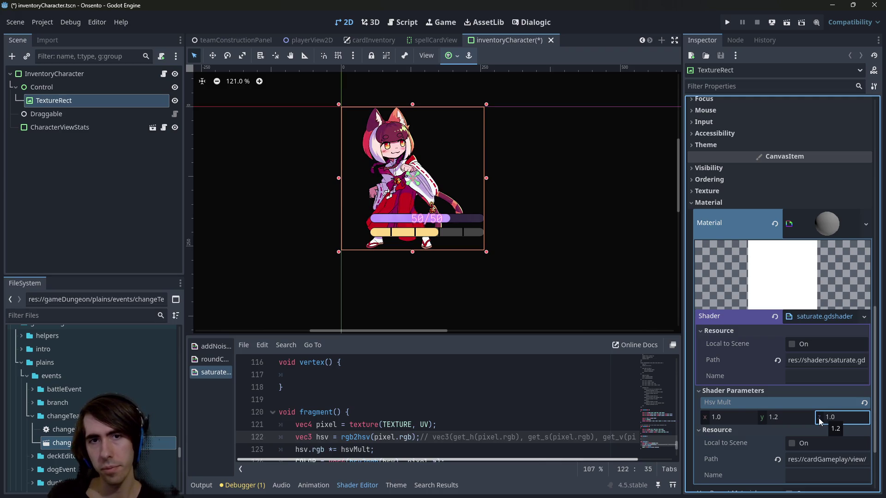
{"action": "key", "text": "ctrl+z"}
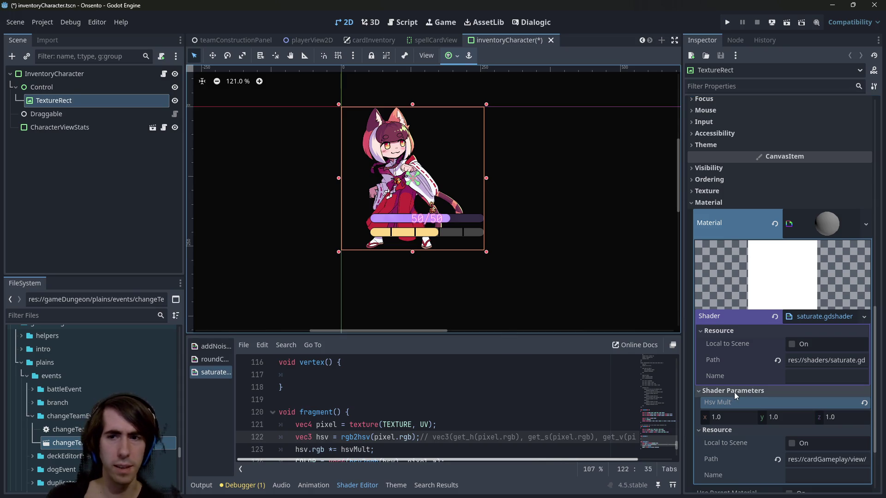
{"action": "left_click", "coordinate": [775, 223]}
{"action": "key", "text": "ctrl+s"}
{"action": "key", "text": "shift+alt+o"}
{"action": "key", "text": "Escape"}
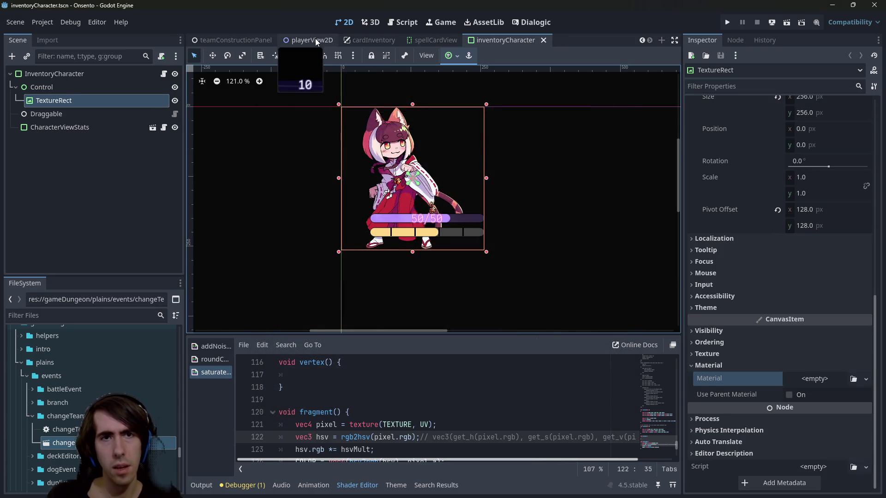
- In playerView2D, set the SummonsPanel hover material's Hsv Mult z to 1.2 and save
{"action": "left_click", "coordinate": [312, 40]}
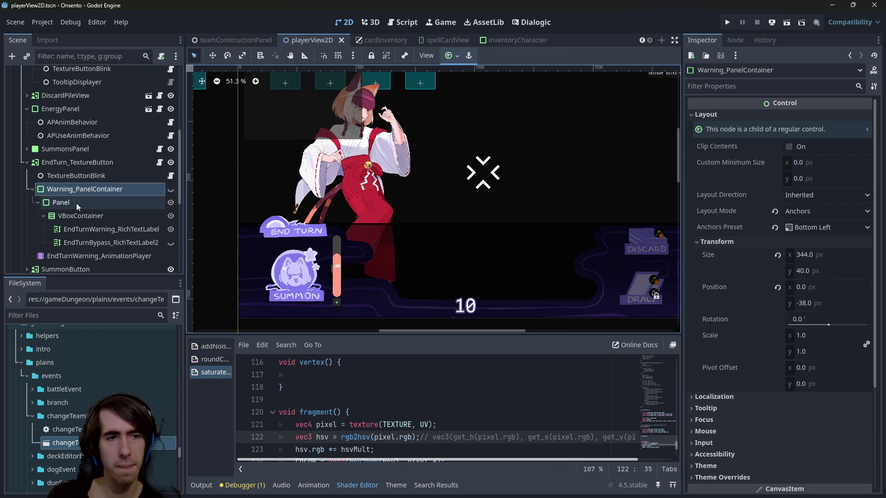
{"action": "left_click", "coordinate": [26, 162]}
{"action": "left_click", "coordinate": [48, 151]}
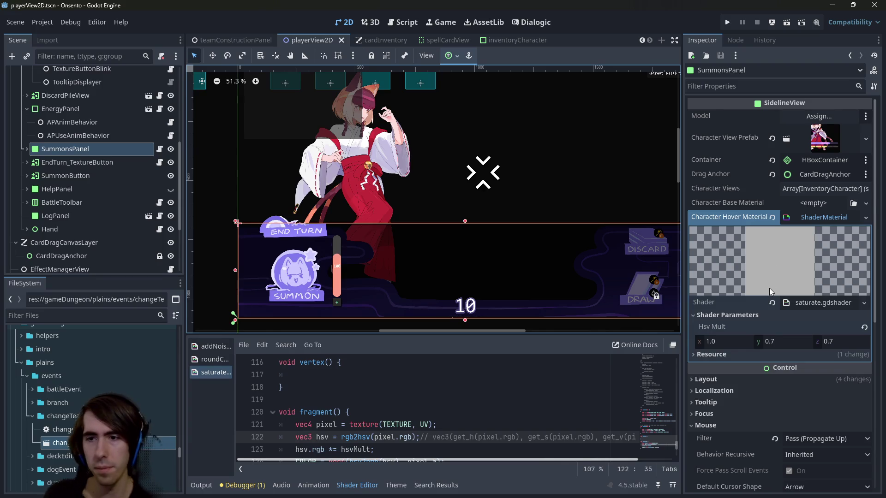
{"action": "left_click", "coordinate": [789, 340]}
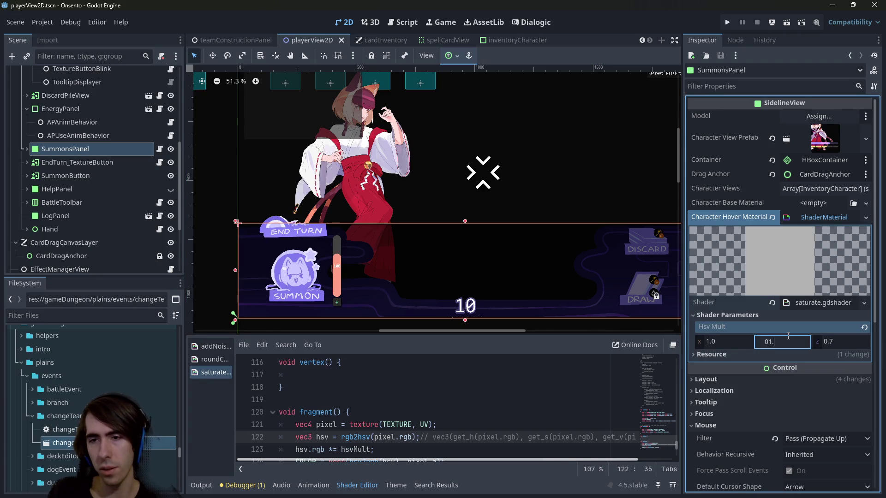
{"action": "key", "text": "Tab"}
{"action": "type", "text": "1.2"}
{"action": "key", "text": "Return"}
{"action": "key", "text": "ctrl+s"}
- Open miniboss1.tscn, test-run its battle, then close the game
{"action": "key", "text": "alt+shift+o"}
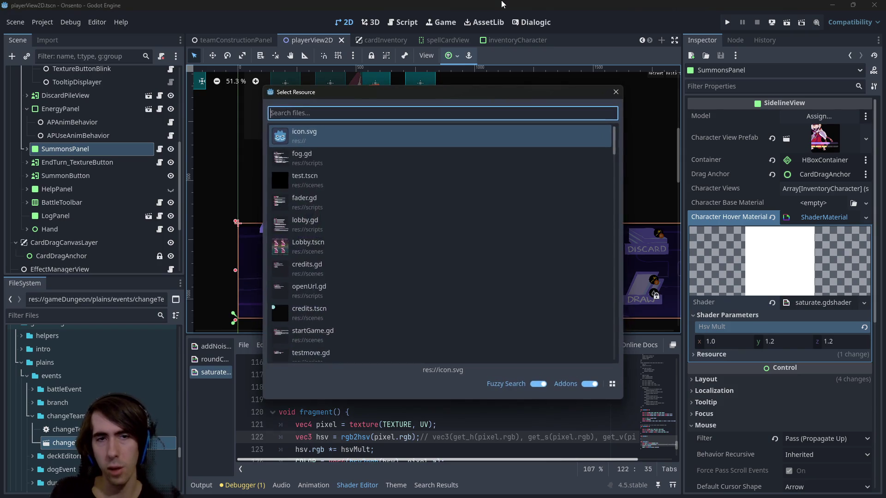
{"action": "type", "text": "miniboss"}
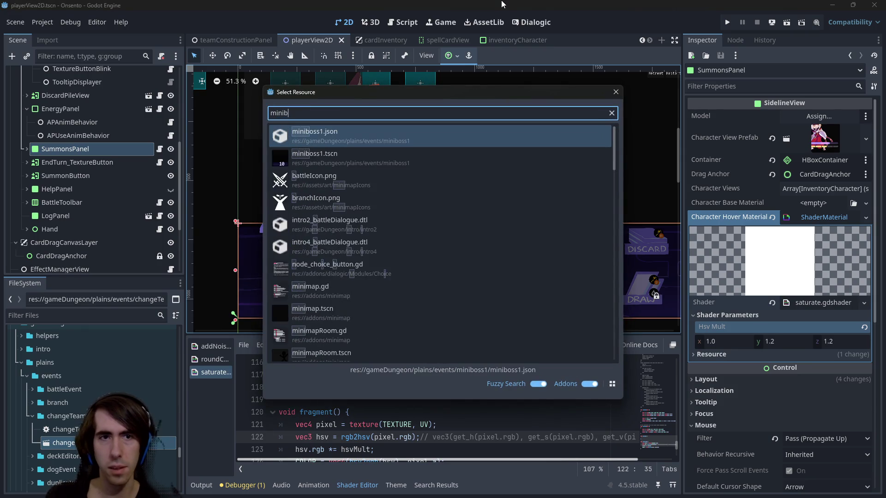
{"action": "key", "text": "Return"}
{"action": "left_click", "coordinate": [780, 23]}
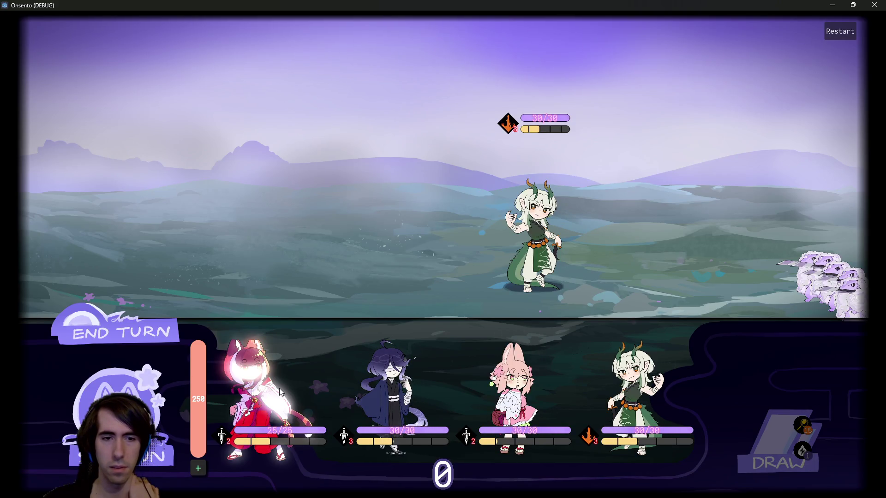
{"action": "left_click", "coordinate": [875, 5]}
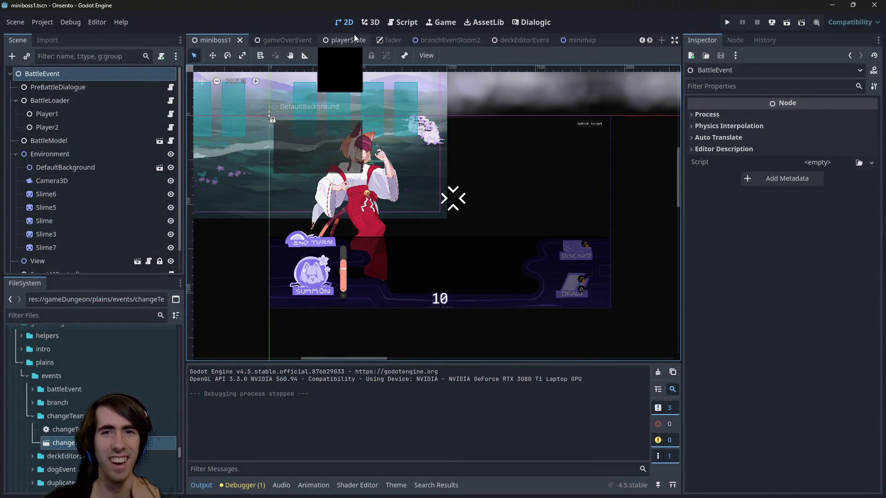
- Reopen playerView2D, set the hover material's Hsv Mult y and z to 1.05, and save
{"action": "scroll", "coordinate": [505, 41], "scroll_direction": "down", "scroll_amount": 5}
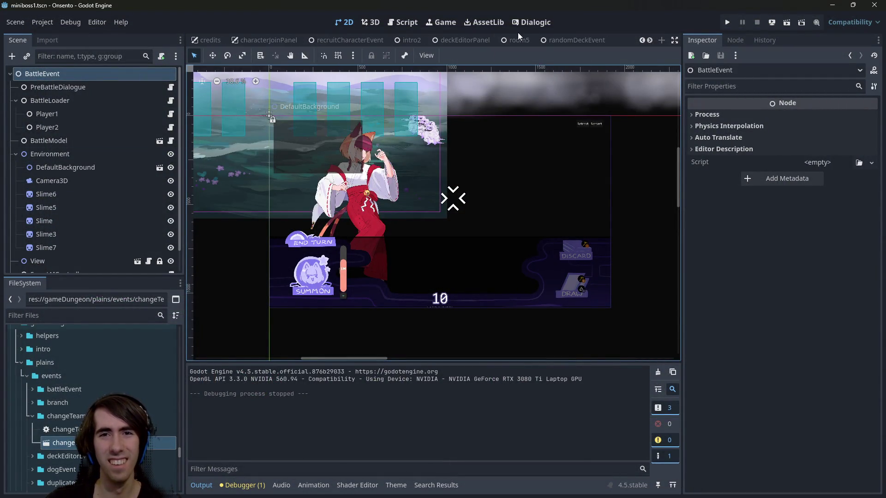
{"action": "key", "text": "shift+alt+o"}
{"action": "type", "text": "pla"}
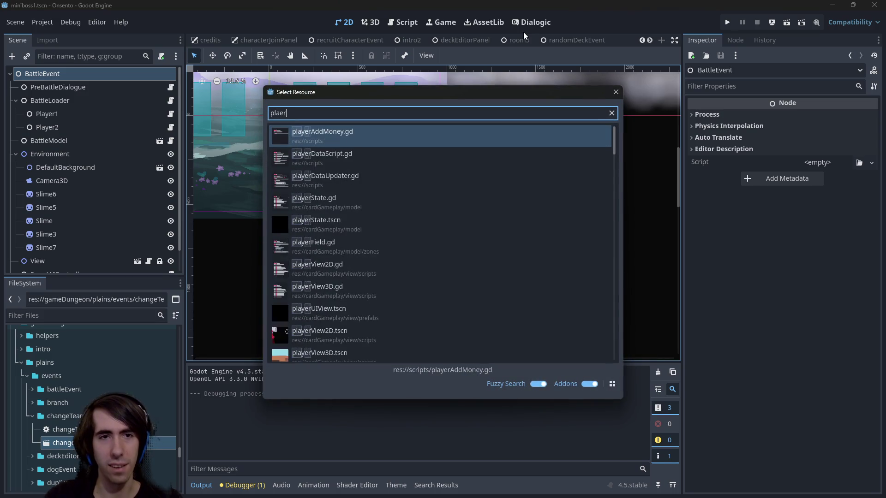
{"action": "type", "text": "yerview"}
{"action": "key", "text": "Down"}
{"action": "key", "text": "Down"}
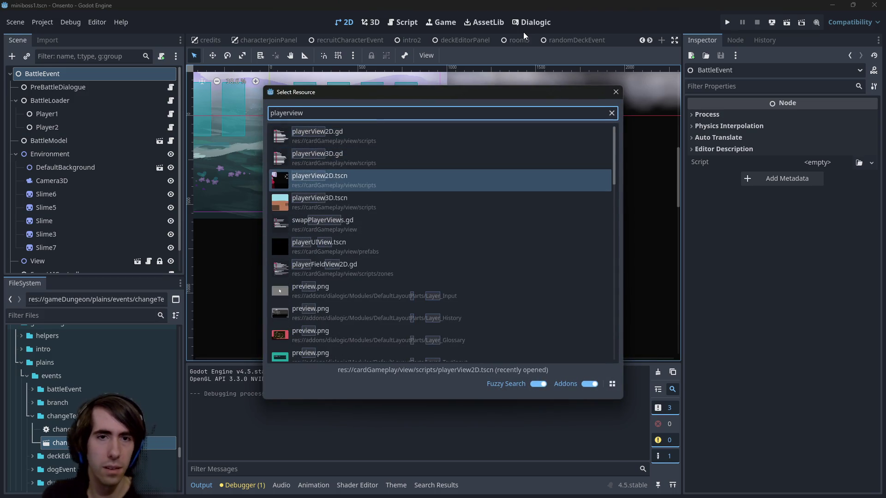
{"action": "key", "text": "Return"}
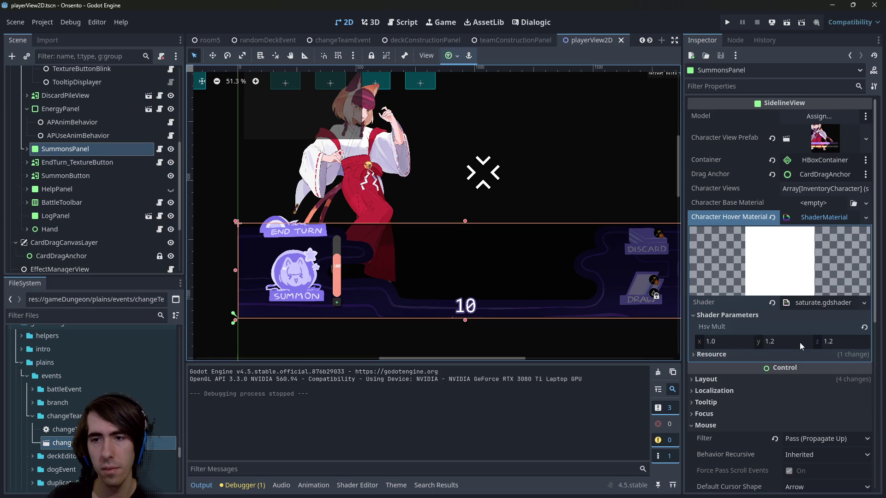
{"action": "left_click", "coordinate": [804, 344]}
{"action": "key", "text": "Tab"}
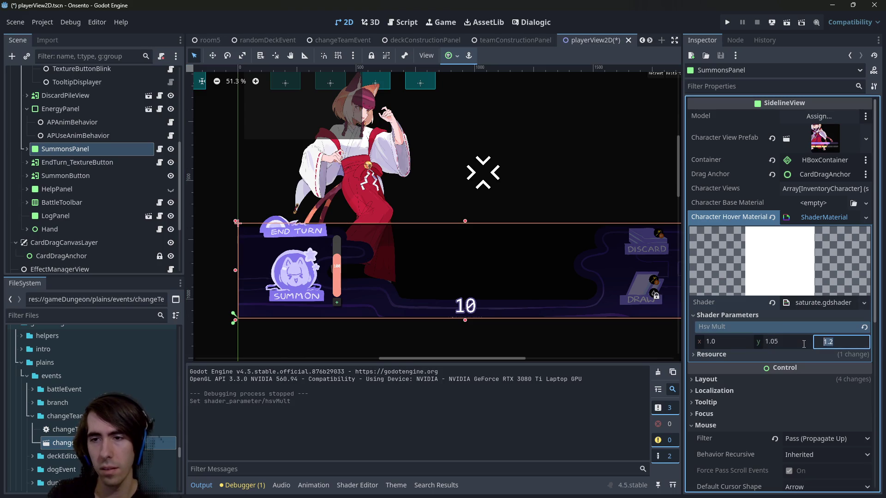
{"action": "type", "text": "05"}
{"action": "key", "text": "Return"}
{"action": "key", "text": "ctrl+s"}
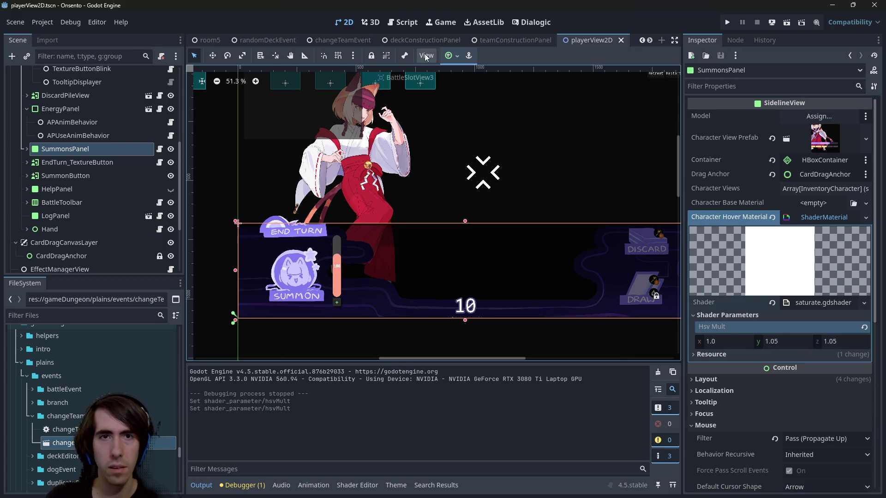
- Open miniboss1.tscn, run the battle to check the hover highlight, then close it
{"action": "key", "text": "alt+shift+o"}
{"action": "type", "text": "miniboss"}
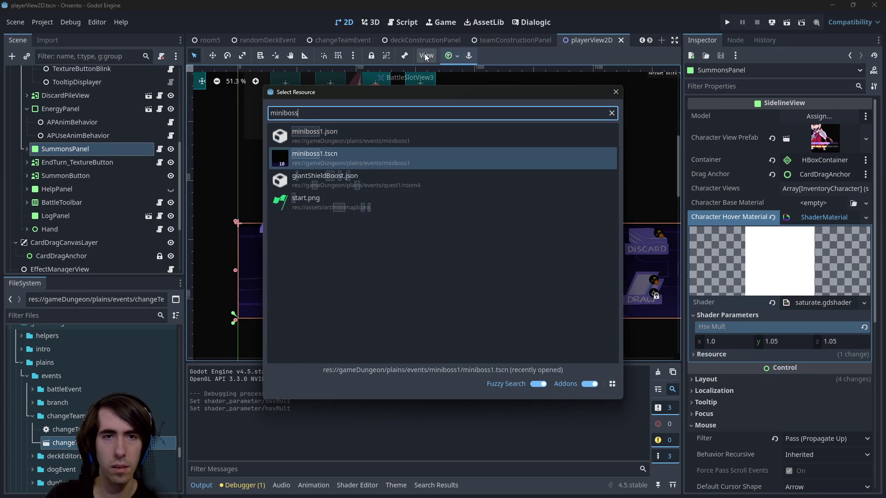
{"action": "key", "text": "Down"}
{"action": "key", "text": "Return"}
{"action": "left_click", "coordinate": [771, 19]}
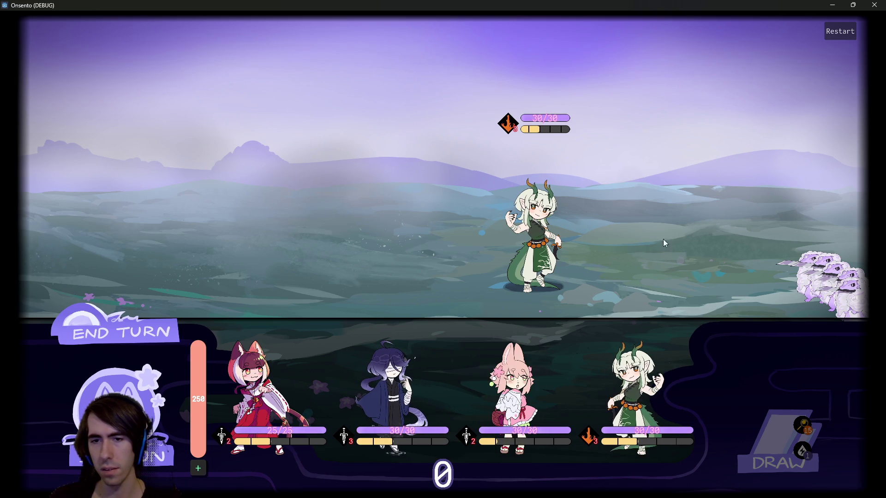
{"action": "left_click", "coordinate": [875, 4]}
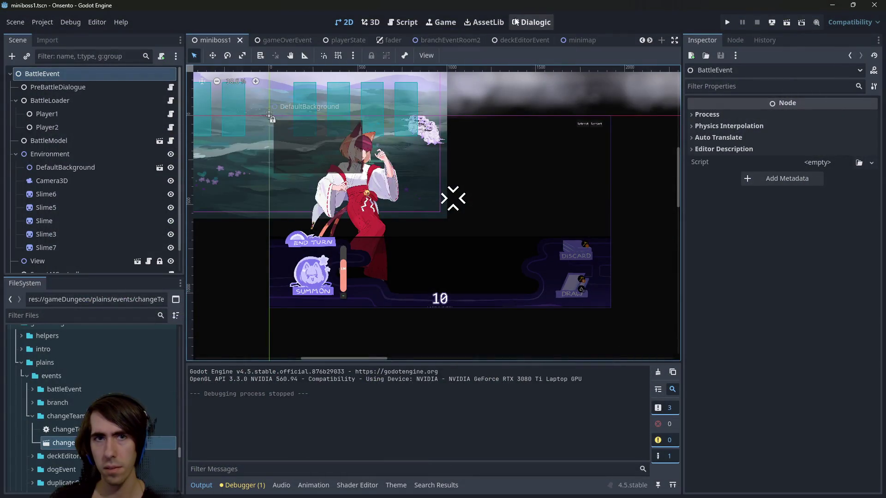
- In playerView2D, set the hover material's Hsv Mult z back to 1.0 and save
{"action": "mouse_move", "coordinate": [216, 41]}
{"action": "left_mouse_down"}
{"action": "mouse_move", "coordinate": [441, 50]}
{"action": "mouse_move", "coordinate": [524, 38]}
{"action": "left_mouse_up"}
{"action": "left_click", "coordinate": [563, 42]}
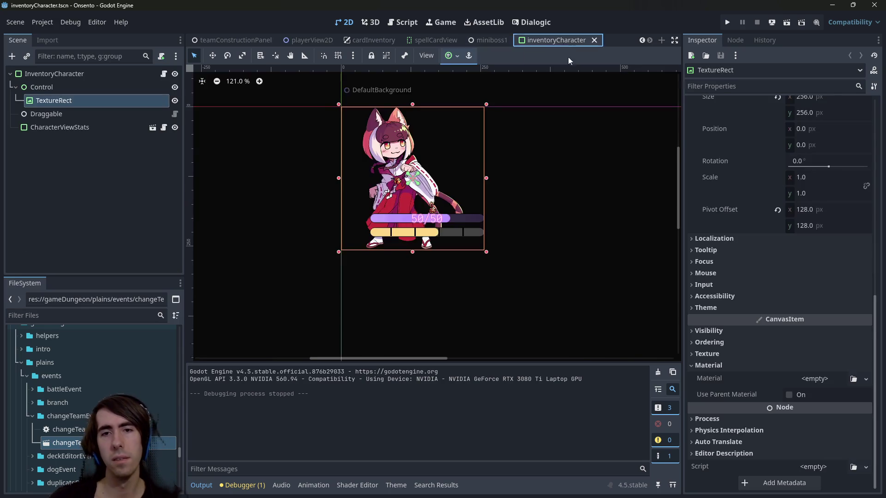
{"action": "left_click", "coordinate": [297, 40]}
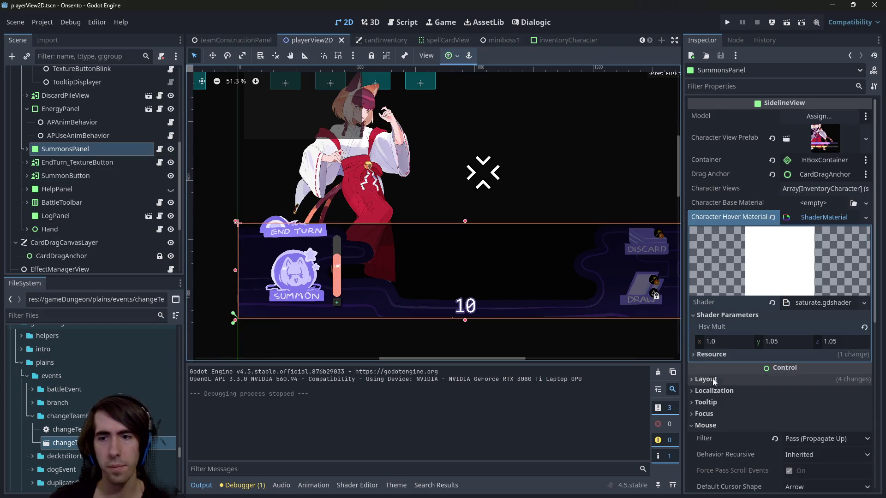
{"action": "left_click", "coordinate": [793, 342]}
{"action": "left_click", "coordinate": [847, 341]}
{"action": "type", "text": "1.09"}
{"action": "key", "text": "Return"}
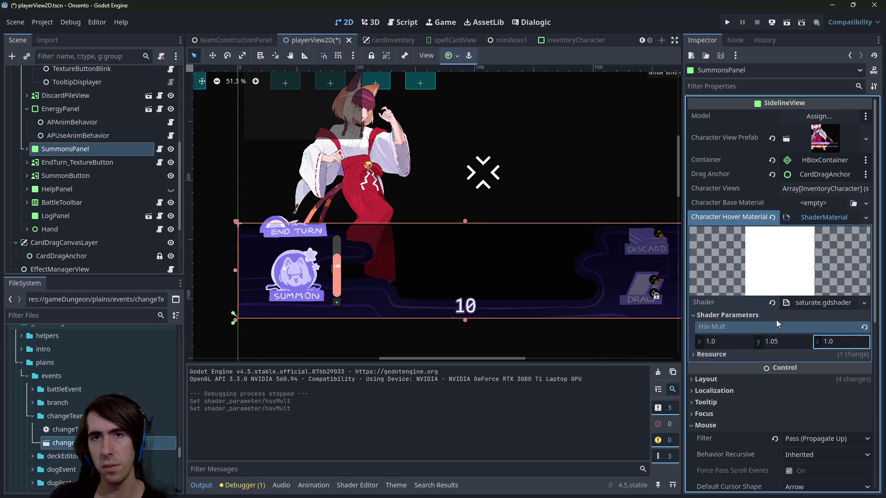
{"action": "key", "text": "ctrl+s"}
- Run the miniboss1 scene to test the hover effect, then close the game
{"action": "left_click", "coordinate": [499, 40]}
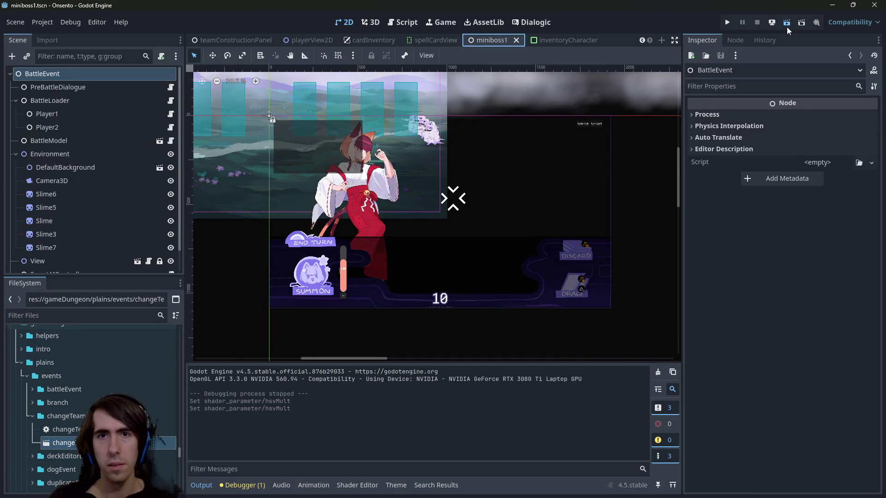
{"action": "left_click", "coordinate": [788, 26]}
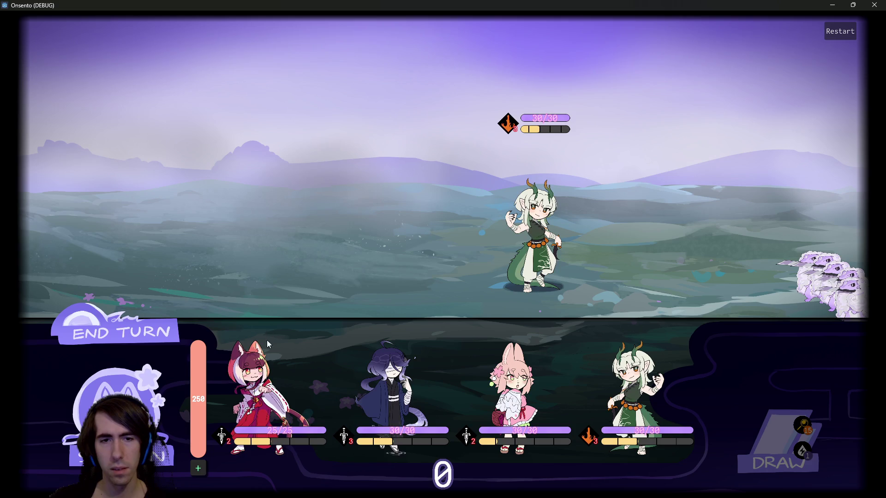
{"action": "left_click", "coordinate": [874, 5]}
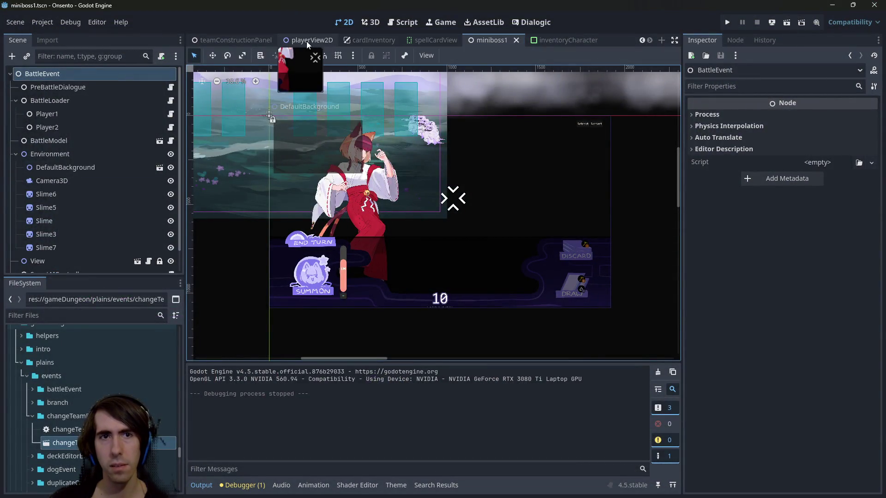
- Raise the hover material's Hsv Mult y to 1.5 in playerView2D and save
{"action": "left_click", "coordinate": [307, 40]}
{"action": "left_click", "coordinate": [793, 343]}
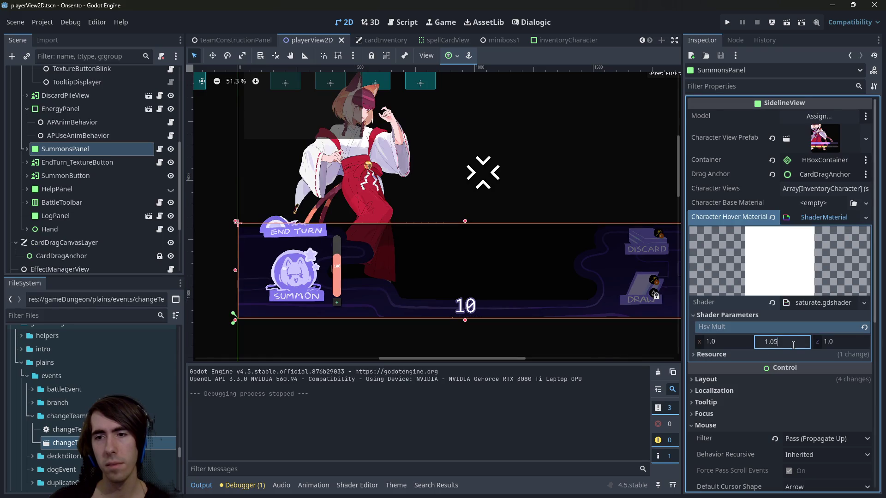
{"action": "type", "text": "5"}
{"action": "key", "text": "Return"}
{"action": "key", "text": "ctrl+s"}
- Run the miniboss1 battle to check the brighter hover, then quit the game
{"action": "left_click", "coordinate": [493, 41]}
{"action": "left_click", "coordinate": [787, 22]}
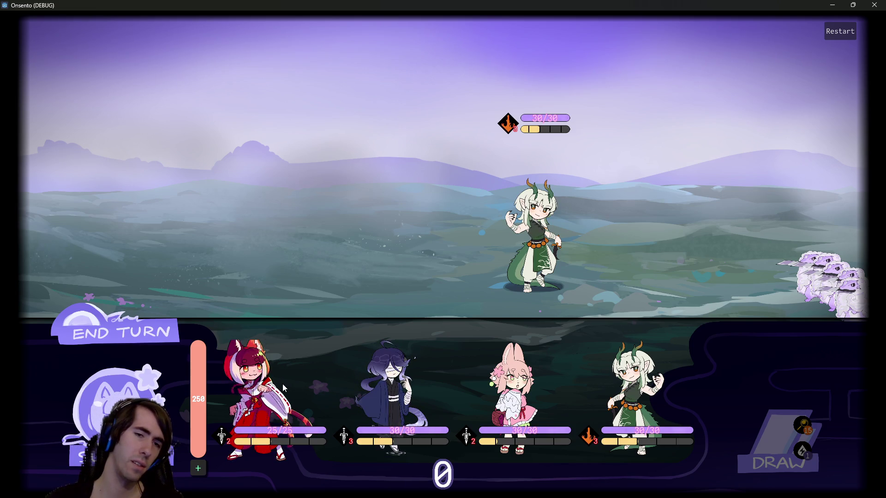
{"action": "key", "text": "alt+F4"}
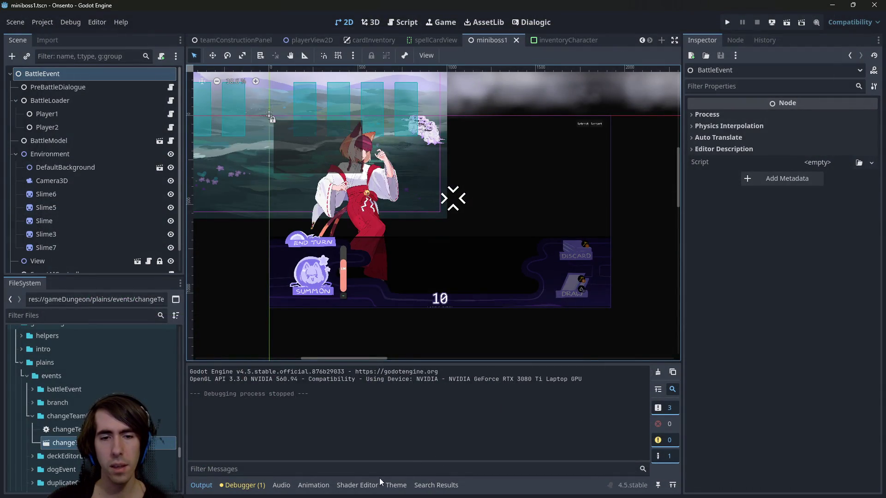
- Bring up saturate.gdshader's fragment code in the Shader Editor
{"action": "left_click", "coordinate": [357, 485]}
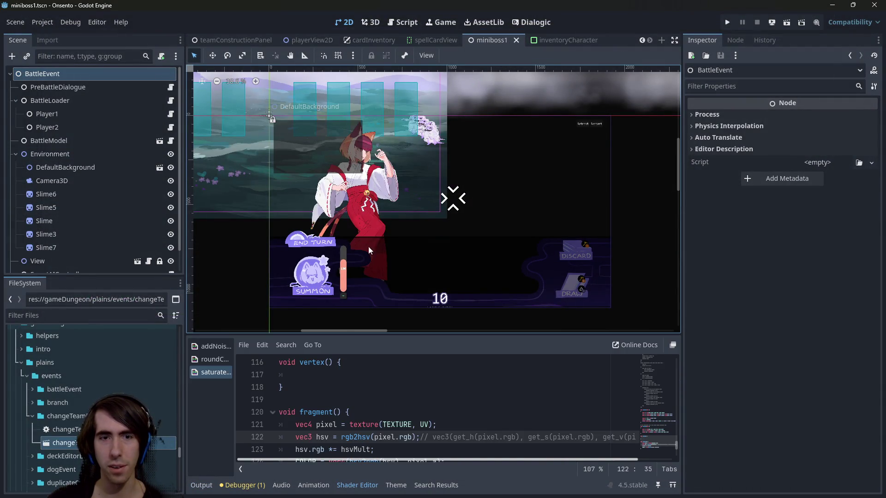
{"action": "scroll", "coordinate": [389, 420], "scroll_direction": "down", "scroll_amount": 3}
{"action": "scroll", "coordinate": [389, 420], "scroll_direction": "up", "scroll_amount": 3}
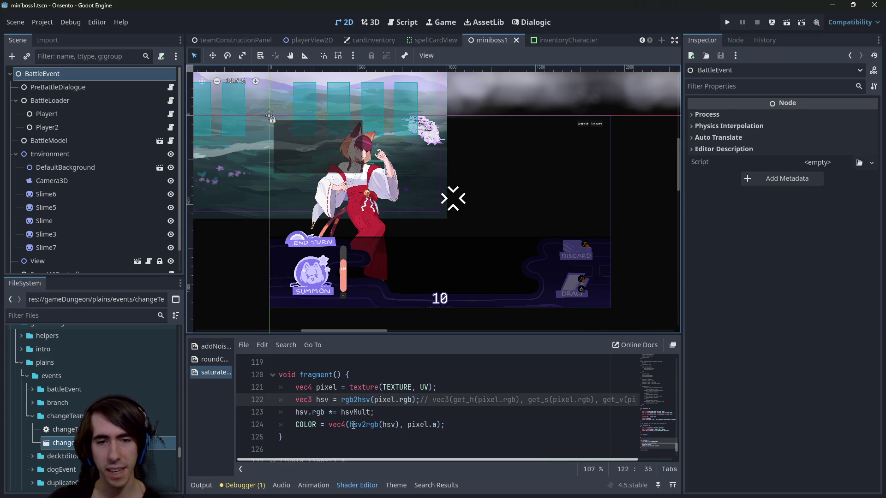
- Add 'hsv.b = clamp(hsv.b, 0.0, 1.0)' after the hsvMult line in saturate.gdshader
{"action": "left_click", "coordinate": [349, 425]}
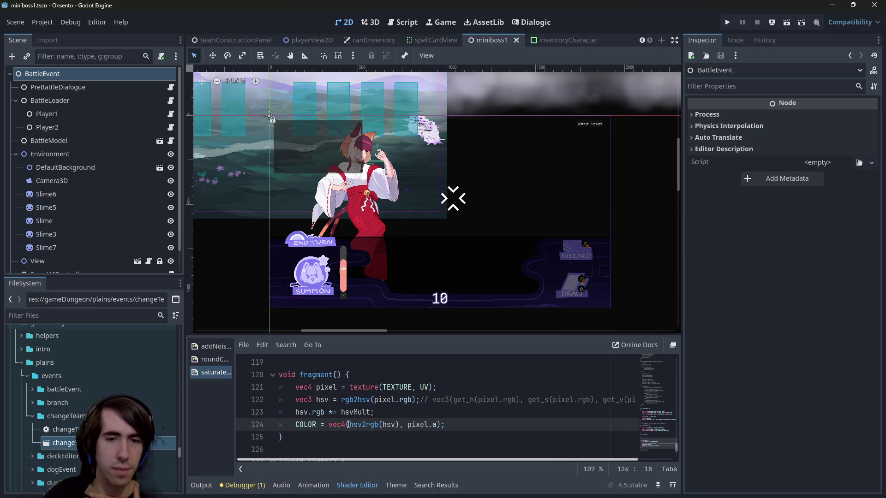
{"action": "left_click", "coordinate": [302, 415]}
{"action": "left_click", "coordinate": [370, 412]}
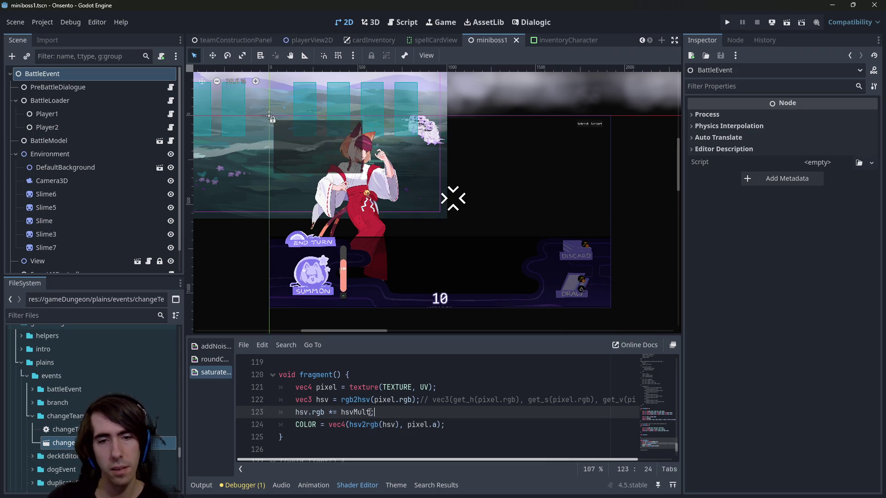
{"action": "key", "text": "Return"}
{"action": "type", "text": "hsv."}
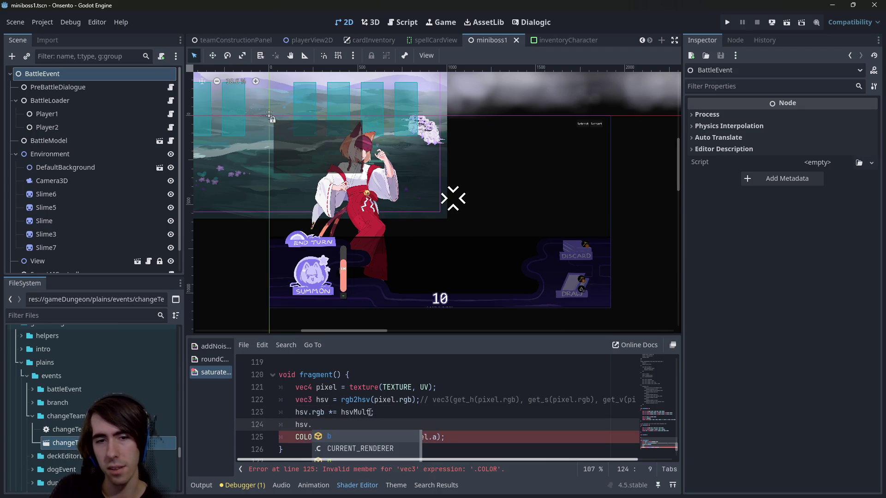
{"action": "type", "text": "b = cla"}
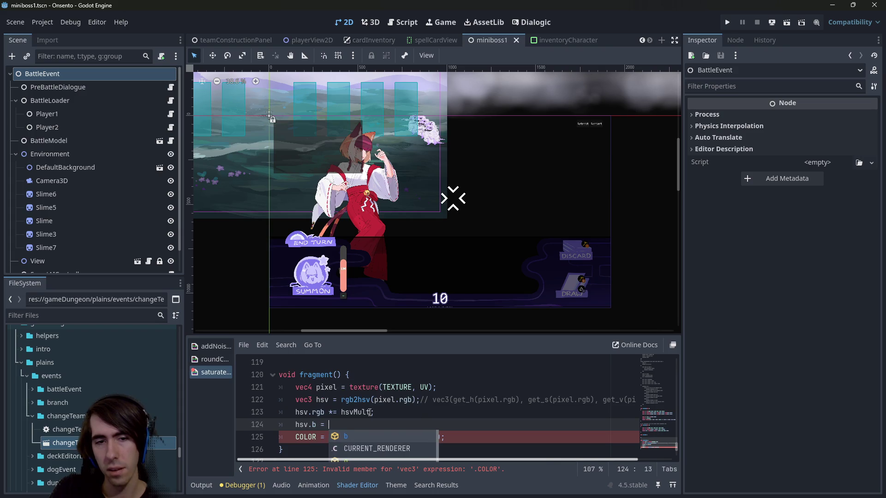
{"action": "type", "text": "mp(0.0"}
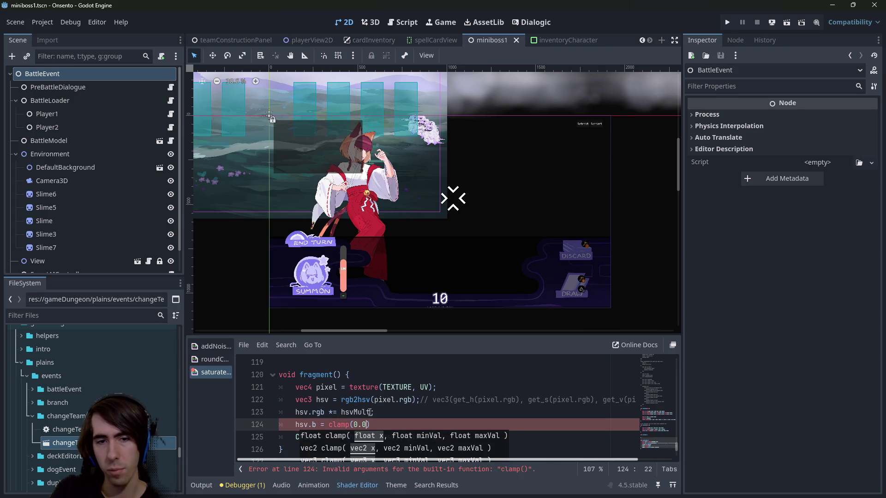
{"action": "key", "text": "Escape"}
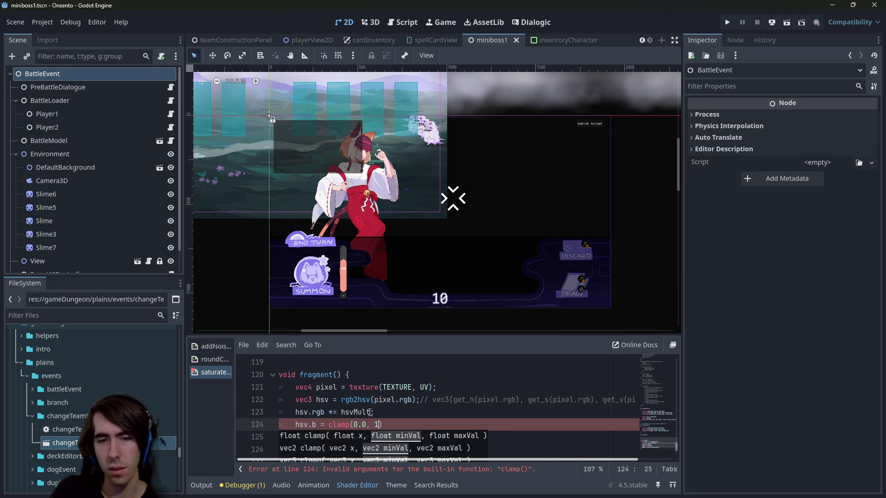
{"action": "type", "text": ".0"}
{"action": "key", "text": "Left"}
{"action": "key", "text": "Left"}
{"action": "key", "text": "Left"}
{"action": "type", "text": "hsv.b,"}
{"action": "key", "text": "ctrl+s"}
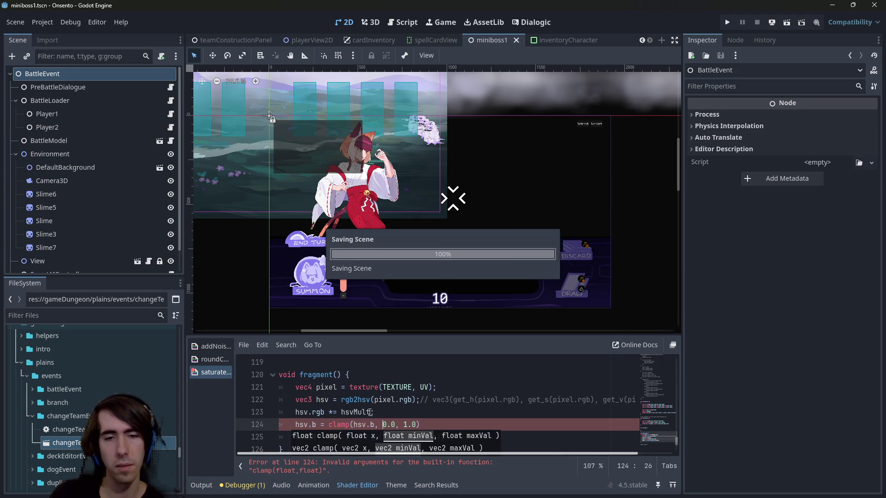
- Add the missing semicolon to the clamp line, save the shader, and return to playerView2D
{"action": "scroll", "coordinate": [443, 405], "scroll_direction": "down", "scroll_amount": 1}
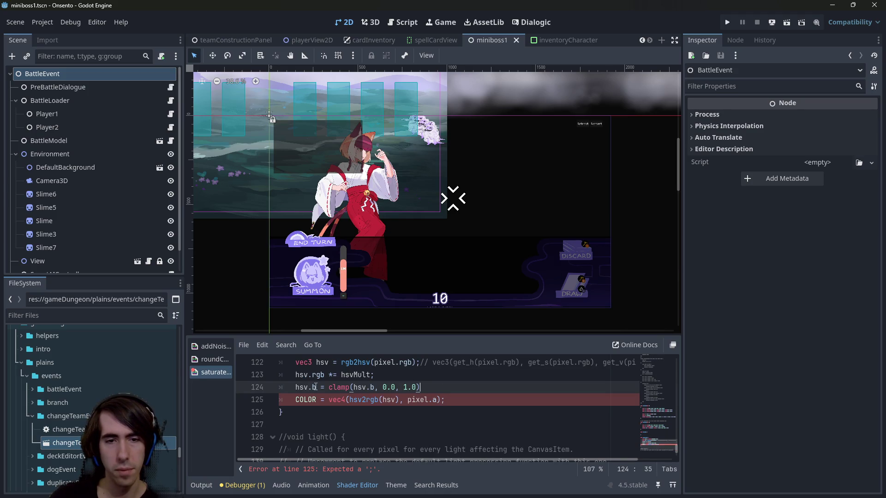
{"action": "type", "text": ";"}
{"action": "key", "text": "ctrl+s"}
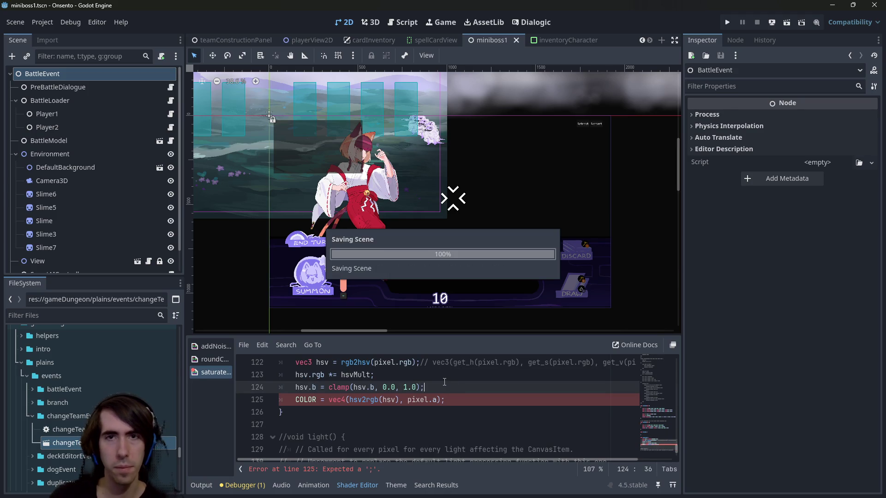
{"action": "left_click", "coordinate": [321, 38]}
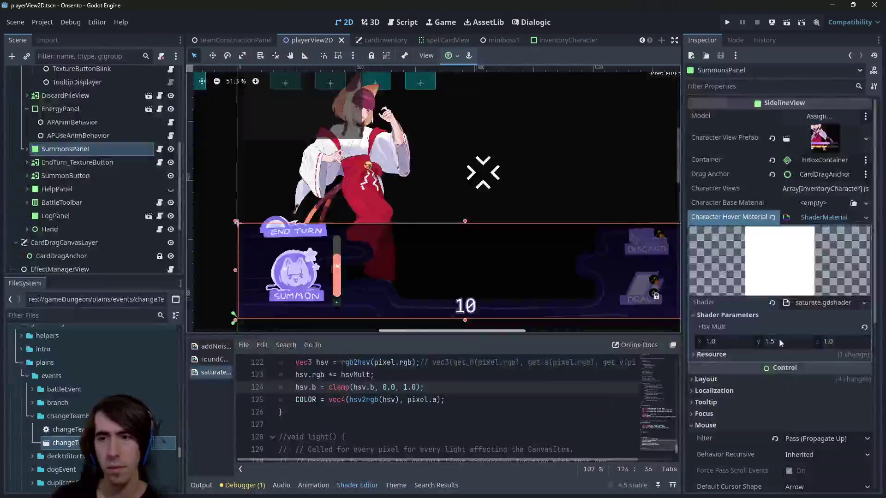
- Set the hover material's Hsv Mult y to 1.0 and z to 1.2, then save
{"action": "left_click", "coordinate": [796, 341]}
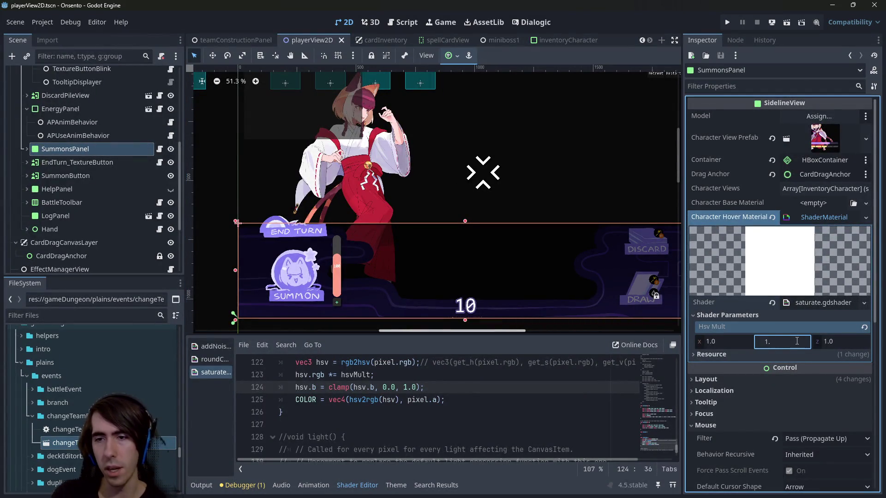
{"action": "left_click", "coordinate": [845, 341]}
{"action": "type", "text": "1.2"}
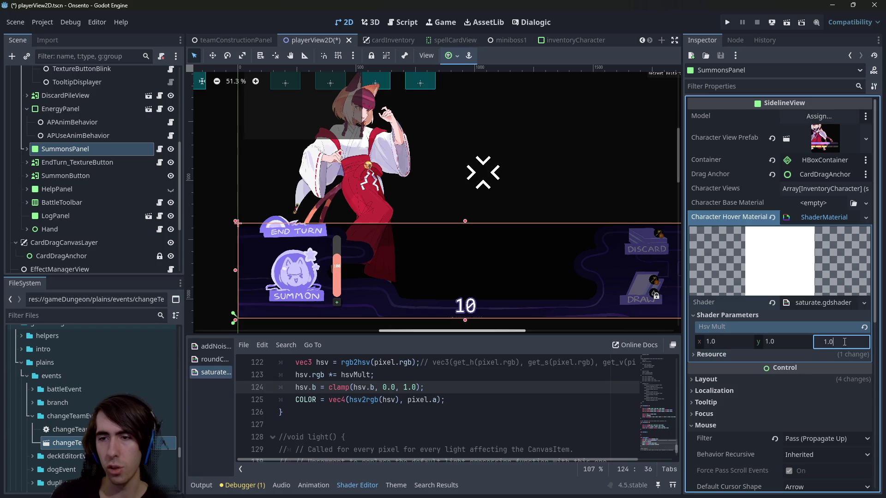
{"action": "key", "text": "Return"}
{"action": "key", "text": "ctrl+s"}
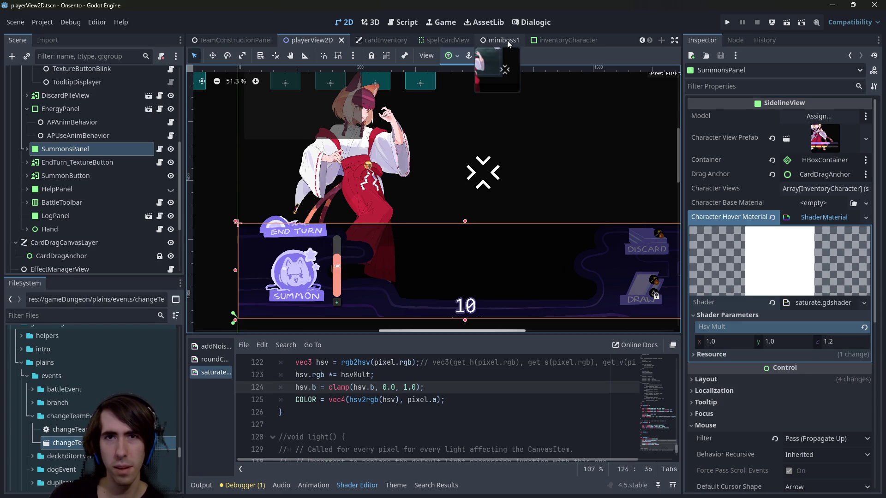
- Run the miniboss1 scene to test the clamped hover effect, then close the game
{"action": "left_click", "coordinate": [508, 40]}
{"action": "left_click", "coordinate": [788, 24]}
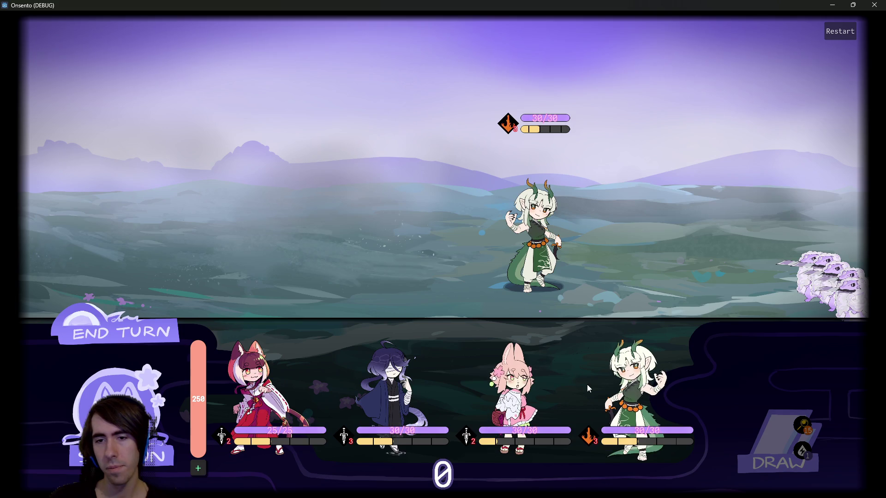
{"action": "left_click", "coordinate": [869, 5]}
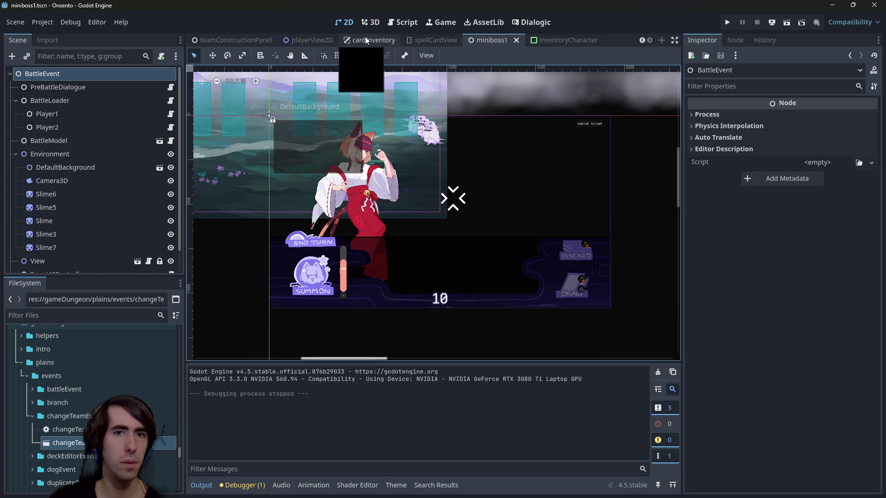
- Set the hover material's Hsv Mult y to 0.8, save, and preview it in miniboss1
{"action": "left_click", "coordinate": [299, 40]}
{"action": "left_click", "coordinate": [792, 342]}
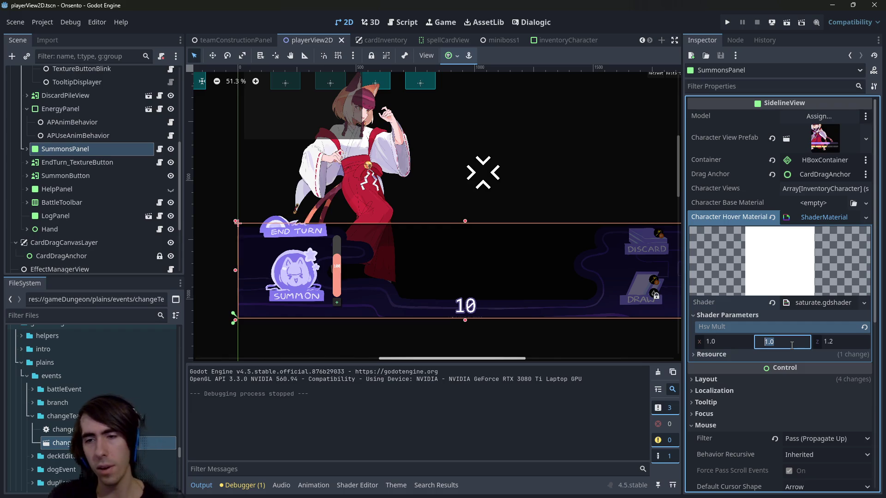
{"action": "key", "text": "Return"}
{"action": "key", "text": "ctrl+s"}
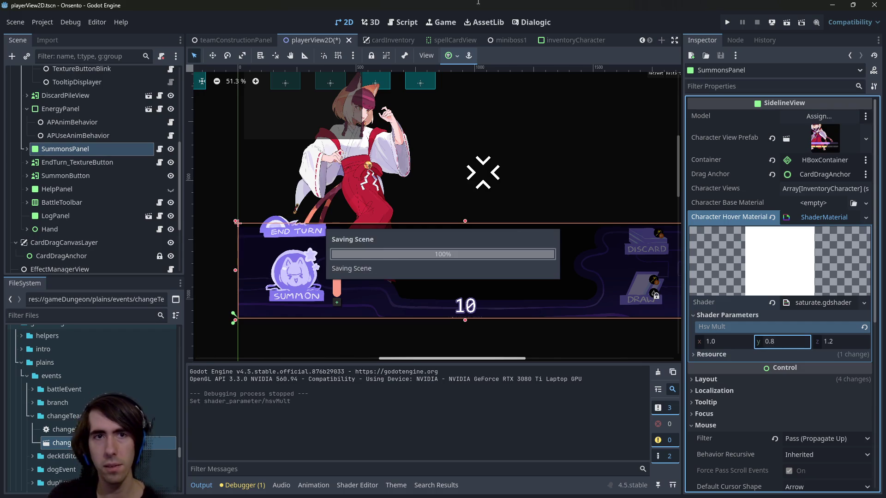
{"action": "left_click", "coordinate": [513, 43]}
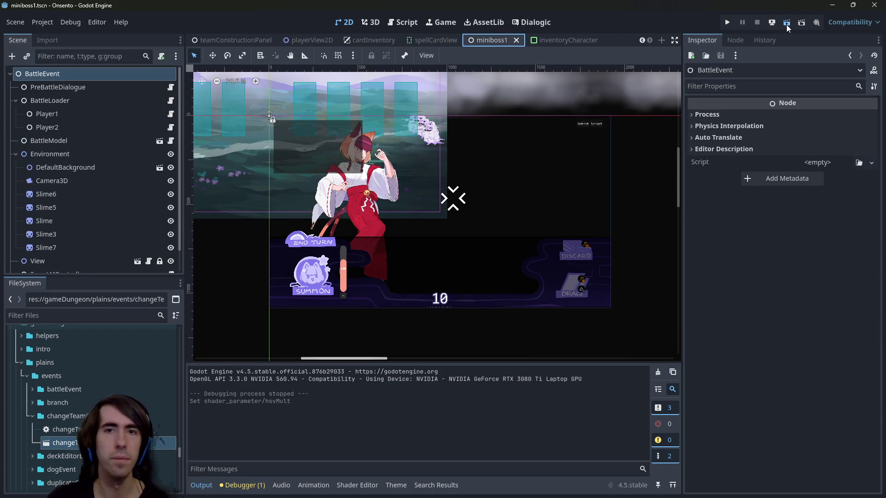
{"action": "left_click", "coordinate": [786, 24]}
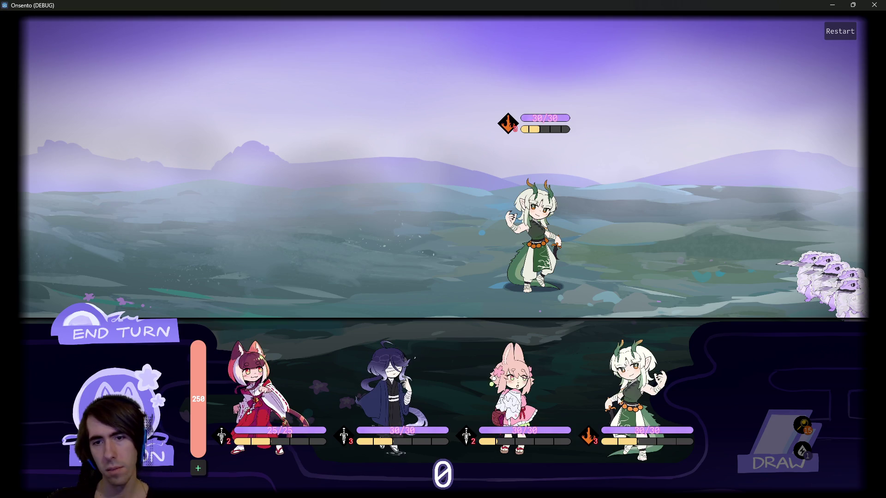
{"action": "left_click", "coordinate": [875, 4]}
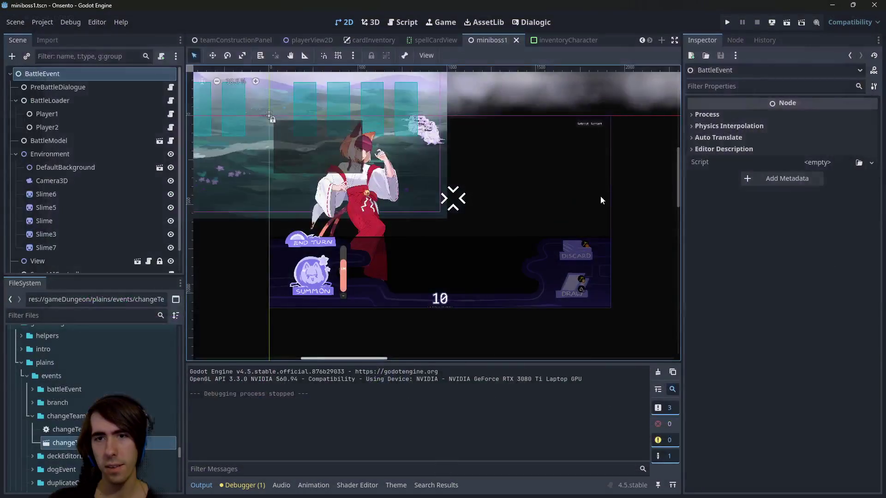
- Try Hsv Mult y at 1.2, save playerView2D, and rerun the miniboss1 battle
{"action": "scroll", "coordinate": [77, 193], "scroll_direction": "down", "scroll_amount": 2}
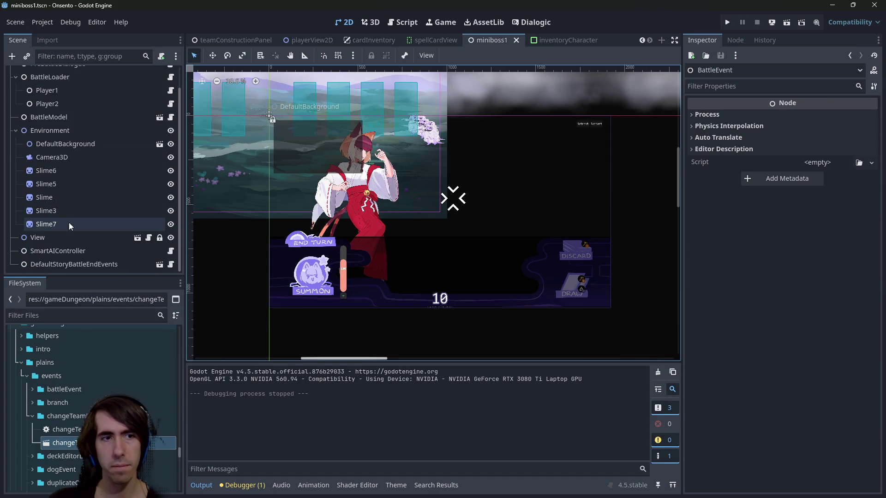
{"action": "left_click", "coordinate": [306, 44]}
{"action": "left_click", "coordinate": [792, 339]}
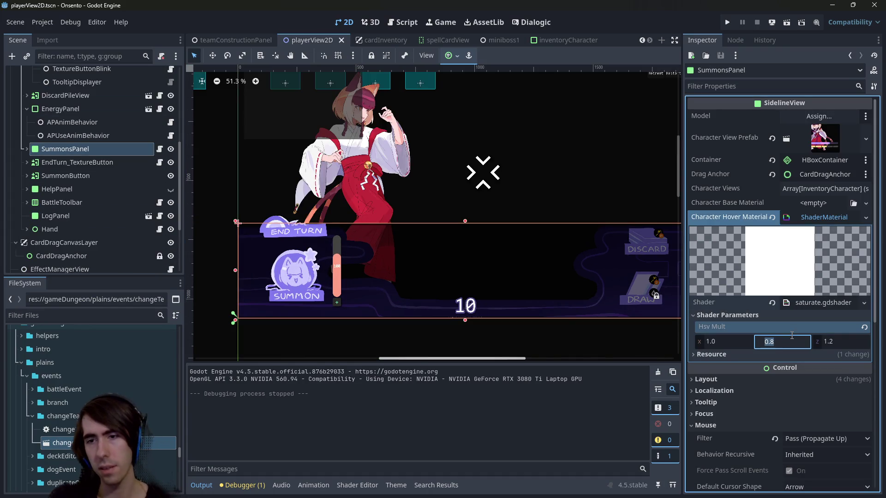
{"action": "type", "text": "1.2"}
{"action": "key", "text": "Return"}
{"action": "key", "text": "ctrl+s"}
{"action": "left_click", "coordinate": [492, 39]}
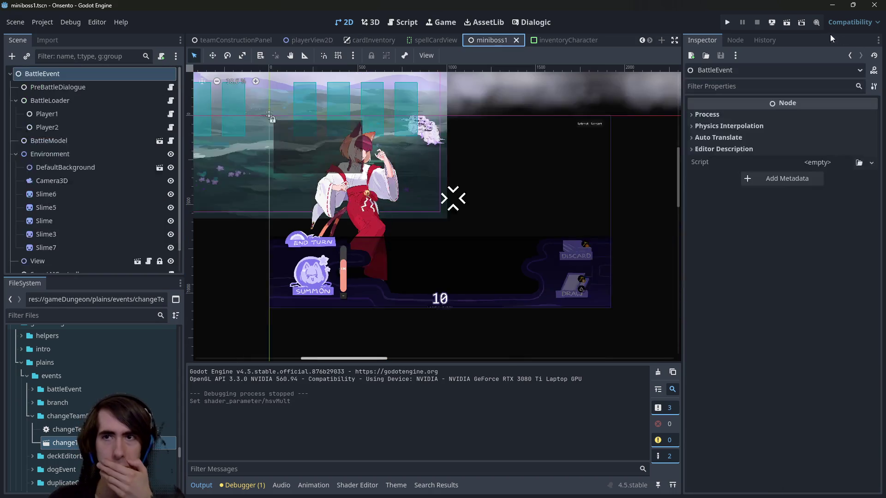
{"action": "left_click", "coordinate": [786, 23]}
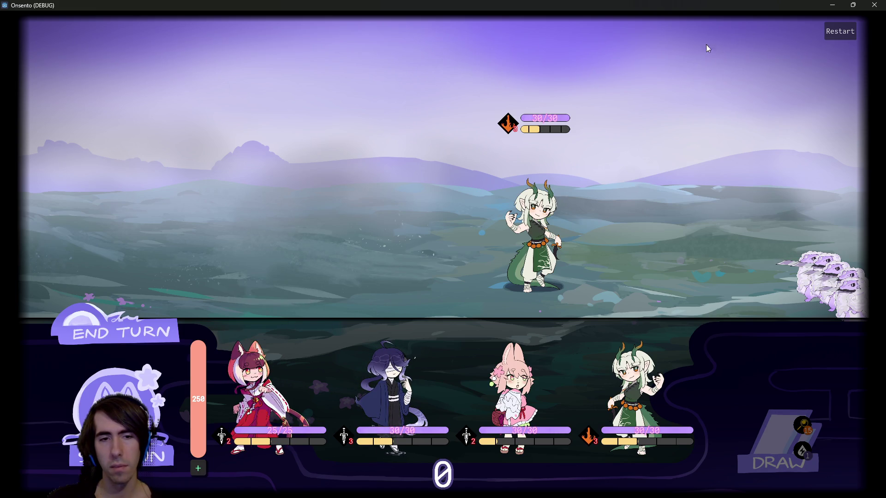
{"action": "left_click", "coordinate": [874, 5]}
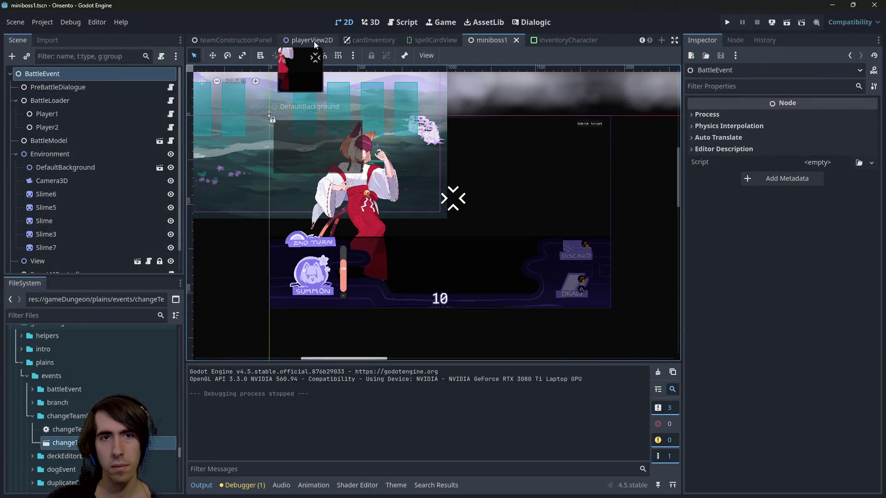
- Settle Hsv Mult y at 1.05 and relaunch the miniboss1 battle to verify it
{"action": "left_click", "coordinate": [790, 342]}
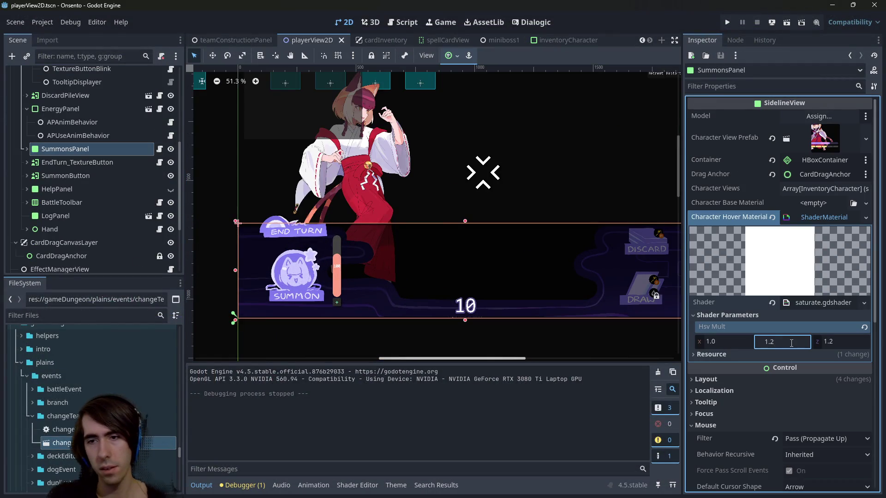
{"action": "key", "text": "Return"}
{"action": "left_click", "coordinate": [501, 40]}
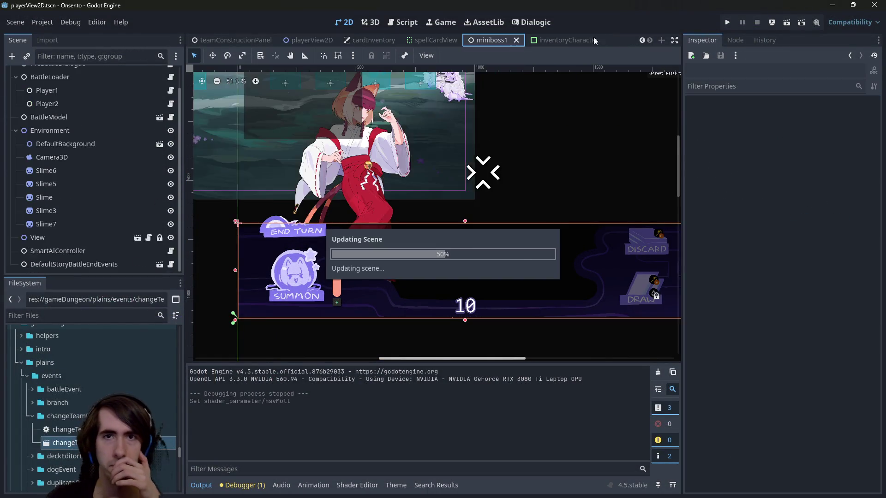
{"action": "left_click", "coordinate": [789, 24]}
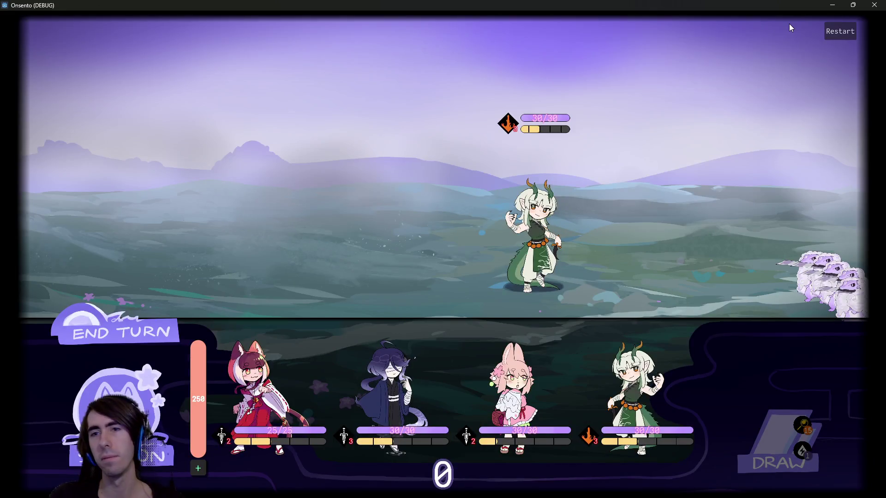
- Summon the bench allies onto the miniboss1 battlefield
{"action": "left_click", "coordinate": [258, 397]}
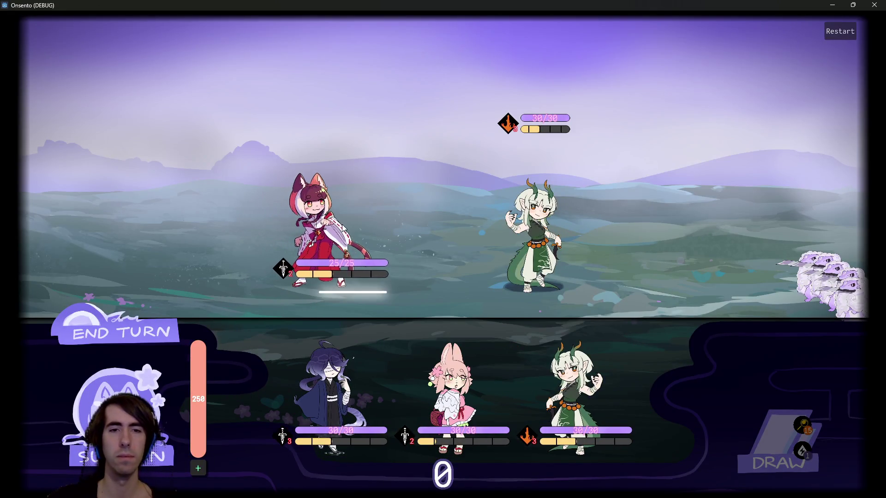
{"action": "left_click_drag", "start_coordinate": [567, 398], "coordinate": [259, 217]}
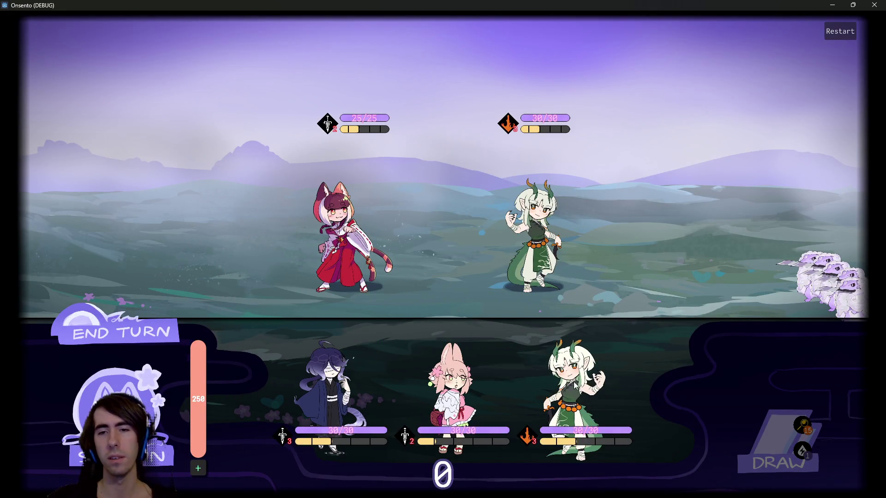
{"action": "left_click", "coordinate": [840, 33]}
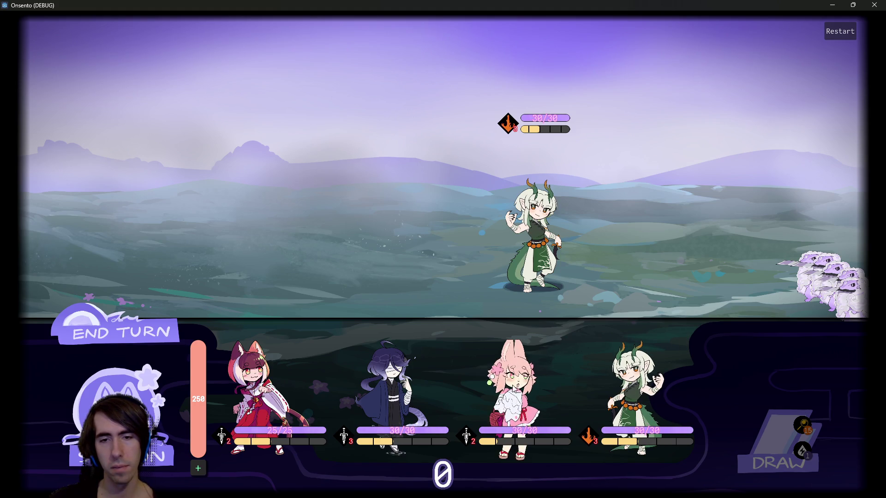
{"action": "left_click", "coordinate": [122, 379]}
{"action": "left_click", "coordinate": [122, 379]}
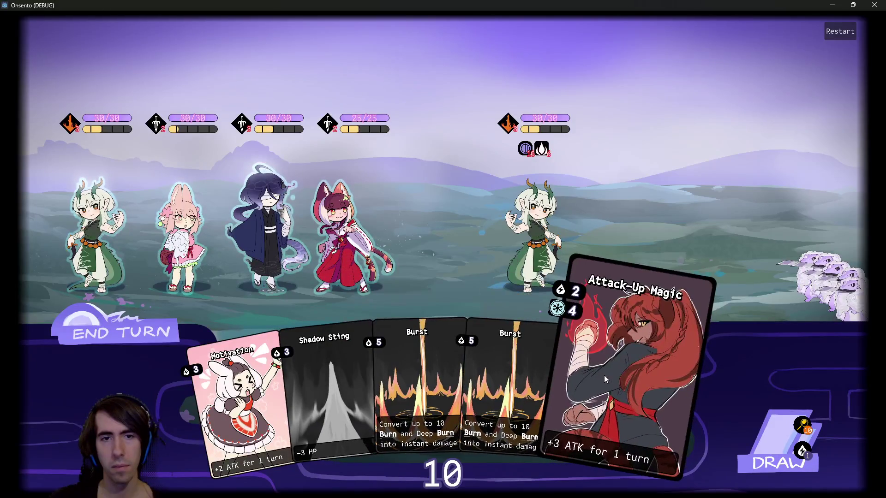
- Draw cards, play Mana Focus and Attack-Up Magic on the cat-girl, then end the turn
{"action": "left_click", "coordinate": [764, 427]}
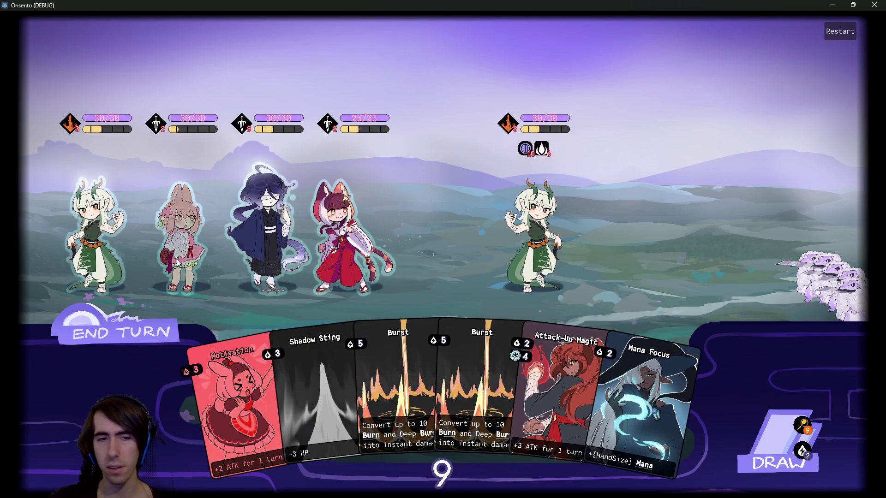
{"action": "left_click_drag", "start_coordinate": [665, 406], "coordinate": [455, 259]}
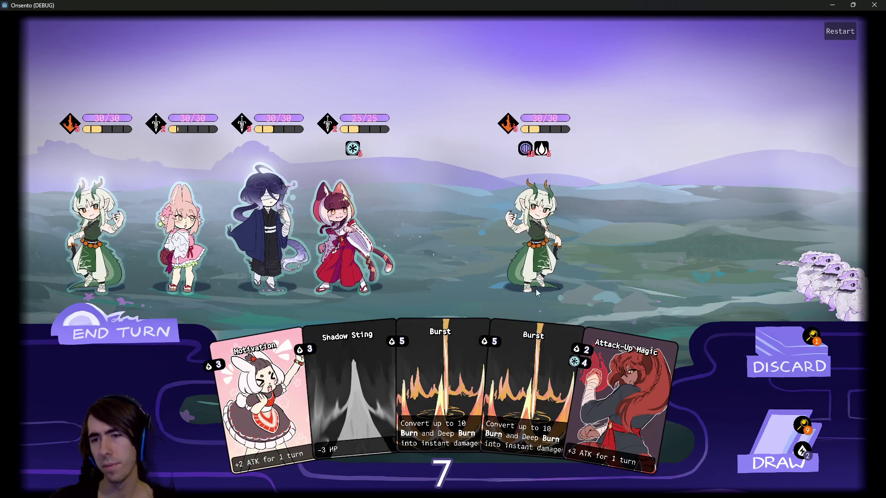
{"action": "left_click_drag", "start_coordinate": [656, 382], "coordinate": [360, 240]}
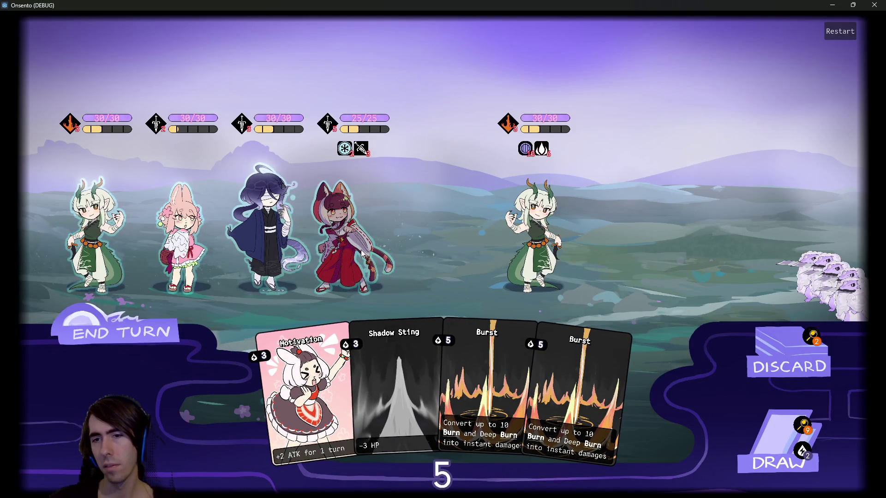
{"action": "left_click", "coordinate": [741, 452]}
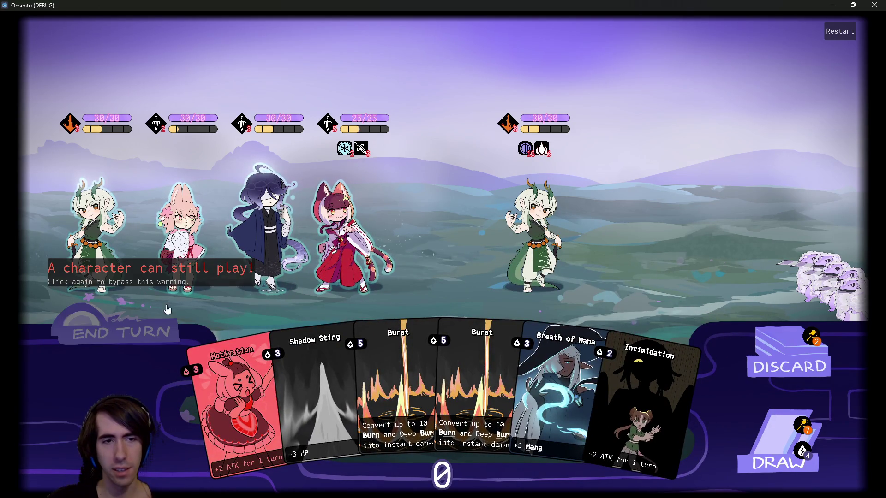
{"action": "left_click", "coordinate": [126, 306]}
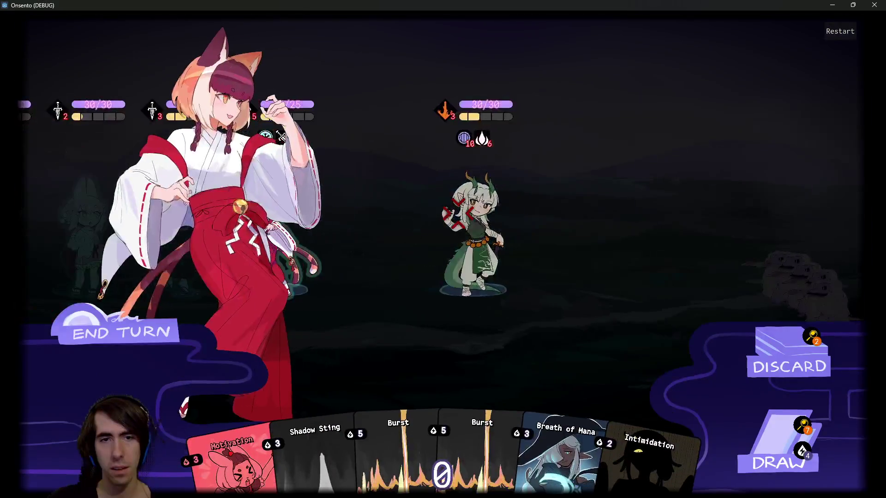
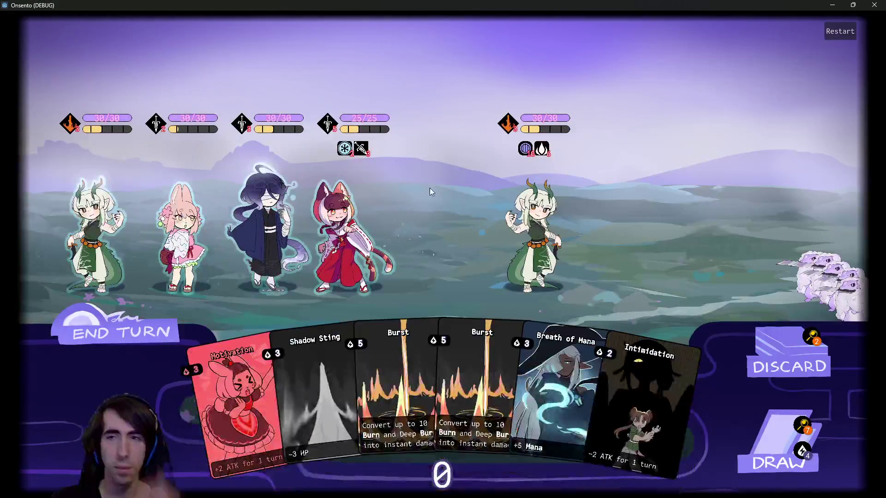
- Hide the running game and quick-open the changeToAttackCursor.gd script
{"action": "left_click", "coordinate": [831, 5]}
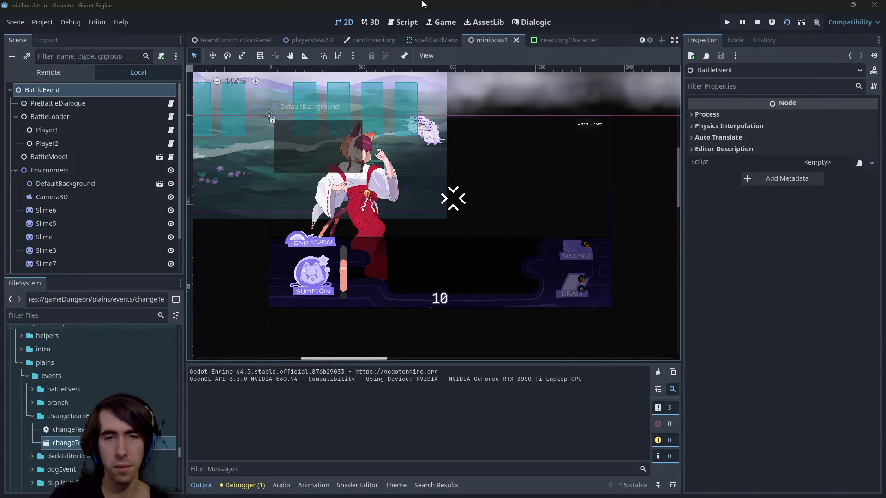
{"action": "key", "text": "shift+alt+o"}
{"action": "type", "text": "cursor"}
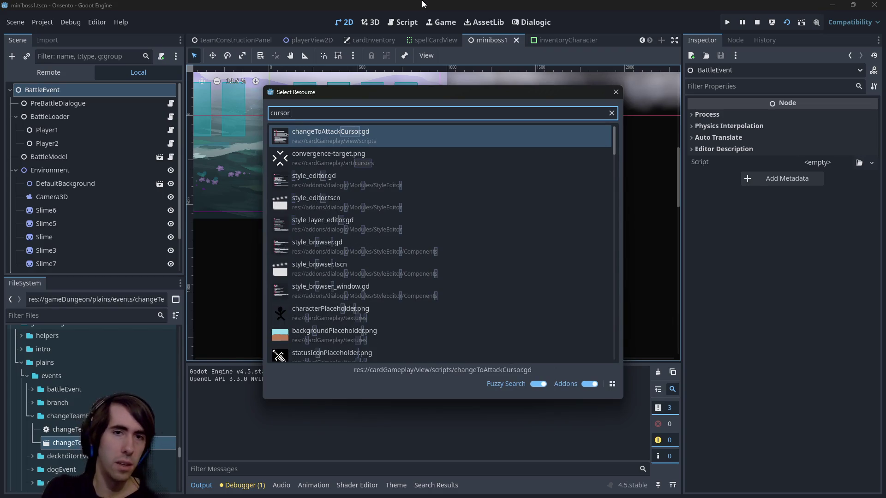
{"action": "key", "text": "Return"}
- Read the cursor script, highlighting slotView and attackCursor uses, then switch to playerView2D
{"action": "scroll", "coordinate": [416, 207], "scroll_direction": "up", "scroll_amount": 2}
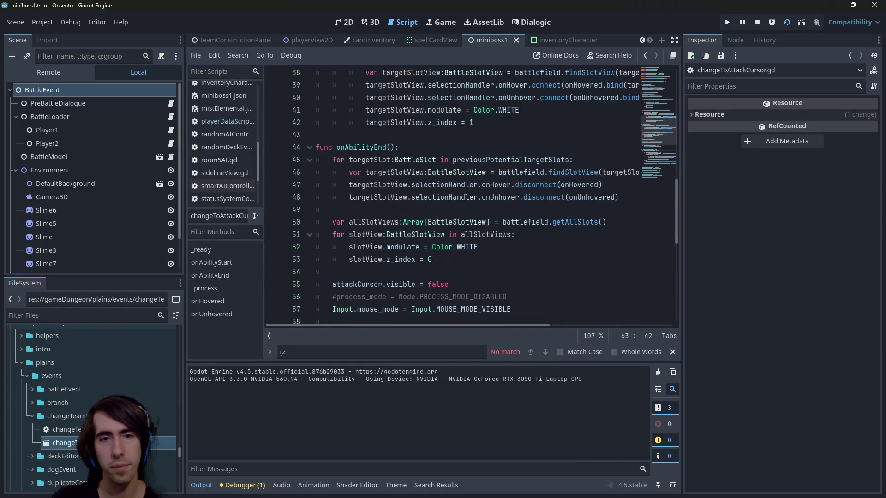
{"action": "left_click", "coordinate": [434, 259]}
{"action": "scroll", "coordinate": [429, 226], "scroll_direction": "up", "scroll_amount": 3}
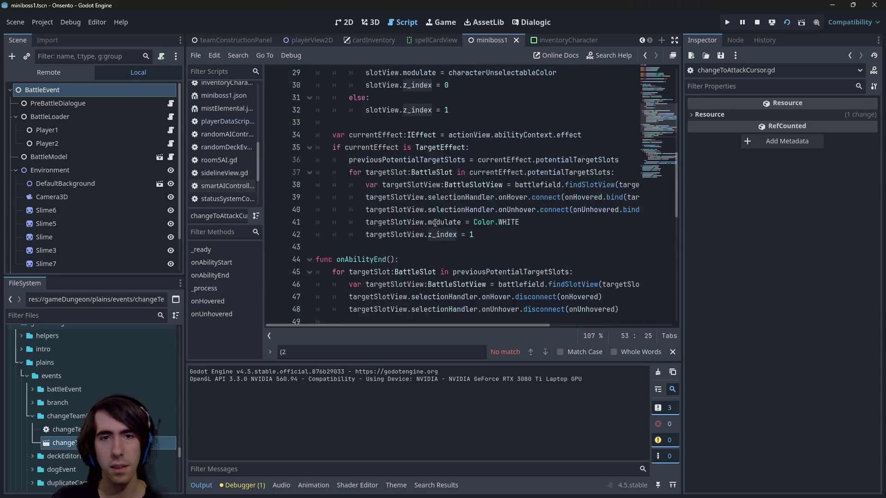
{"action": "scroll", "coordinate": [433, 224], "scroll_direction": "up", "scroll_amount": 3}
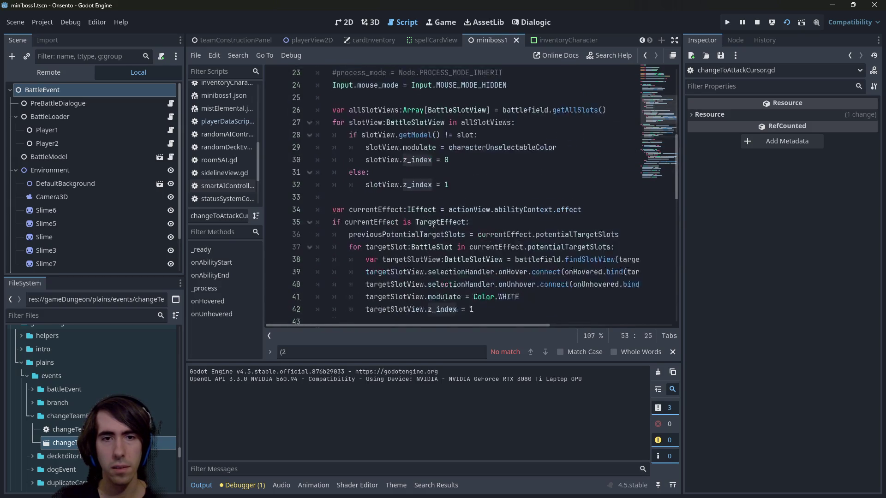
{"action": "scroll", "coordinate": [433, 224], "scroll_direction": "up", "scroll_amount": 6}
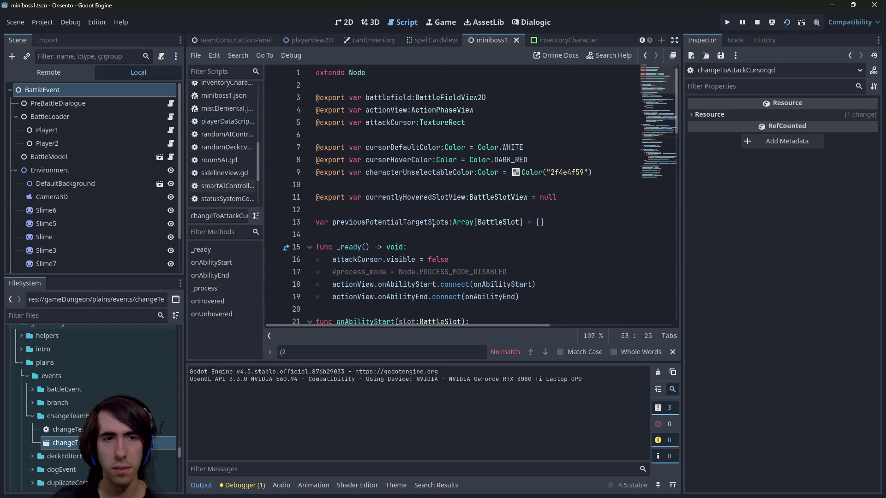
{"action": "scroll", "coordinate": [469, 155], "scroll_direction": "down", "scroll_amount": 7}
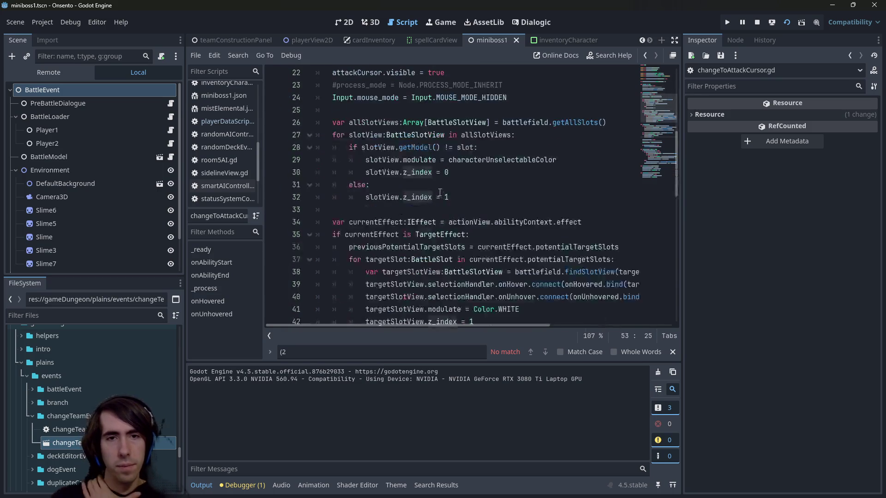
{"action": "double_click", "coordinate": [373, 174]}
{"action": "scroll", "coordinate": [381, 197], "scroll_direction": "up", "scroll_amount": 3}
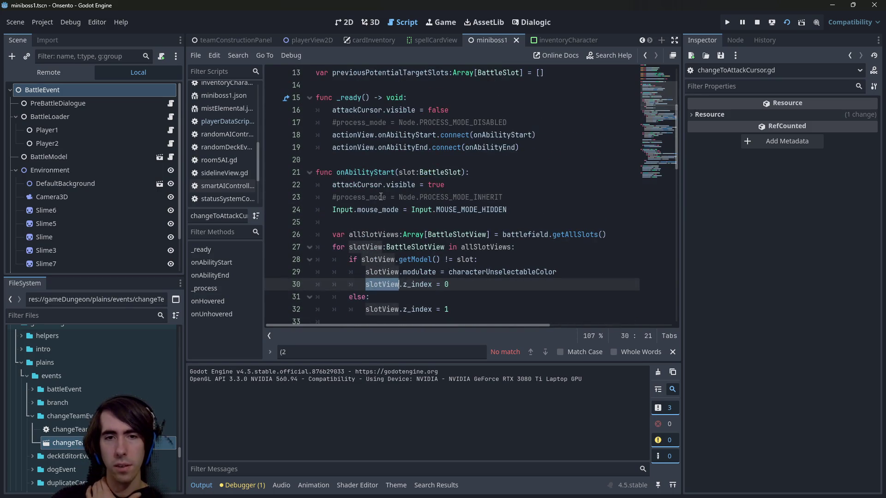
{"action": "scroll", "coordinate": [382, 197], "scroll_direction": "down", "scroll_amount": 10}
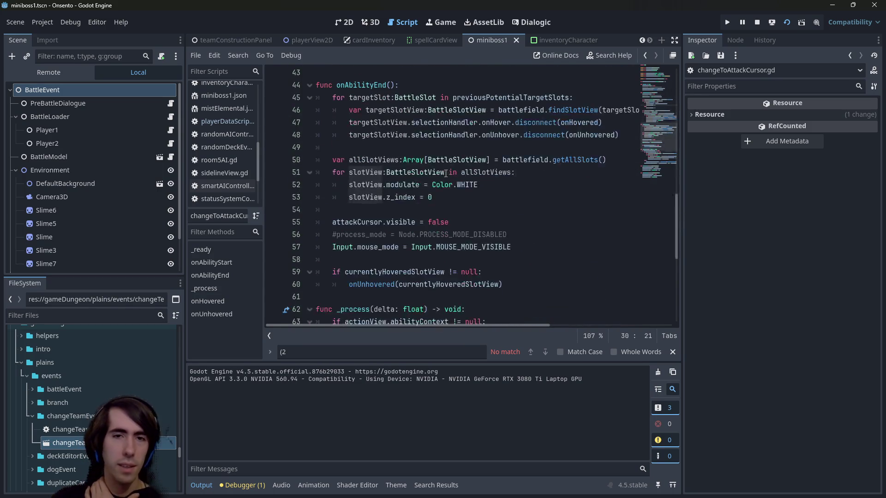
{"action": "scroll", "coordinate": [438, 174], "scroll_direction": "down", "scroll_amount": 7}
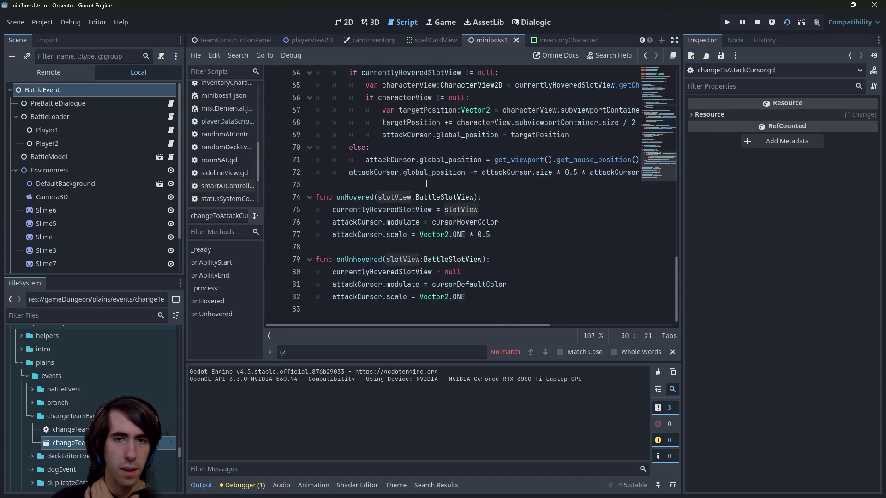
{"action": "scroll", "coordinate": [457, 157], "scroll_direction": "up", "scroll_amount": 3}
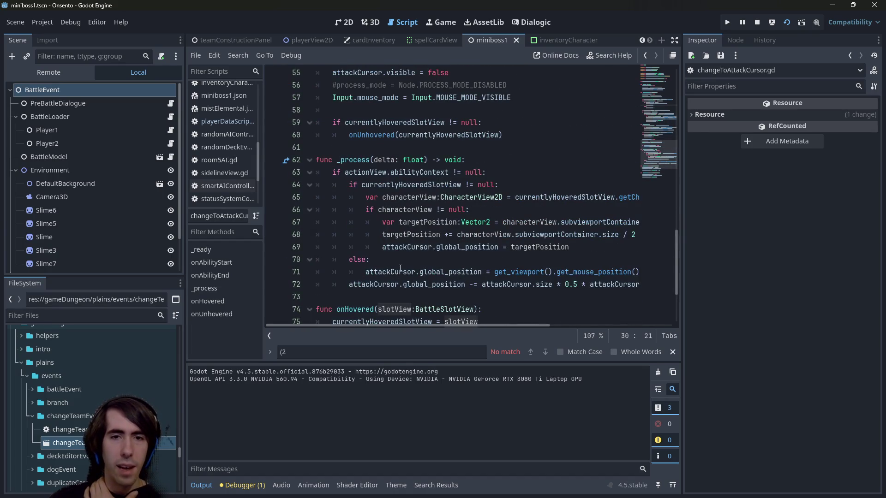
{"action": "double_click", "coordinate": [396, 274]}
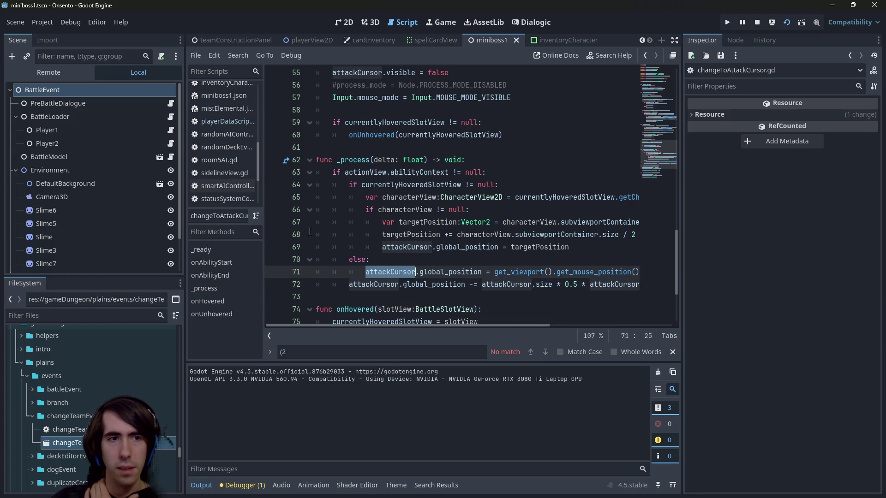
{"action": "left_click", "coordinate": [300, 39]}
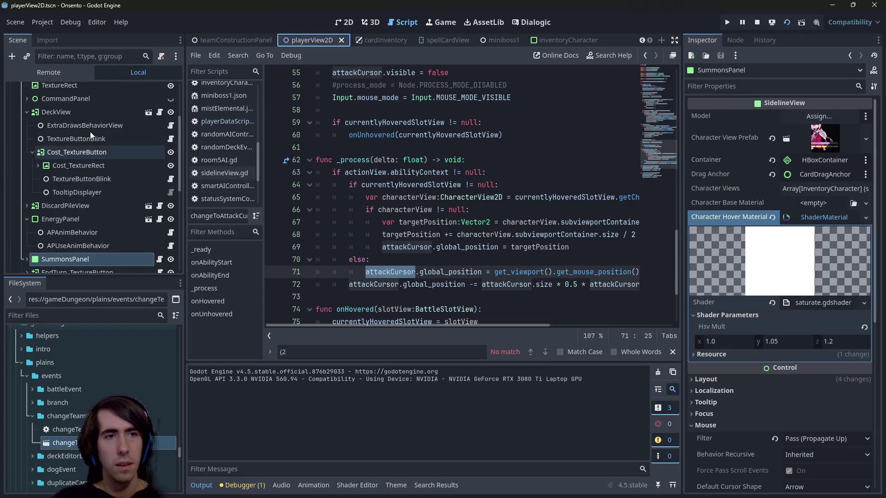
- Search the script for attackCursor and select its declaration on line 5
{"action": "scroll", "coordinate": [90, 132], "scroll_direction": "up", "scroll_amount": 3}
{"action": "key", "text": "ctrl+f"}
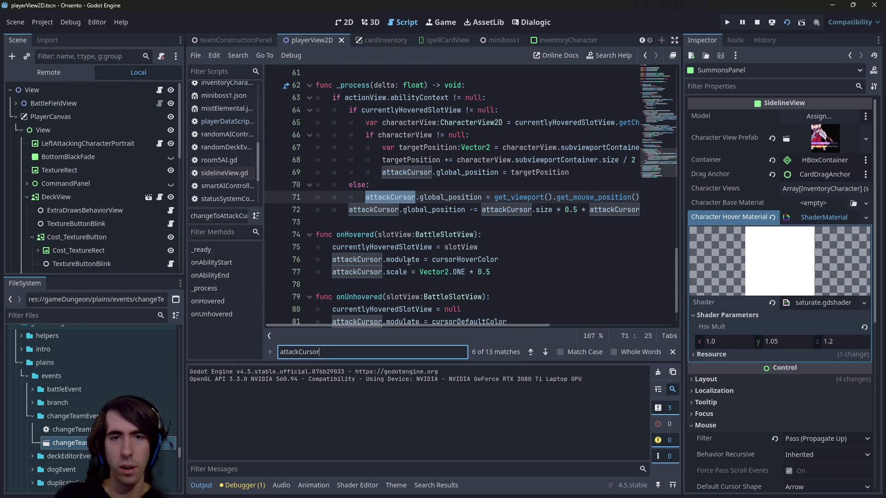
{"action": "scroll", "coordinate": [408, 262], "scroll_direction": "up", "scroll_amount": 20}
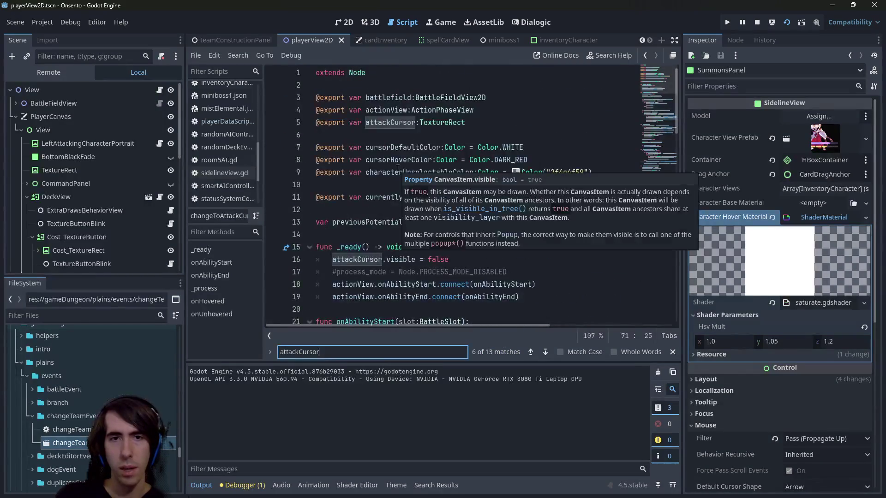
{"action": "double_click", "coordinate": [415, 122]}
{"action": "key", "text": "ctrl+c"}
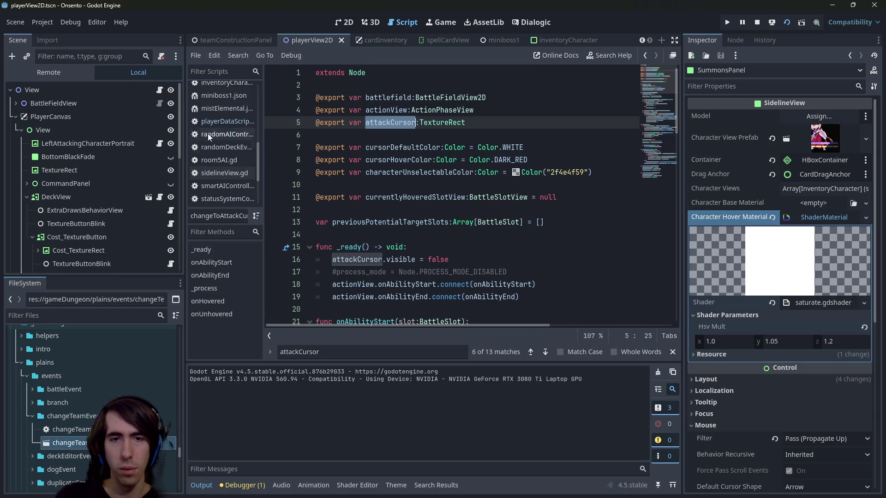
- Filter the Scene dock for attackCursor, then select CursorTextureRect's parent CanvasLayer and expand its settings
{"action": "left_click", "coordinate": [94, 56]}
{"action": "key", "text": "ctrl+v"}
{"action": "left_click", "coordinate": [99, 89]}
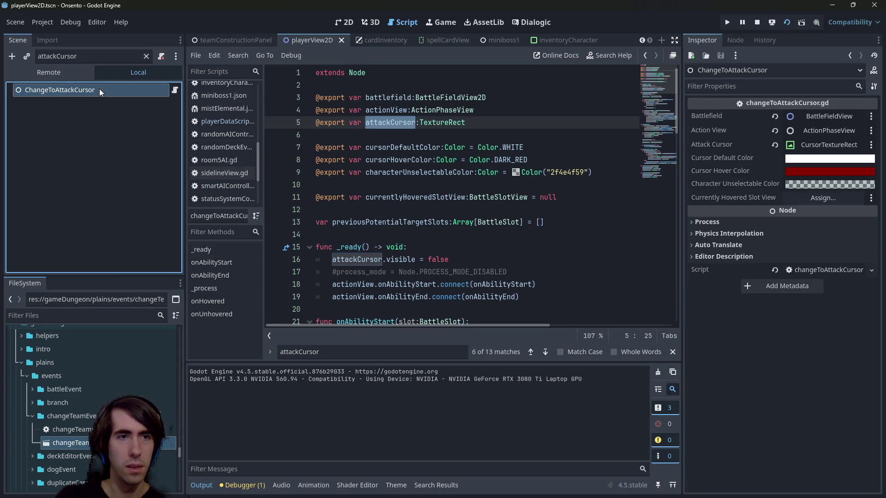
{"action": "left_click", "coordinate": [148, 54]}
{"action": "scroll", "coordinate": [122, 149], "scroll_direction": "down", "scroll_amount": 2}
{"action": "left_click", "coordinate": [79, 251]}
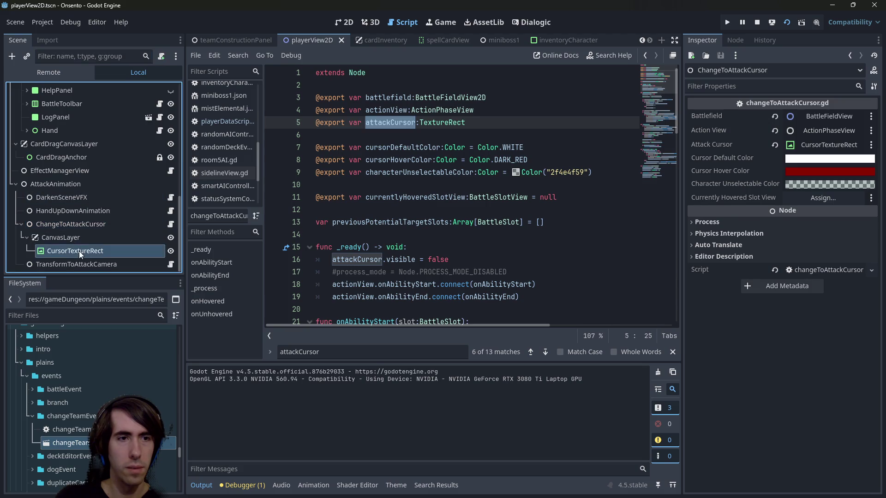
{"action": "left_click", "coordinate": [83, 237]}
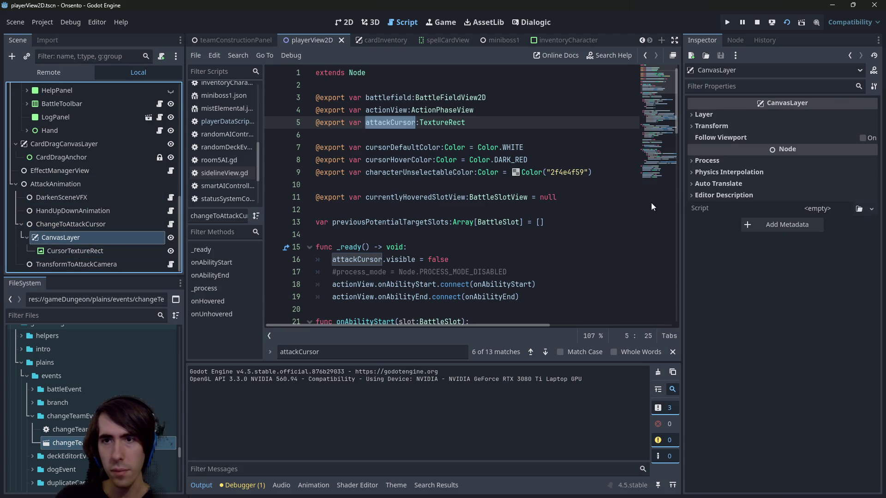
{"action": "left_click", "coordinate": [703, 115]}
- Set the CanvasLayer's Layer to 5 and save playerView2D
{"action": "left_click", "coordinate": [811, 128]}
{"action": "type", "text": "5"}
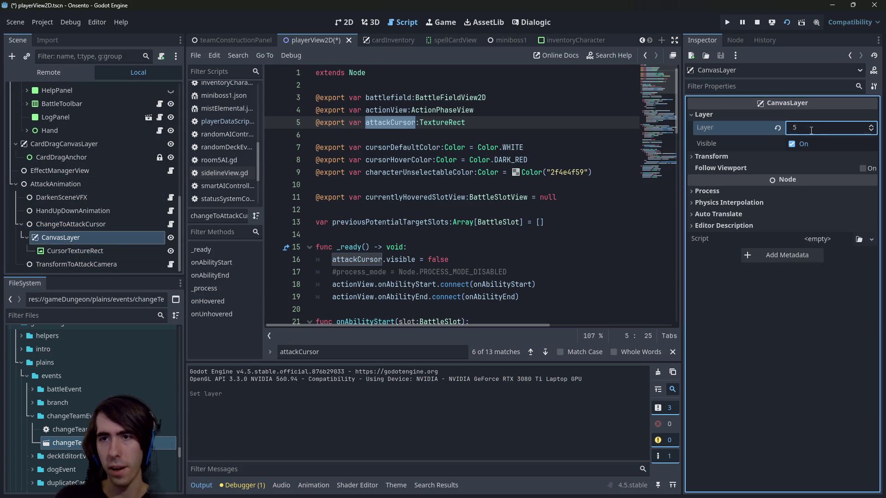
{"action": "key", "text": "ctrl+s"}
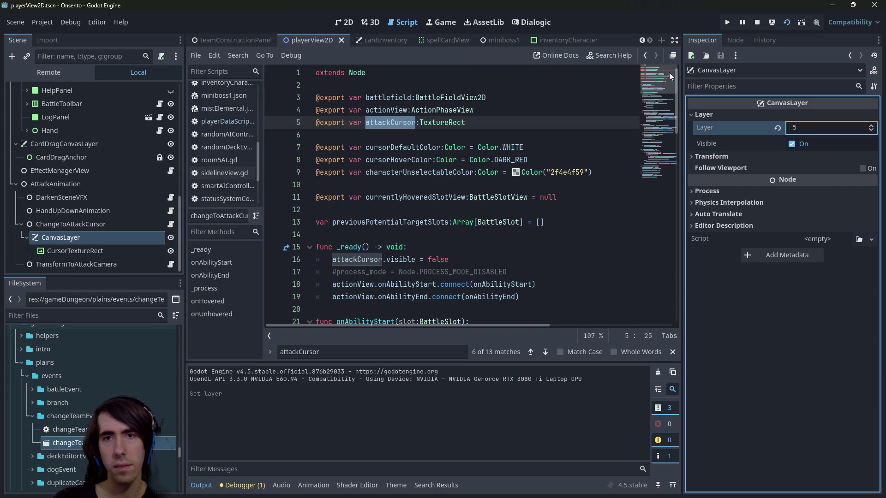
- Check the miniboss1 and cardInventory tabs, then undo and re-edit playerView2D's layer number
{"action": "left_click", "coordinate": [499, 45]}
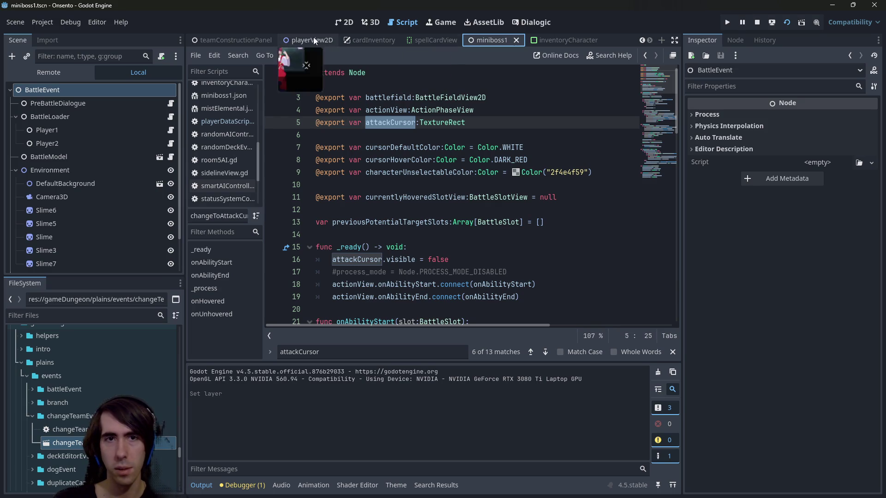
{"action": "left_click", "coordinate": [358, 42]}
{"action": "scroll", "coordinate": [96, 242], "scroll_direction": "down", "scroll_amount": 10}
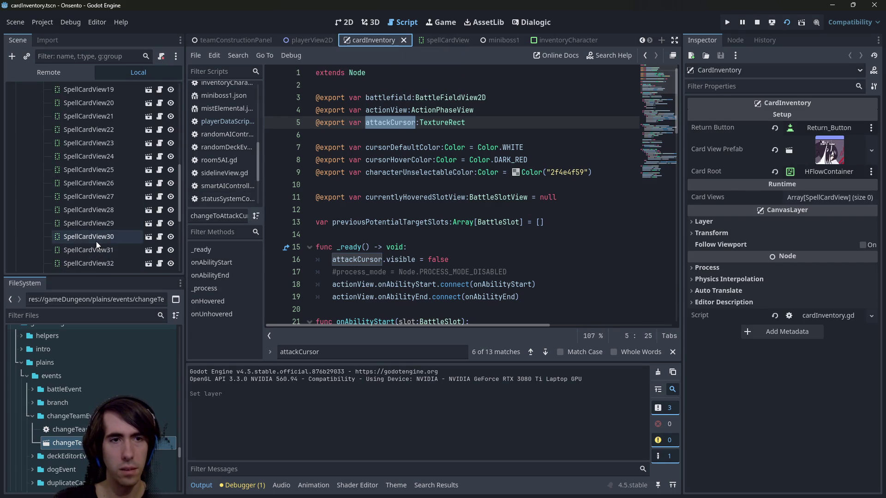
{"action": "left_click", "coordinate": [308, 40]}
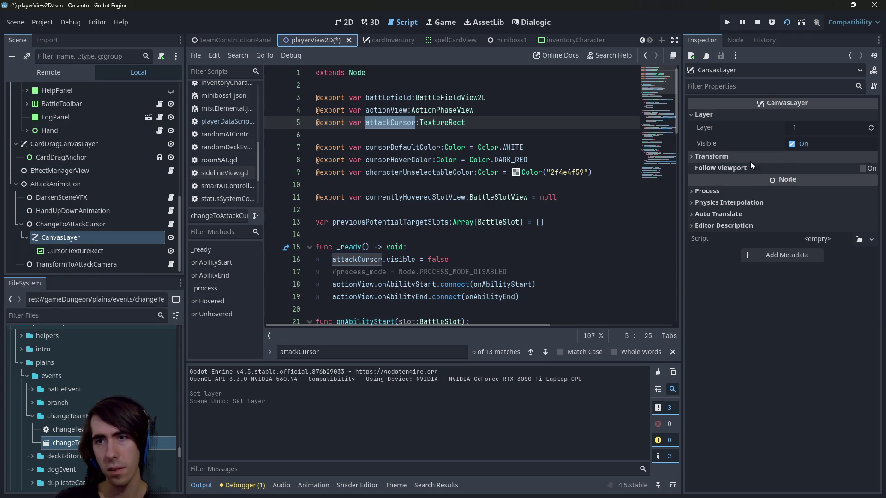
{"action": "key", "text": "ctrl+z"}
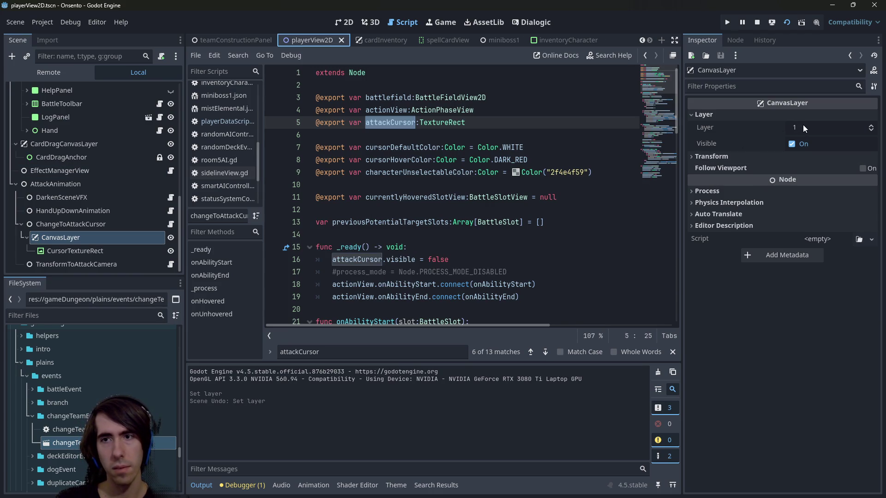
{"action": "left_click", "coordinate": [804, 127]}
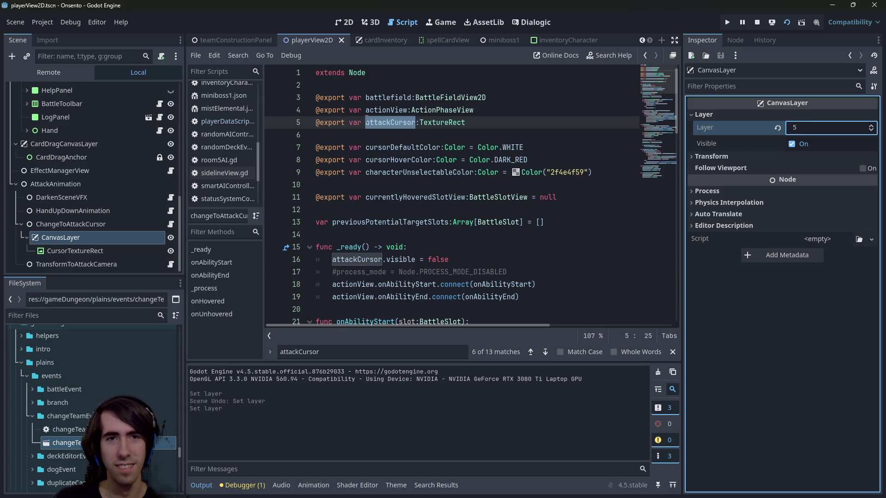
- Switch to the miniboss1 scene, stop the running game and run miniboss1 again
{"action": "left_click", "coordinate": [505, 41]}
{"action": "left_click", "coordinate": [760, 22]}
{"action": "left_click", "coordinate": [790, 23]}
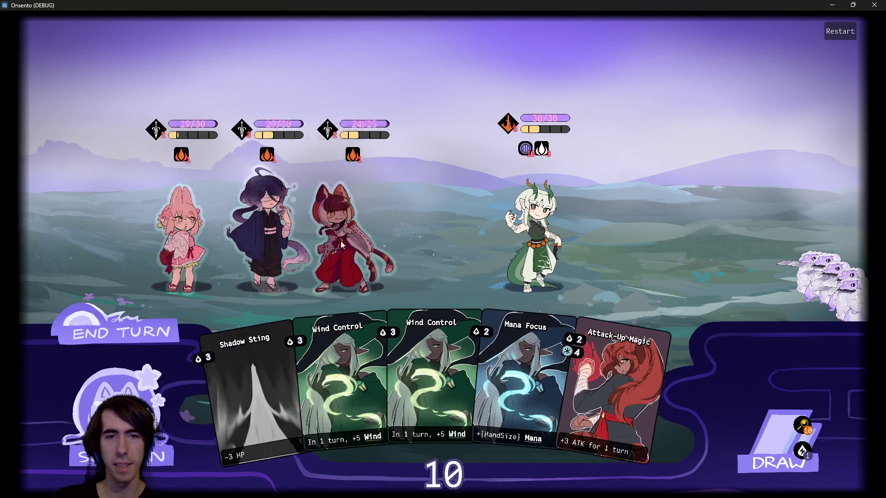
- Draw a Burst card and cast Mana Focus on the red fox character
{"action": "left_click", "coordinate": [343, 245]}
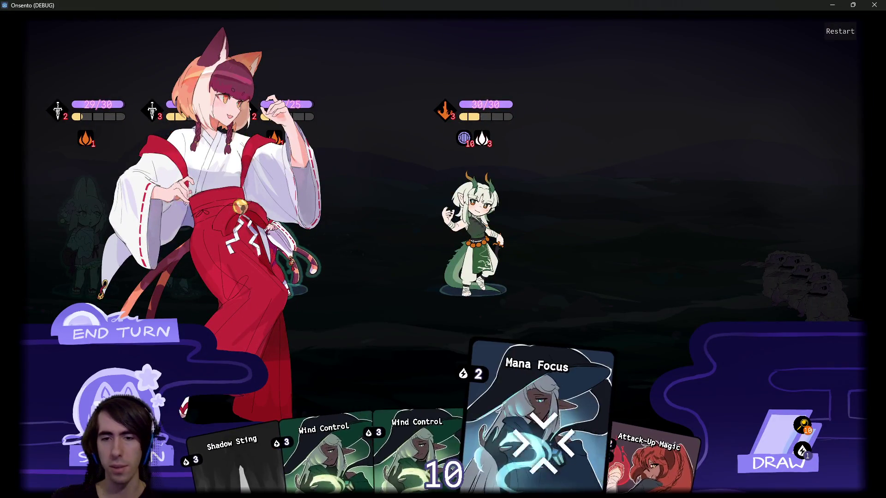
{"action": "left_click", "coordinate": [776, 432]}
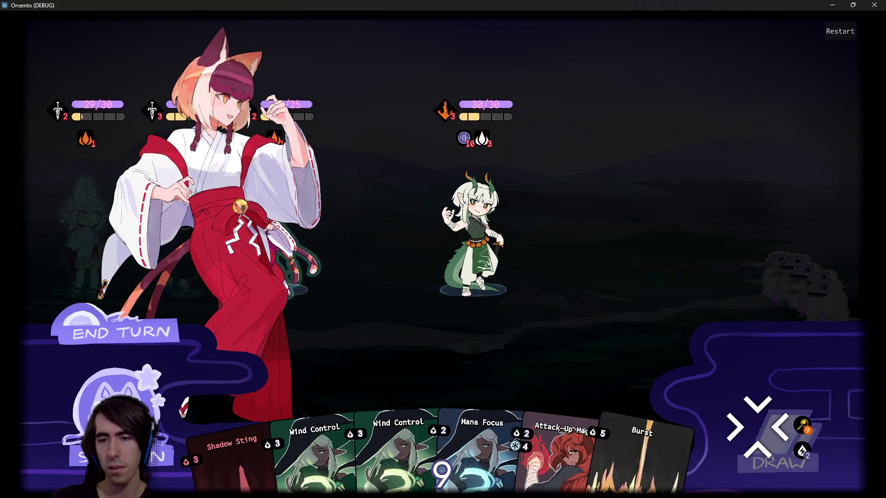
{"action": "left_click", "coordinate": [447, 439]}
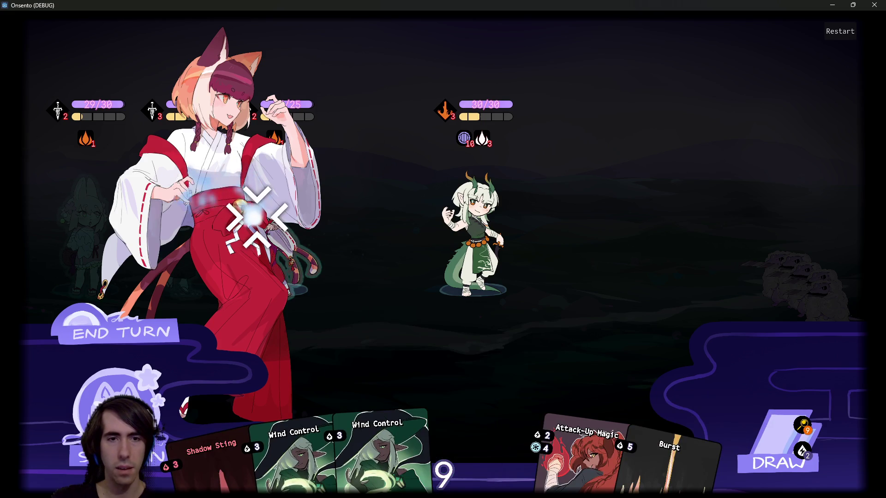
{"action": "left_click", "coordinate": [258, 208]}
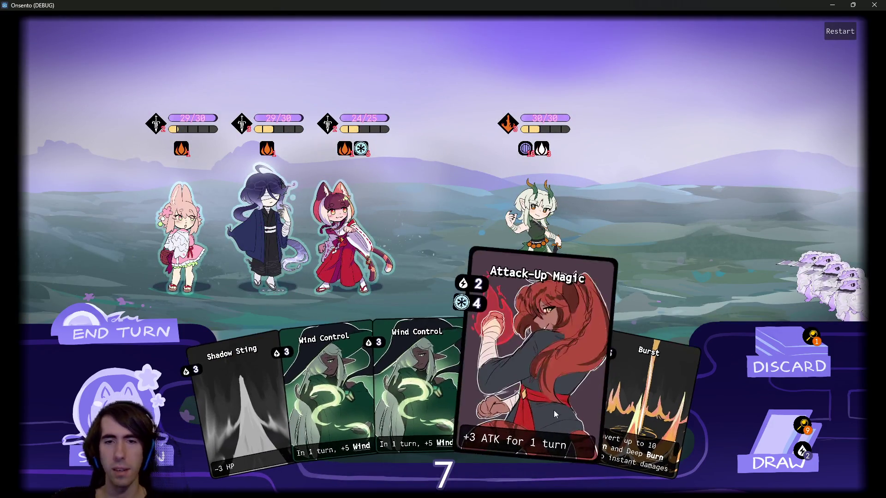
- Give the fox ally Attack-Up Magic, hit the enemy with Shadow Sting, and draw a card
{"action": "left_click", "coordinate": [531, 397]}
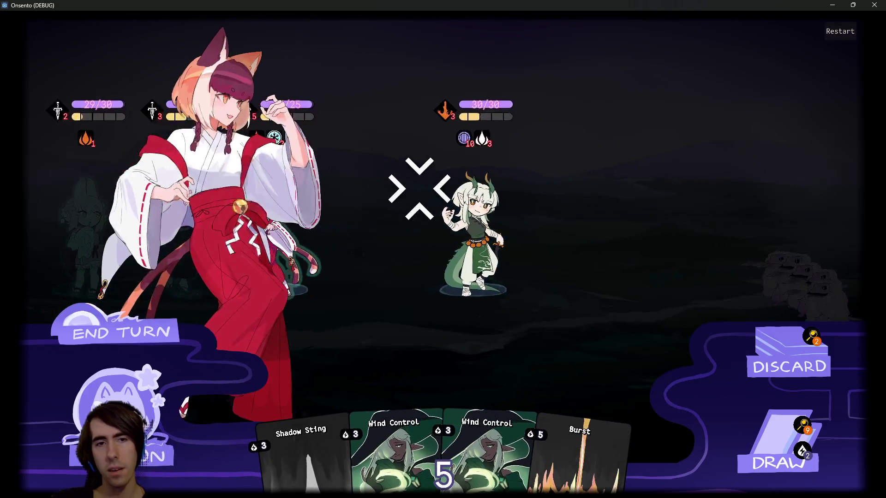
{"action": "left_click", "coordinate": [419, 190]}
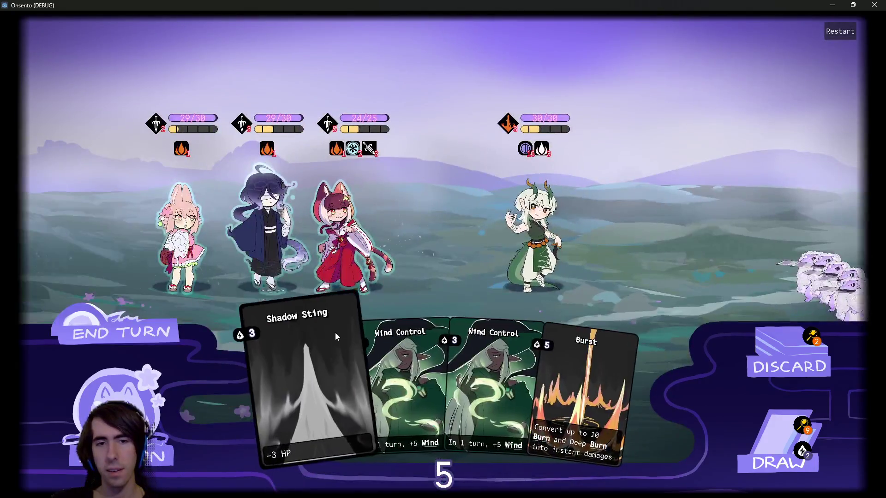
{"action": "mouse_move", "coordinate": [335, 333]}
{"action": "left_mouse_down"}
{"action": "mouse_move", "coordinate": [301, 289]}
{"action": "mouse_move", "coordinate": [336, 266]}
{"action": "left_mouse_up"}
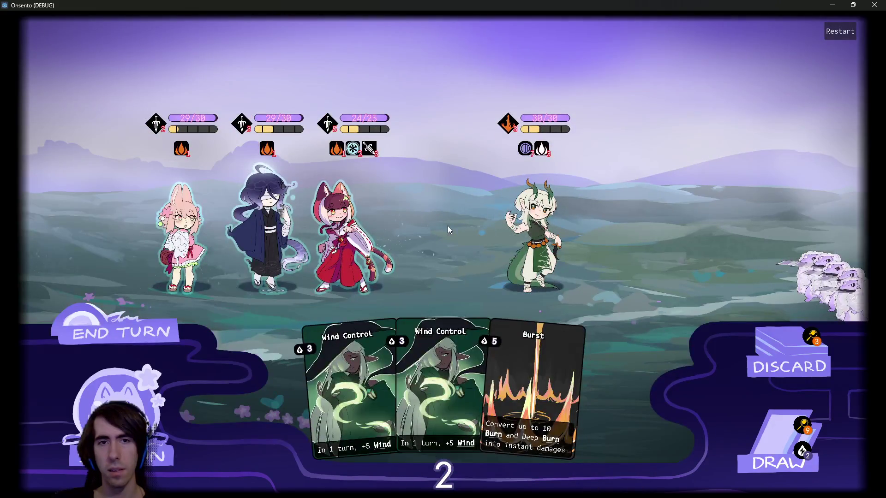
{"action": "left_click", "coordinate": [359, 225]}
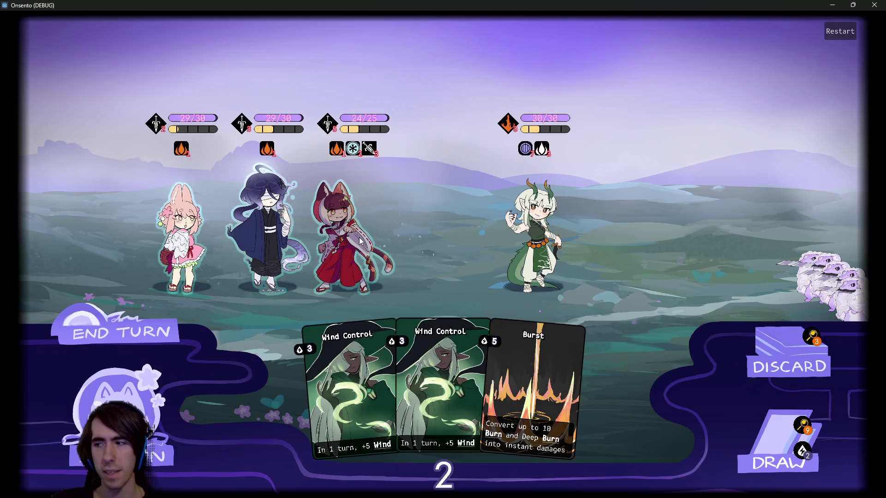
{"action": "left_click", "coordinate": [759, 420]}
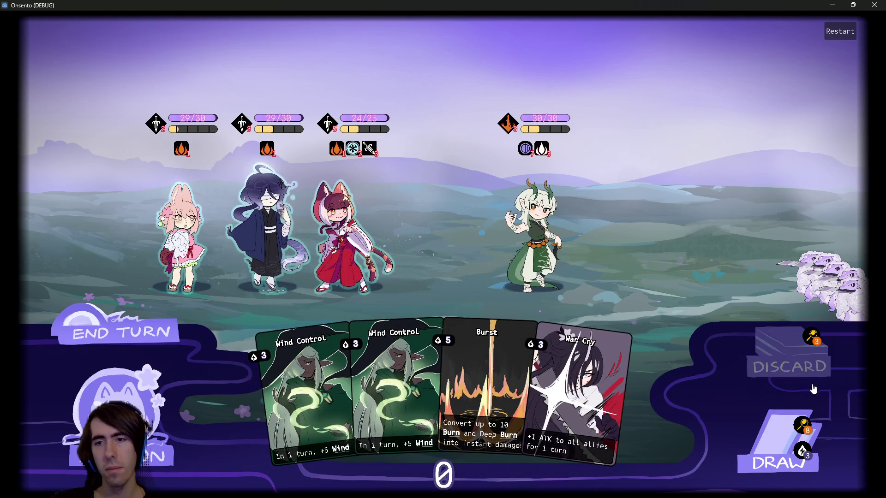
- End several turns in a row, confirming past each warning
{"action": "key", "text": "space"}
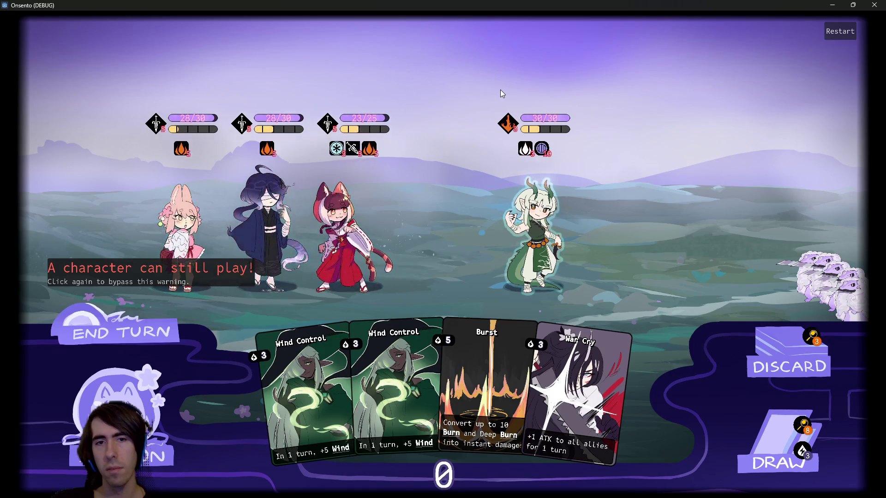
{"action": "key", "text": "space"}
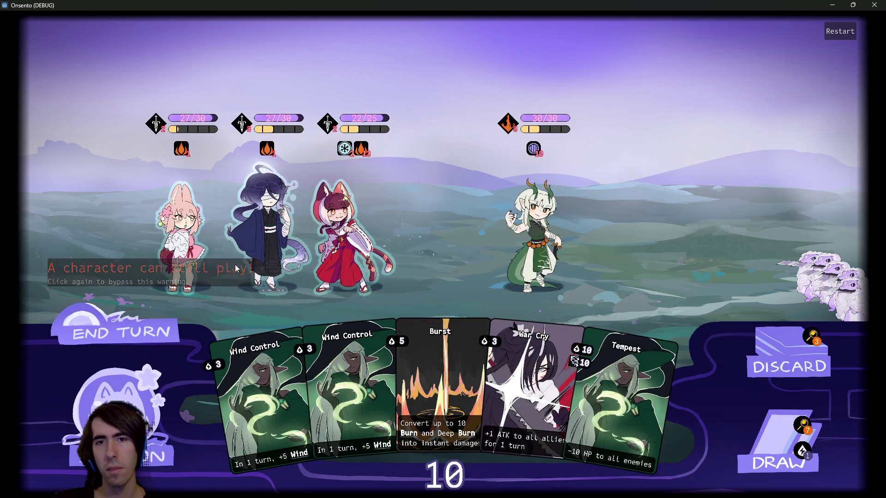
{"action": "left_click", "coordinate": [131, 332]}
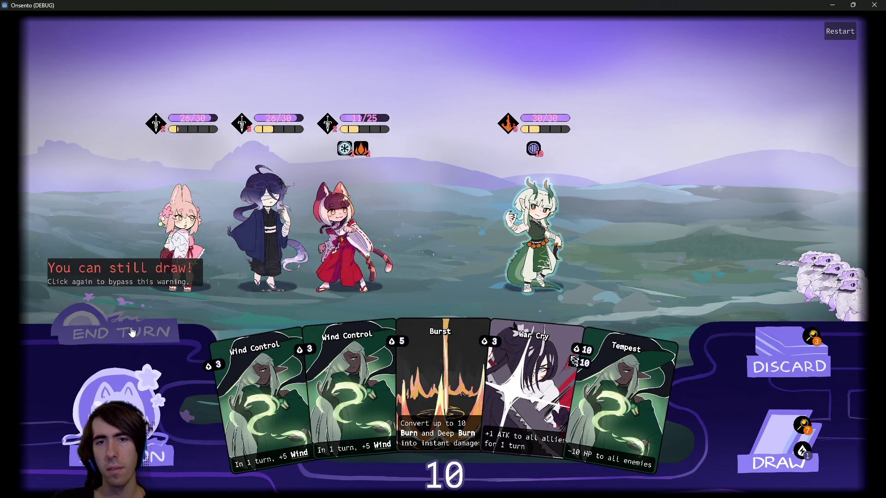
{"action": "left_click", "coordinate": [132, 333]}
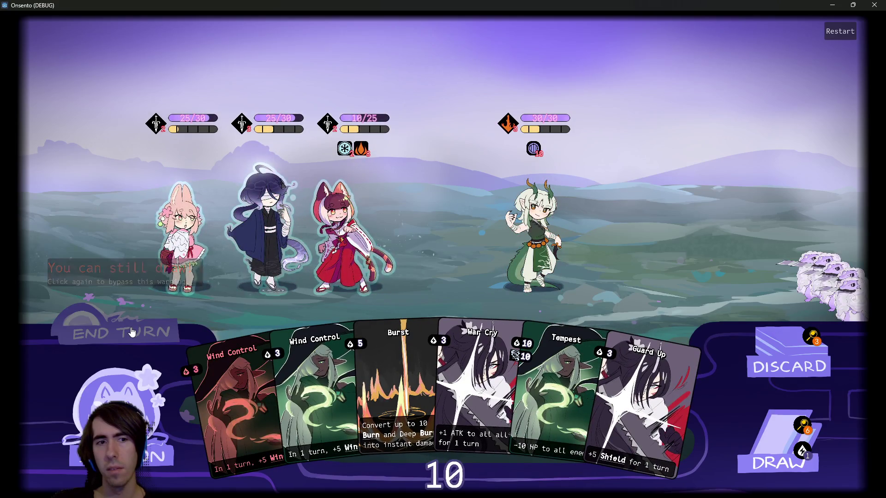
{"action": "left_click", "coordinate": [131, 332]}
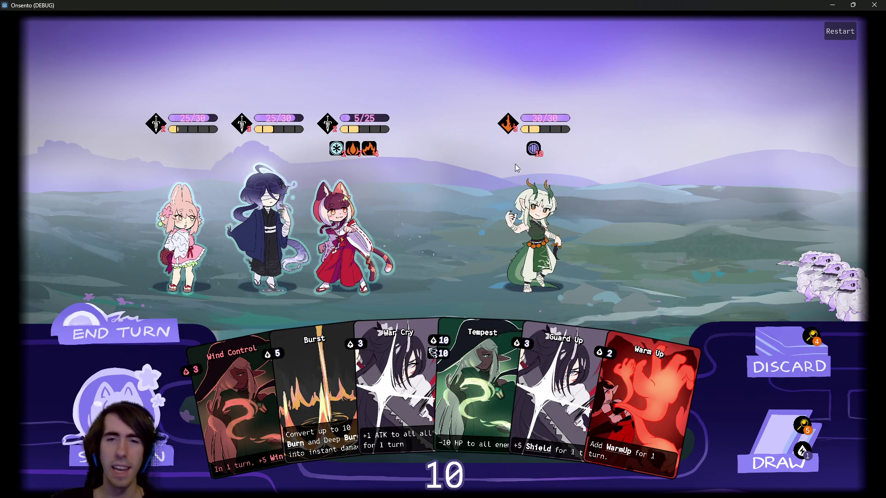
{"action": "left_click", "coordinate": [161, 323]}
{"action": "left_click", "coordinate": [162, 324]}
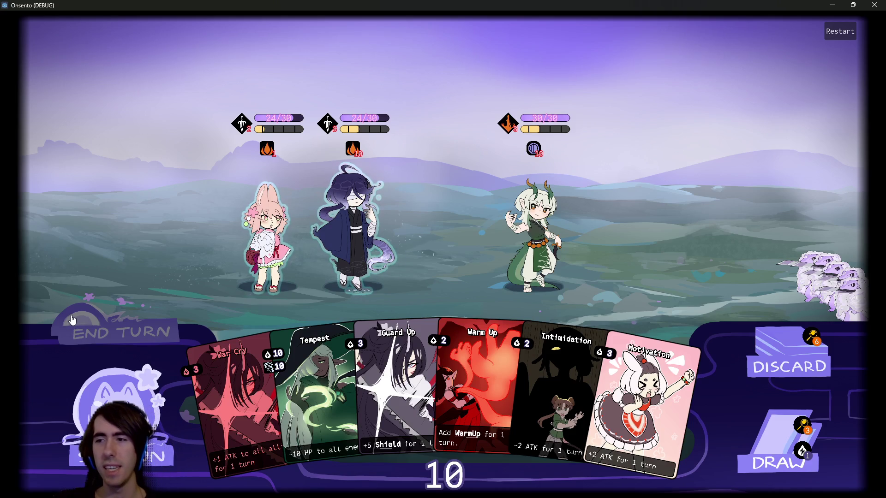
- Play Intimidation on the enemy and Breath of Mana on the middle ally, then end the turn
{"action": "left_click", "coordinate": [780, 443]}
{"action": "left_click", "coordinate": [493, 361]}
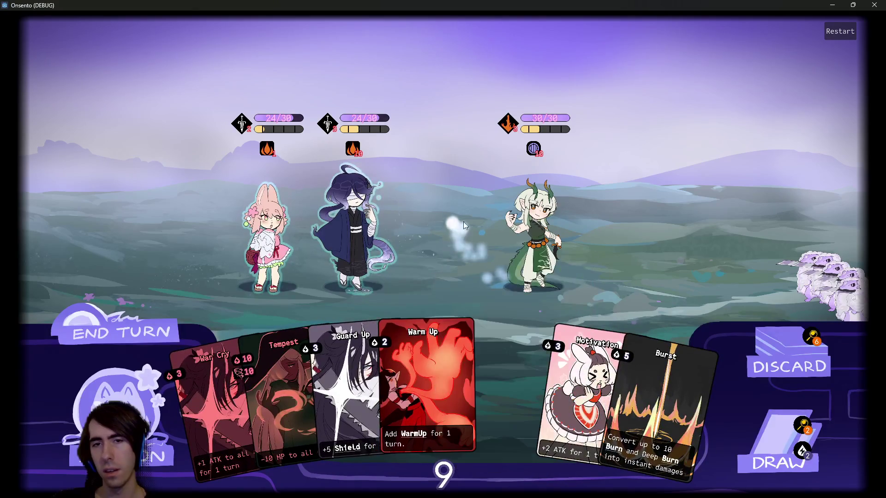
{"action": "left_click", "coordinate": [745, 442]}
{"action": "left_click_drag", "start_coordinate": [656, 378], "coordinate": [351, 231]}
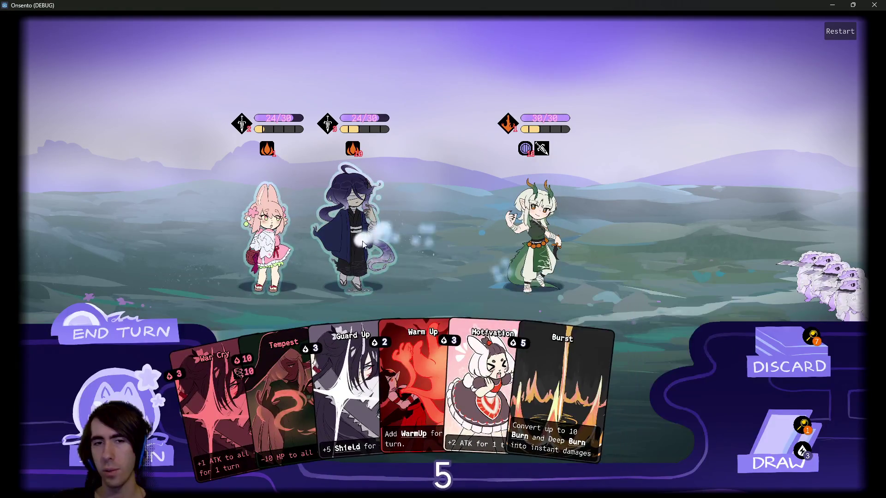
{"action": "left_click", "coordinate": [132, 340]}
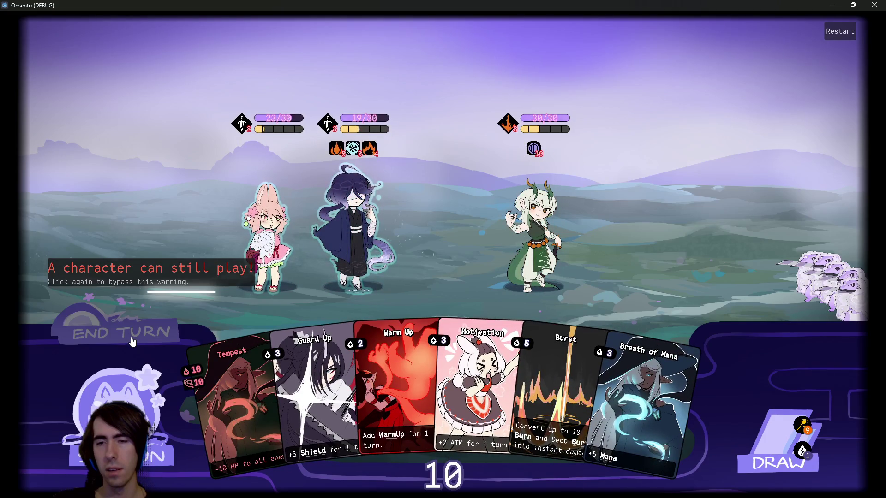
{"action": "left_click", "coordinate": [133, 341]}
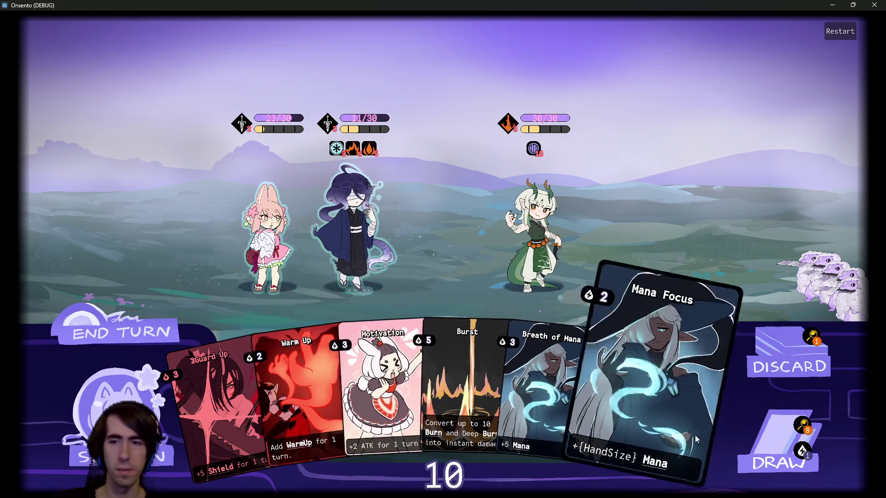
- Draw cards, cast Wind Control on the middle ally, then end the turn
{"action": "left_click", "coordinate": [780, 443]}
{"action": "left_click", "coordinate": [780, 443]}
{"action": "left_click_drag", "start_coordinate": [420, 273], "coordinate": [345, 223]}
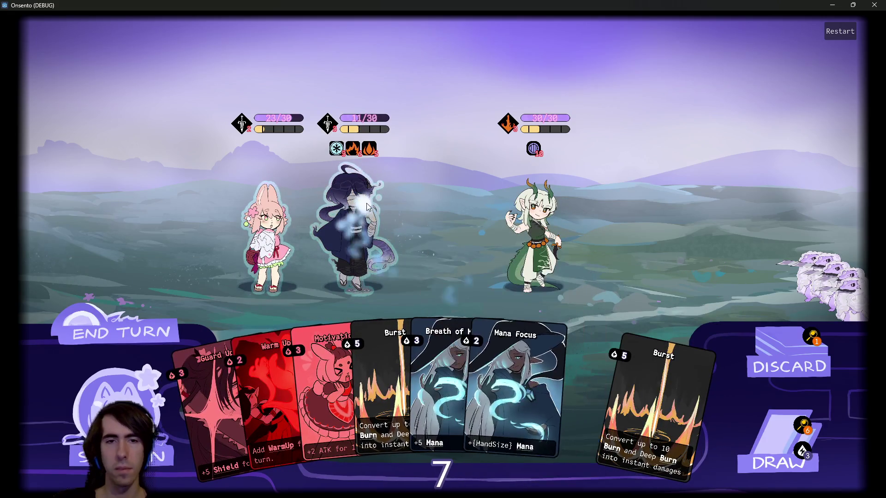
{"action": "left_click", "coordinate": [780, 443]}
{"action": "left_click_drag", "start_coordinate": [562, 347], "coordinate": [332, 206]}
{"action": "left_click", "coordinate": [116, 332]}
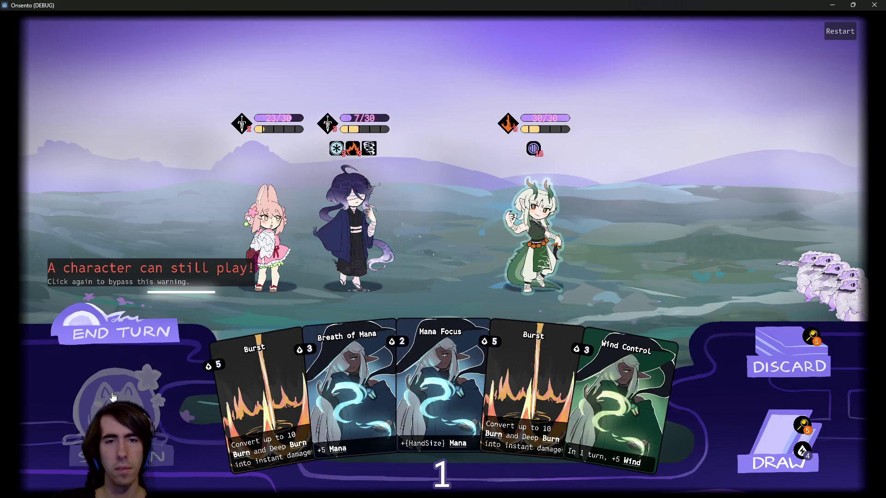
{"action": "left_click", "coordinate": [112, 397]}
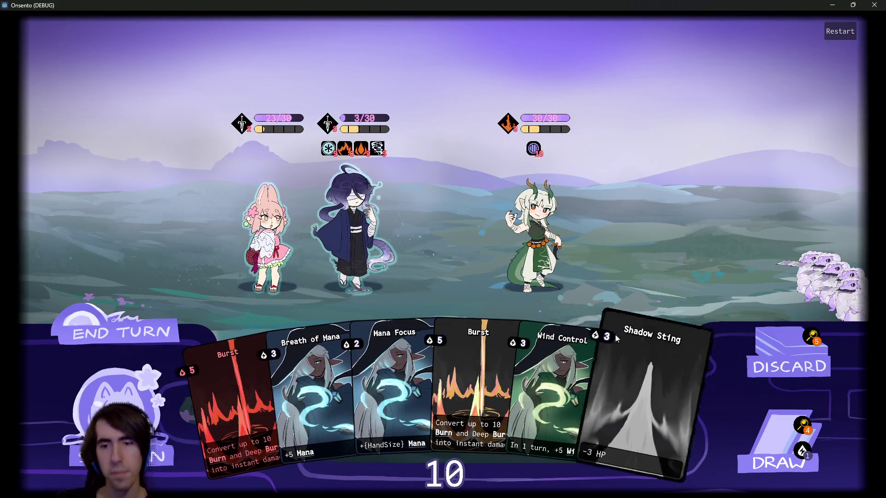
- Cast Shadow Sting, Wind Control and War Cry, then summon the dragon fighter
{"action": "left_click_drag", "start_coordinate": [624, 370], "coordinate": [530, 231]}
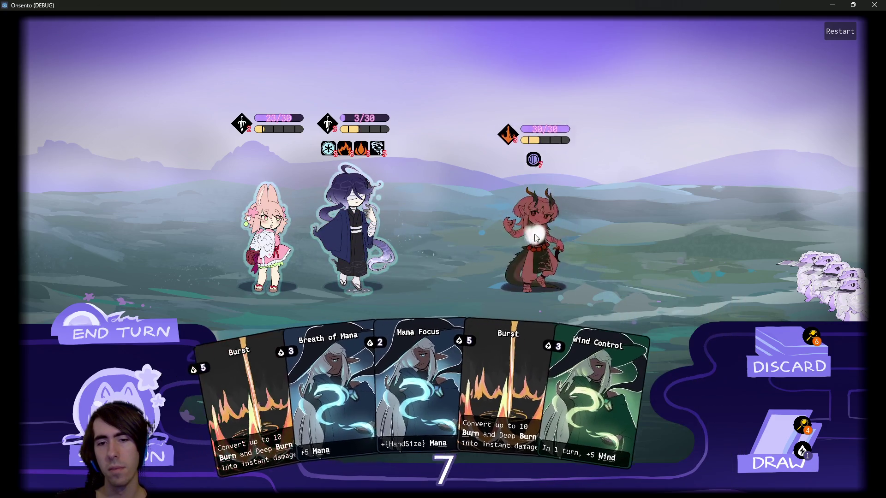
{"action": "left_click_drag", "start_coordinate": [623, 397], "coordinate": [348, 220]}
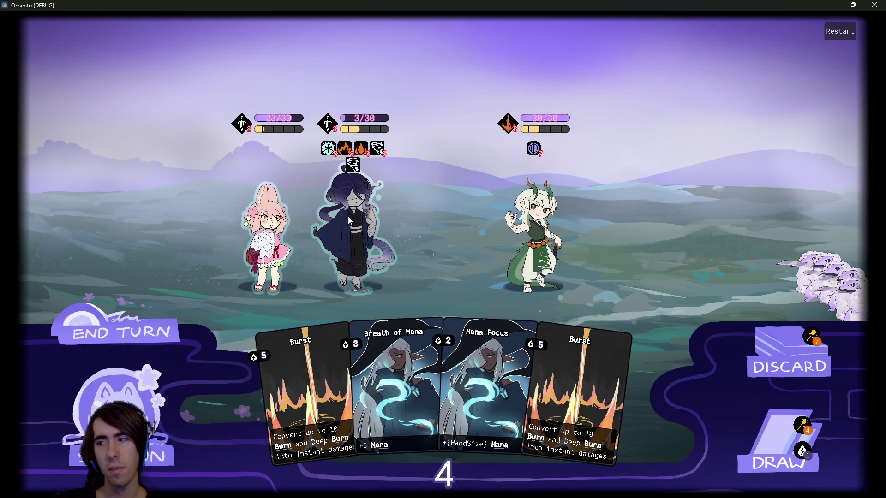
{"action": "left_click", "coordinate": [775, 457]}
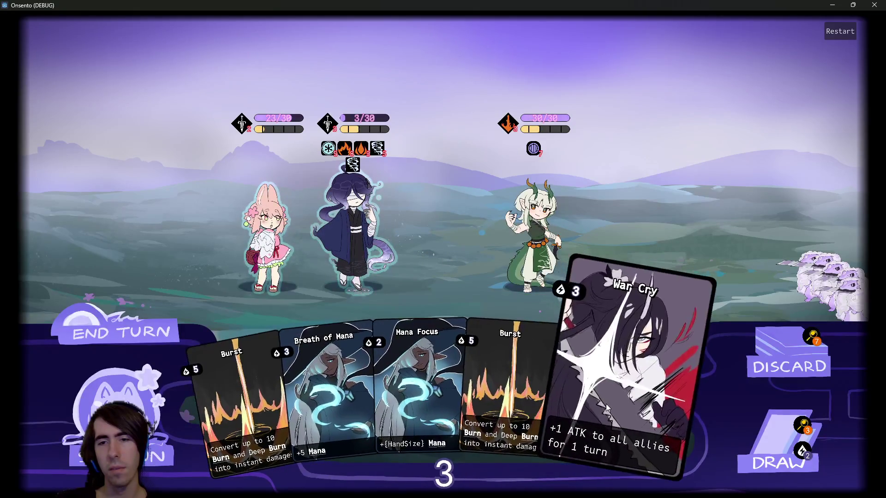
{"action": "left_click_drag", "start_coordinate": [646, 379], "coordinate": [401, 286]}
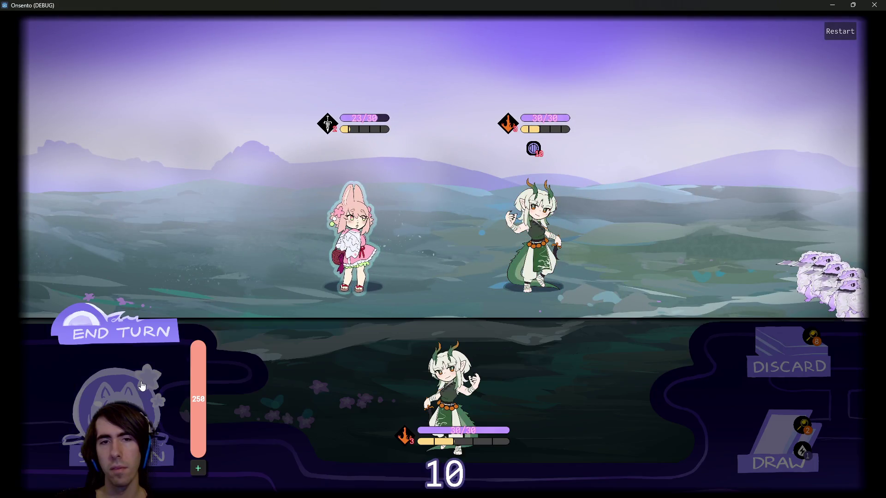
{"action": "left_click", "coordinate": [450, 401]}
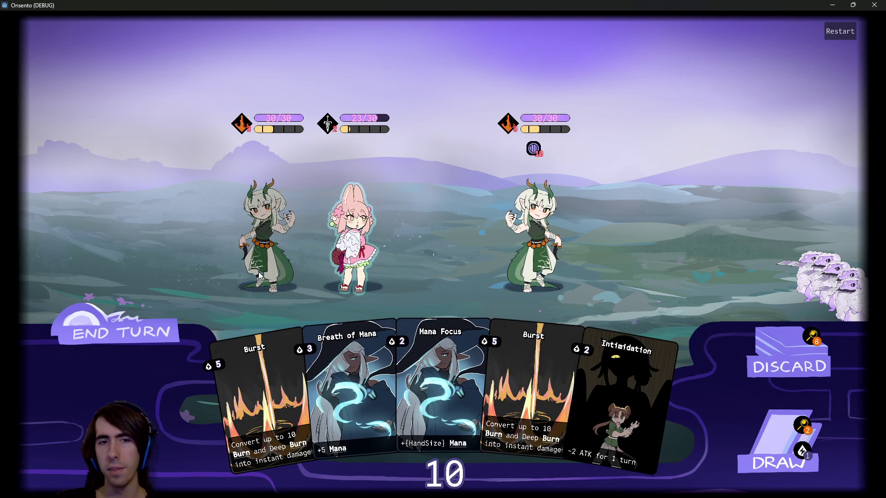
- Draw Attack-Up Magic, check the discard pile, and end the turn
{"action": "left_click", "coordinate": [785, 446]}
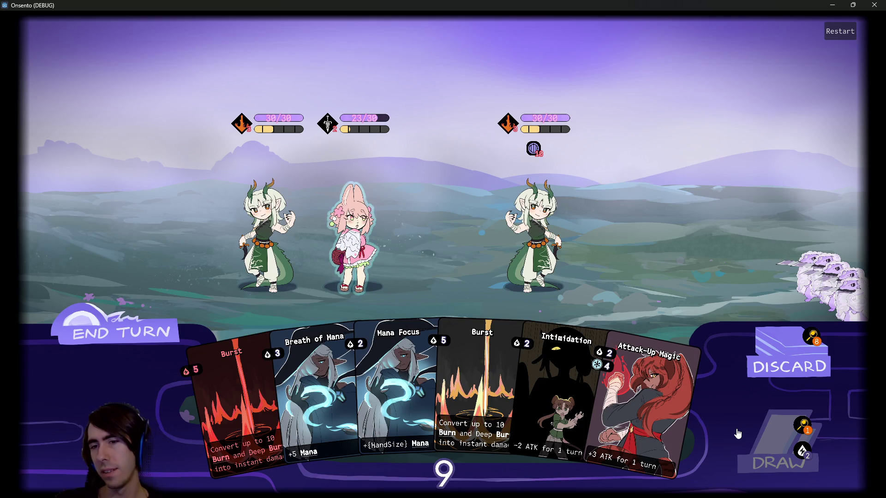
{"action": "left_click", "coordinate": [806, 345]}
{"action": "left_click", "coordinate": [840, 469]}
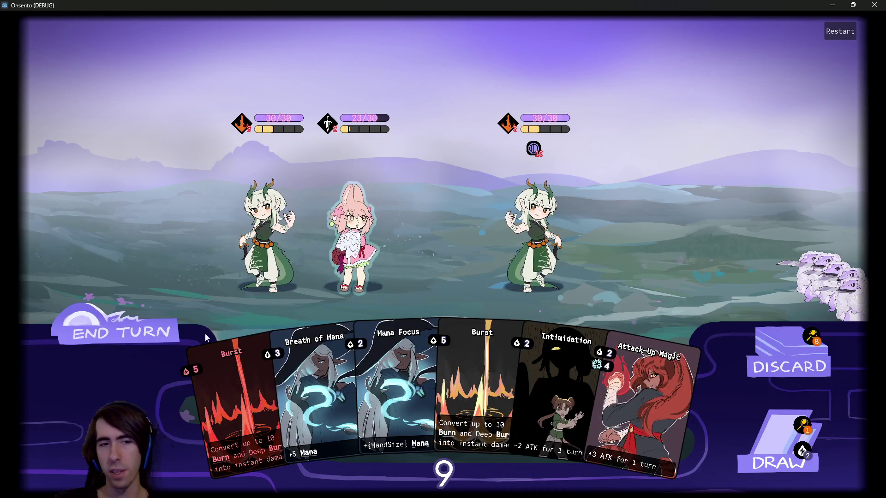
{"action": "left_click", "coordinate": [150, 337]}
{"action": "left_click", "coordinate": [139, 339]}
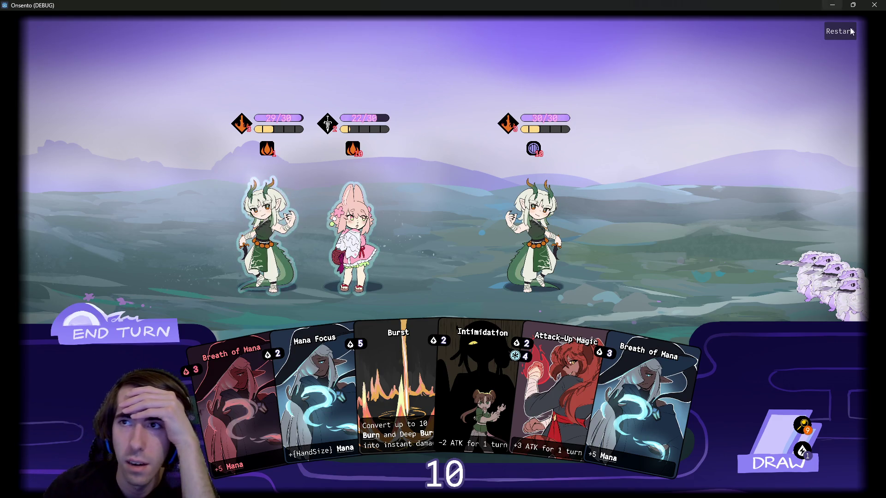
- Close the game and look around the scene in the 2D view
{"action": "left_click", "coordinate": [867, 8]}
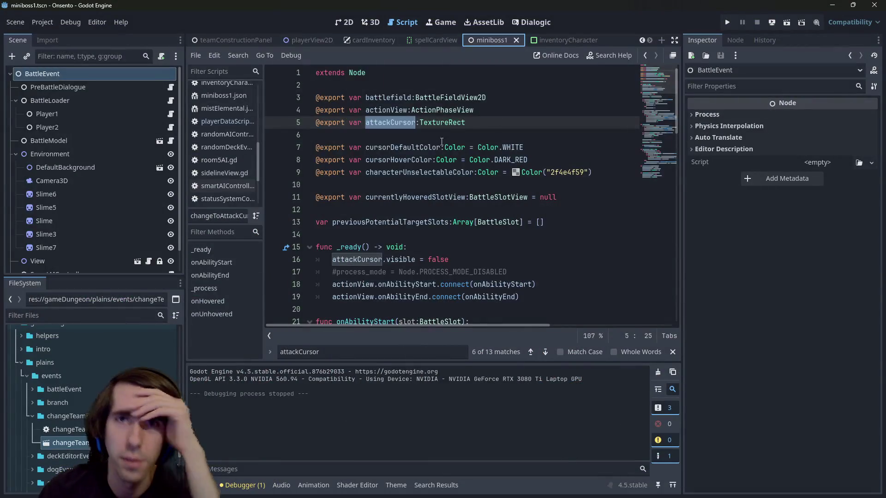
{"action": "left_click", "coordinate": [442, 145]}
{"action": "left_click", "coordinate": [344, 22]}
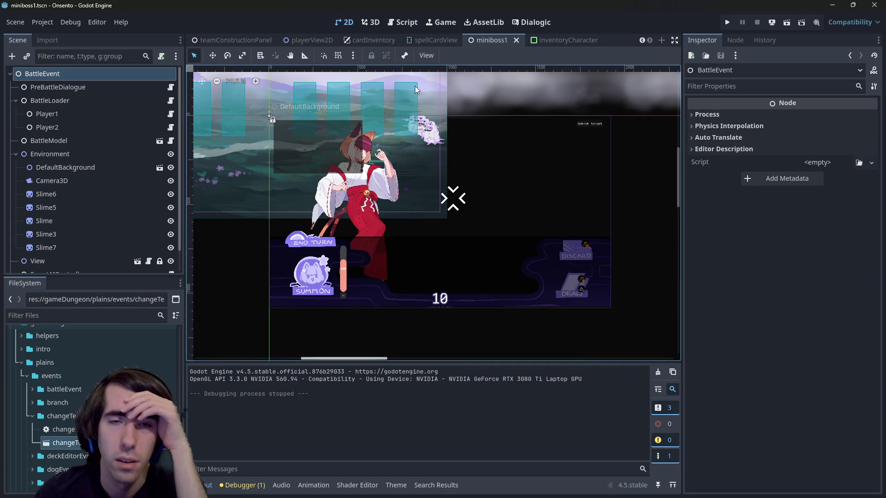
{"action": "mouse_move", "coordinate": [456, 189]}
{"action": "left_mouse_down"}
{"action": "mouse_move", "coordinate": [497, 256]}
{"action": "mouse_move", "coordinate": [492, 248]}
{"action": "left_mouse_up"}
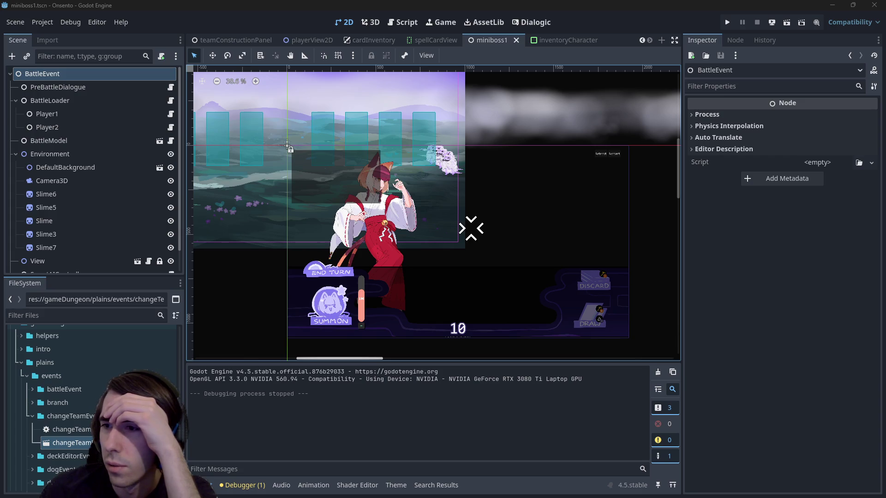
{"action": "left_click", "coordinate": [775, 235]}
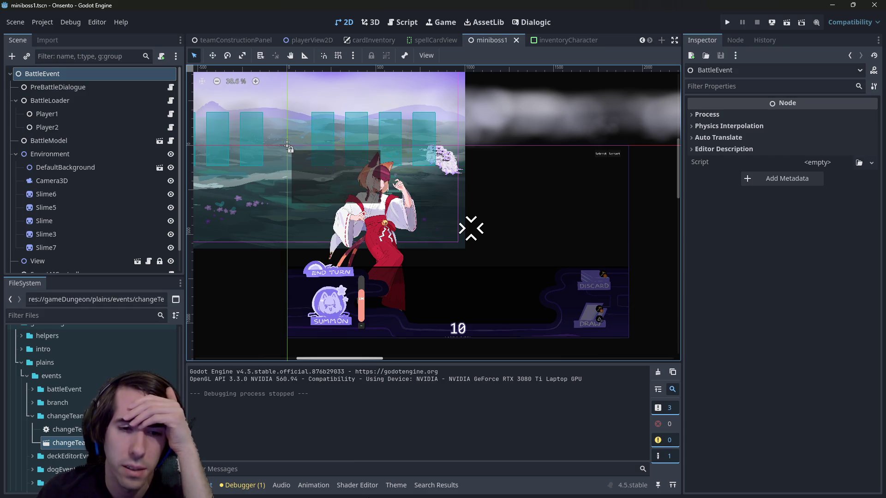
{"action": "mouse_move", "coordinate": [367, 497]}
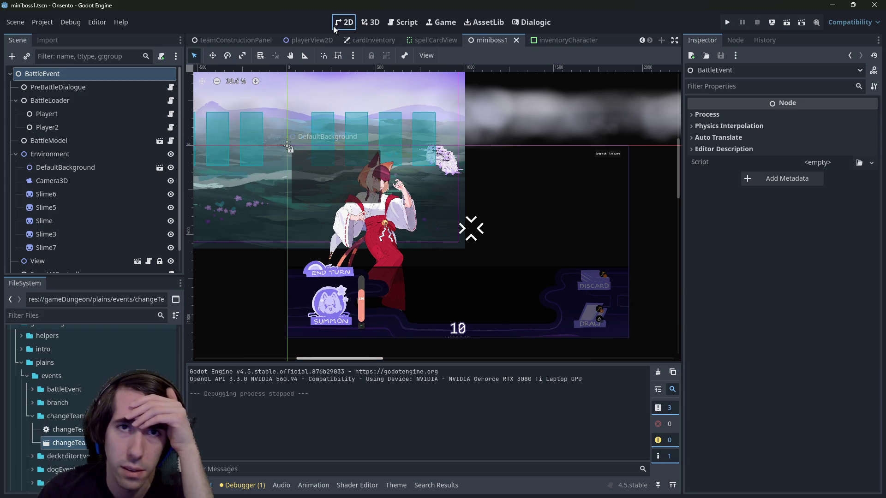
{"action": "scroll", "coordinate": [434, 252], "scroll_direction": "down", "scroll_amount": 4}
{"action": "scroll", "coordinate": [441, 262], "scroll_direction": "up", "scroll_amount": 3}
{"action": "scroll", "coordinate": [454, 260], "scroll_direction": "right", "scroll_amount": 1}
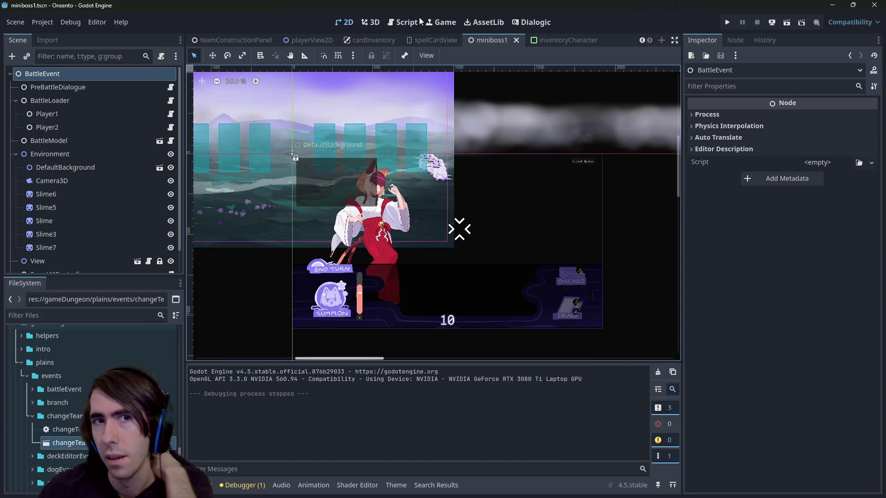
- Quick-open playQuest.tscn and run it as the current scene
{"action": "key", "text": "shift+alt+o"}
{"action": "type", "text": "playquest"}
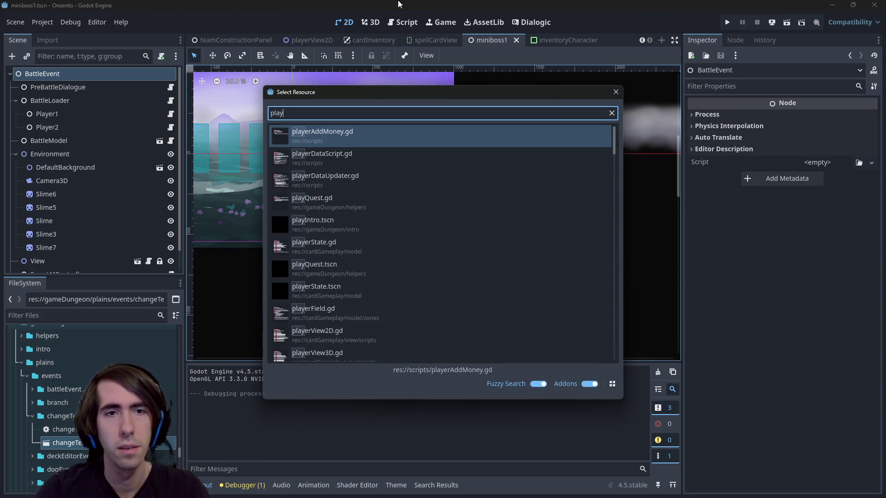
{"action": "key", "text": "Return"}
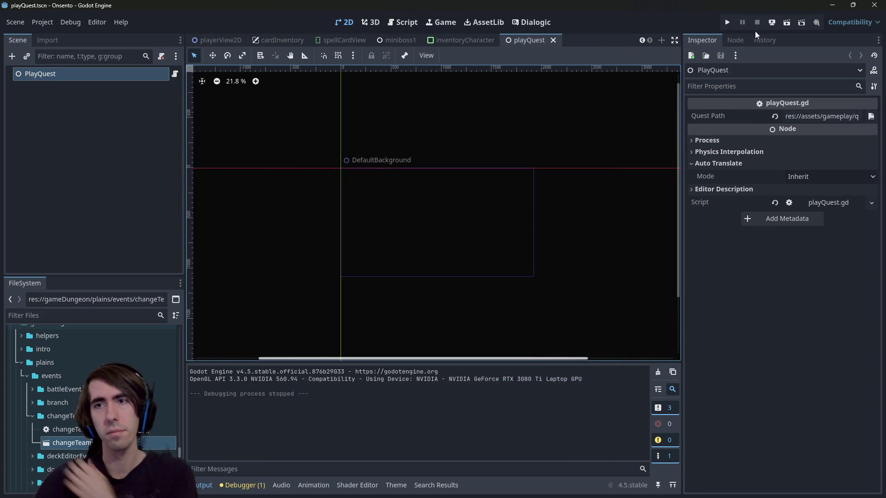
{"action": "left_click", "coordinate": [787, 24]}
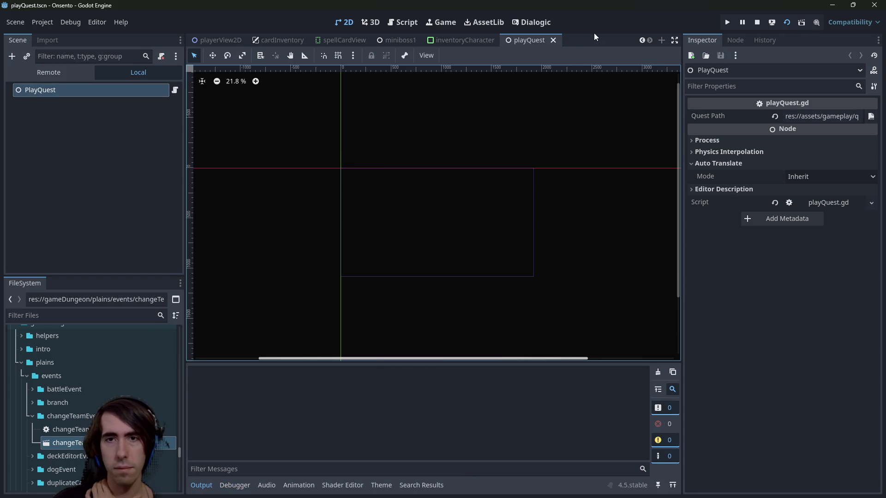
{"action": "key", "text": "F5"}
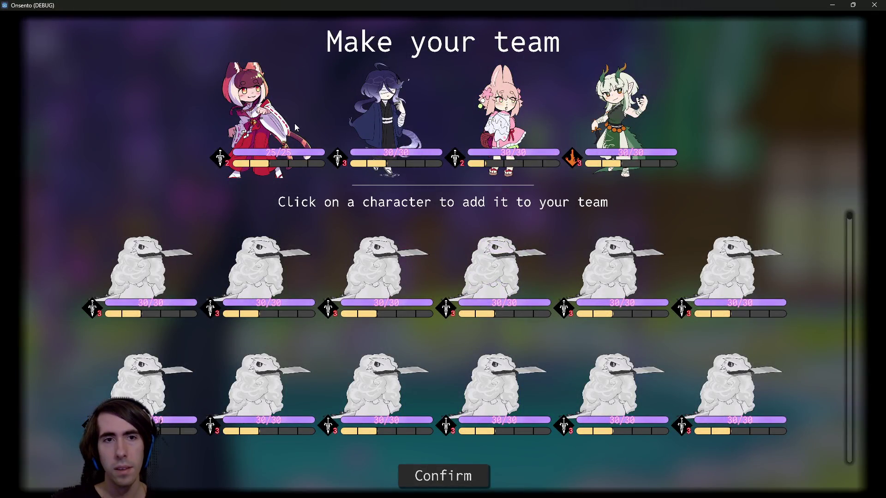
- Scroll through the character grid and confirm the four-character team
{"action": "scroll", "coordinate": [454, 370], "scroll_direction": "down", "scroll_amount": 3}
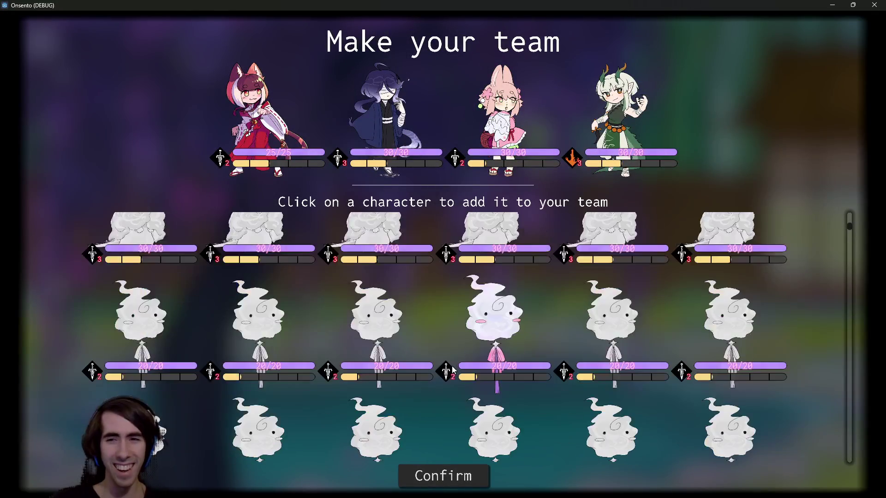
{"action": "scroll", "coordinate": [513, 325], "scroll_direction": "down", "scroll_amount": 5}
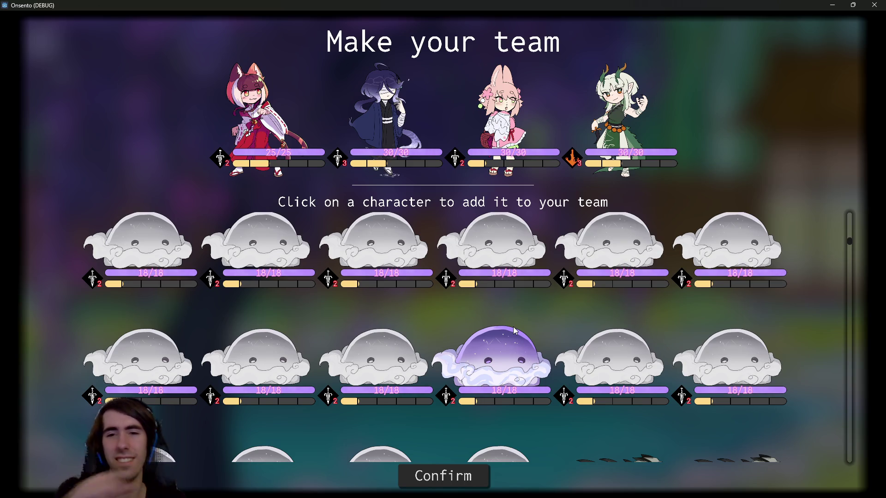
{"action": "left_click", "coordinate": [431, 476]}
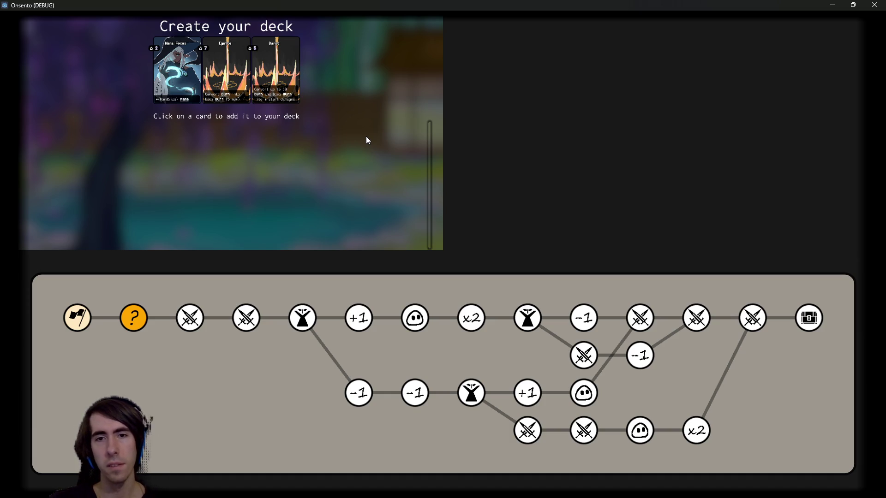
- Add Burst and other offered cards, ending with Breath of Mana, to the deck
{"action": "left_click", "coordinate": [280, 91]}
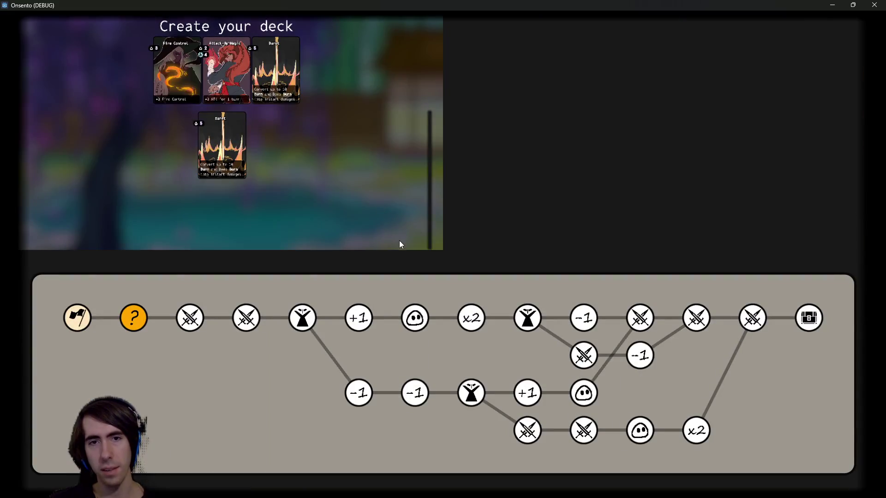
{"action": "left_click", "coordinate": [342, 204]}
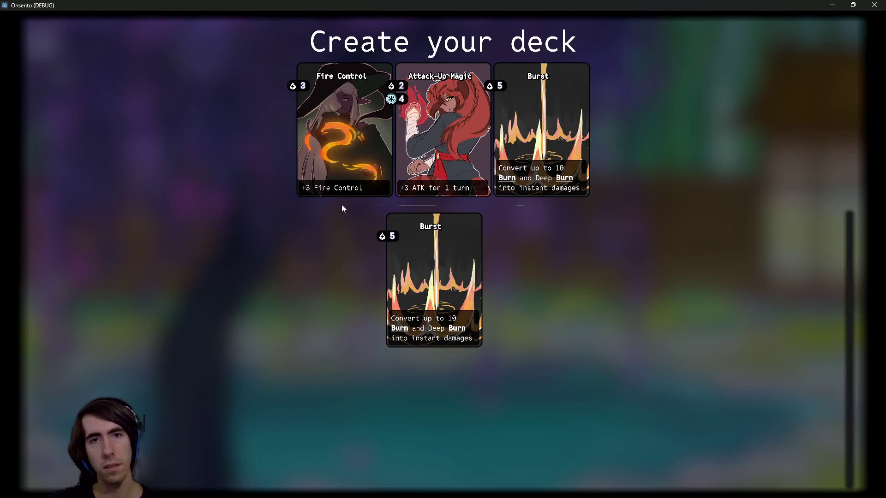
{"action": "left_click", "coordinate": [414, 225]}
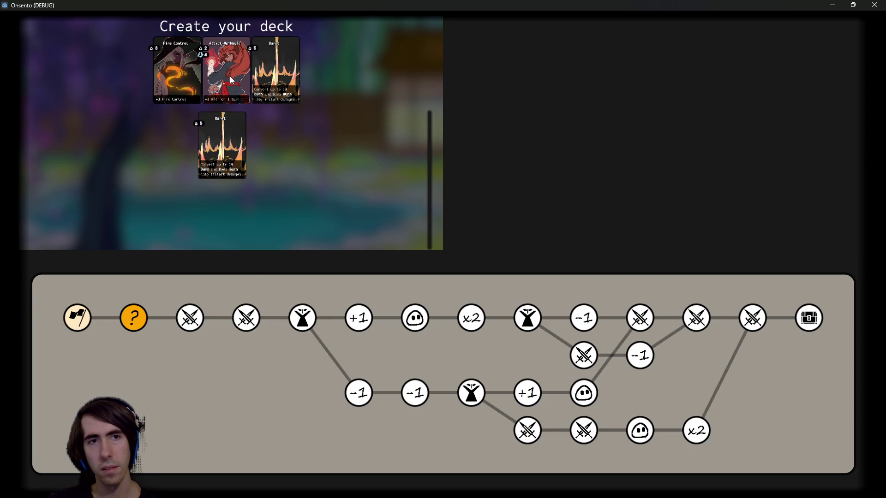
{"action": "left_click", "coordinate": [230, 76]}
{"action": "left_click", "coordinate": [333, 109]}
{"action": "left_click", "coordinate": [433, 119]}
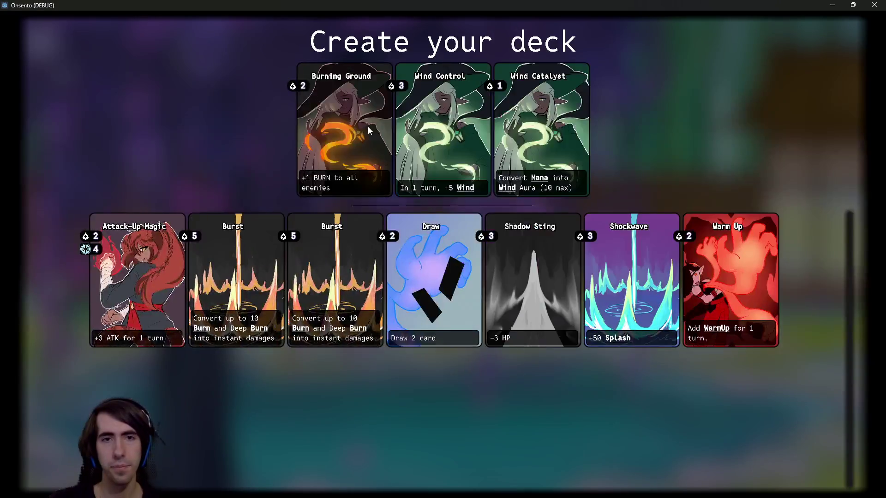
{"action": "left_click", "coordinate": [403, 123]}
{"action": "left_click", "coordinate": [382, 134]}
{"action": "left_click", "coordinate": [381, 134]}
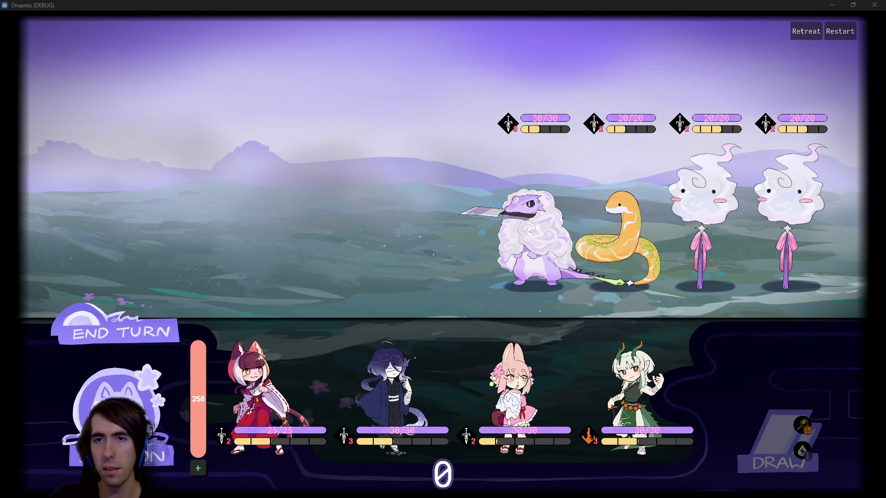
- Close and relaunch the quest scene with F6 to get a fresh dungeon
{"action": "left_click", "coordinate": [866, 6]}
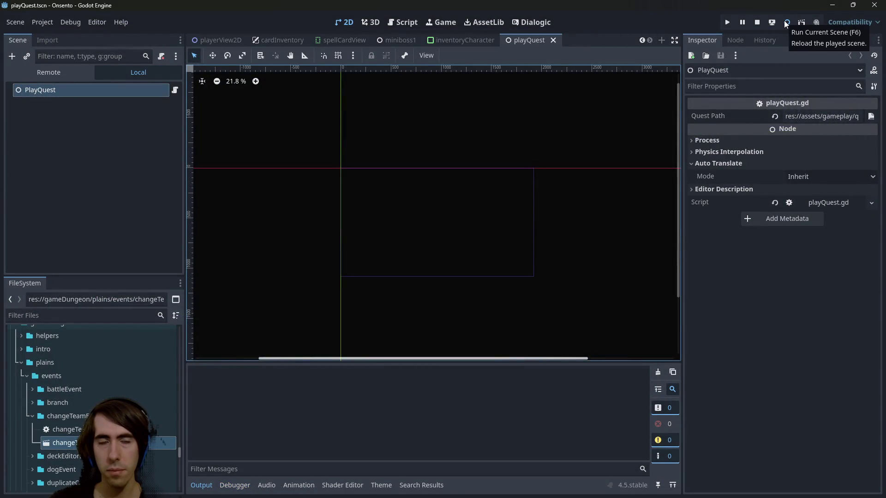
{"action": "left_click", "coordinate": [786, 24]}
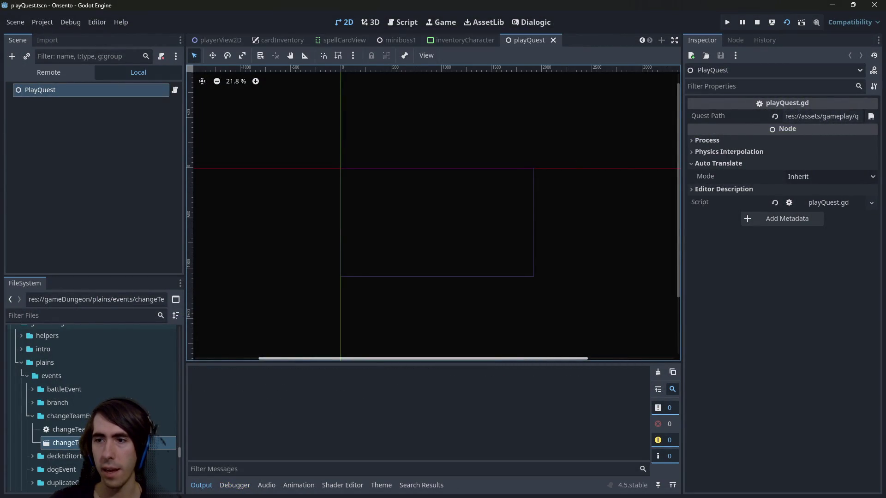
{"action": "key", "text": "F6"}
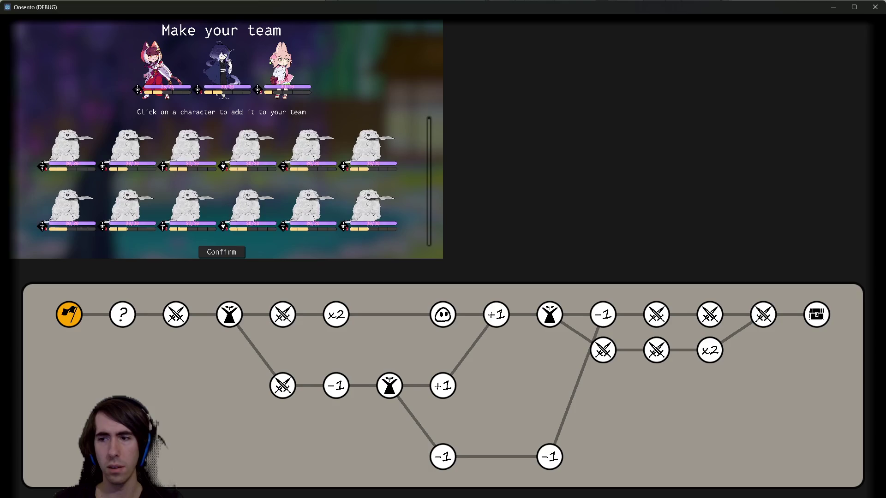
{"action": "key", "text": "alt+F4"}
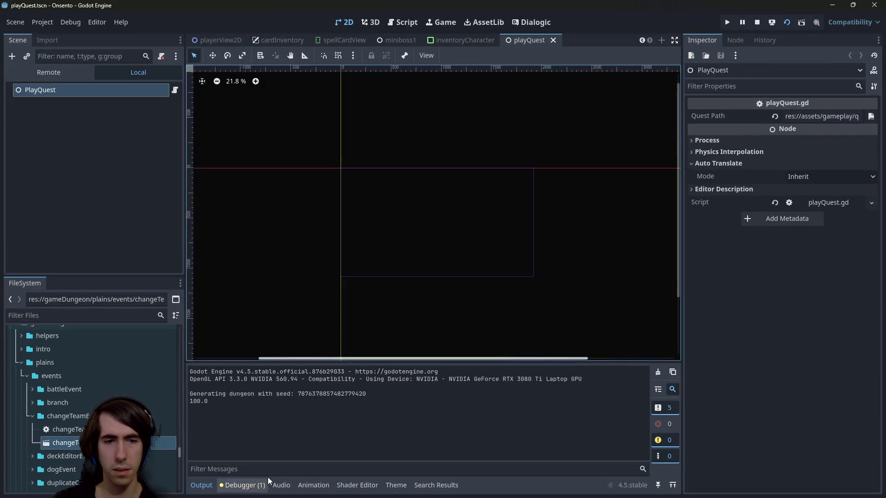
{"action": "key", "text": "F6"}
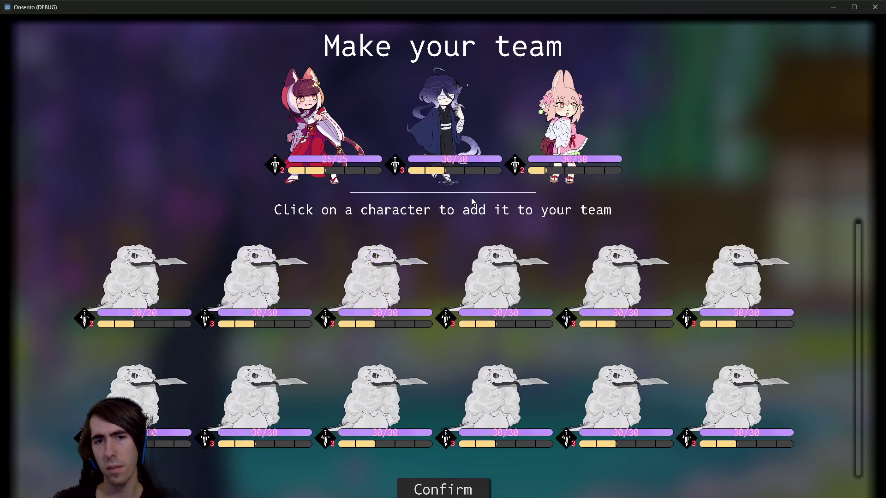
- Minimize the game and open the Debugger's Errors list showing the variableContext warning
{"action": "mouse_move", "coordinate": [454, 176]}
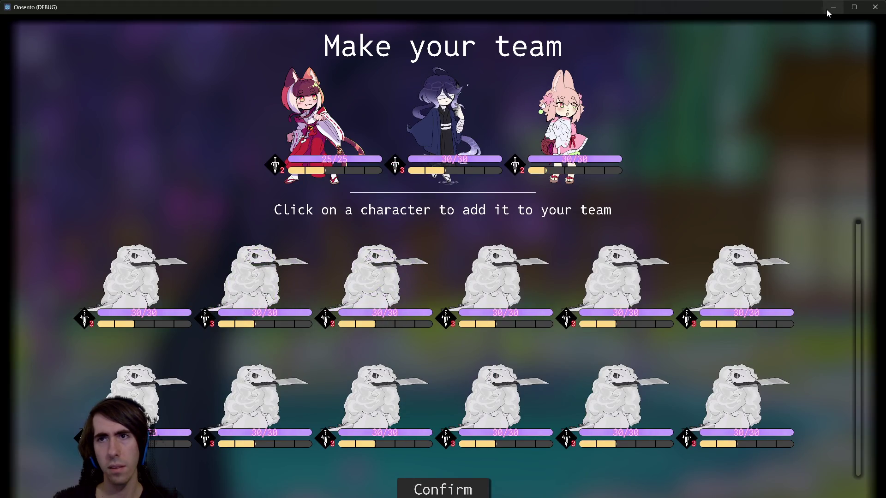
{"action": "left_click", "coordinate": [827, 9]}
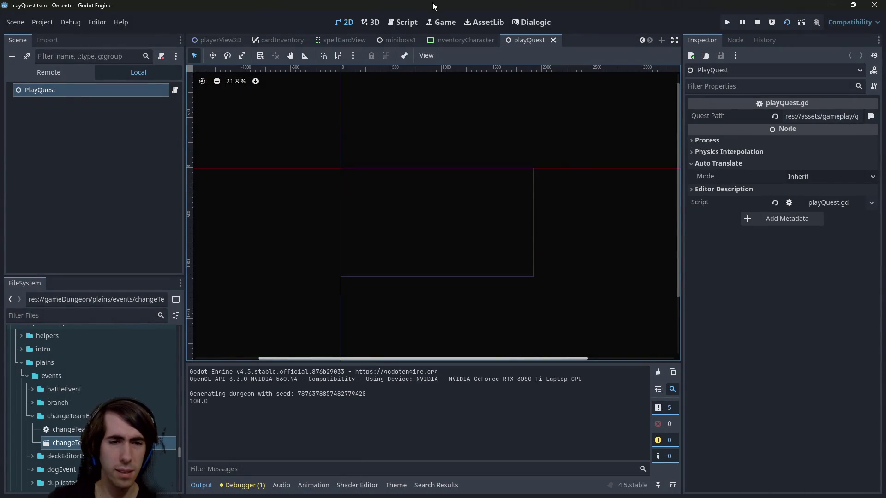
{"action": "left_click", "coordinate": [242, 485]}
{"action": "left_click", "coordinate": [253, 371]}
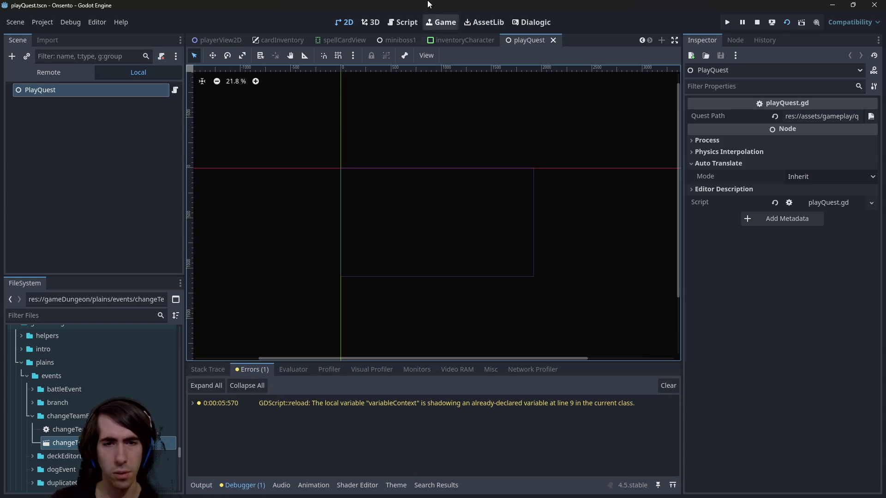
- Find 'escape' in questPlayerData.gd and breakpoint the openIngameMenu and closeIngameMenu calls
{"action": "key", "text": "ctrl+shift+f"}
{"action": "type", "text": "escape"}
{"action": "key", "text": "Return"}
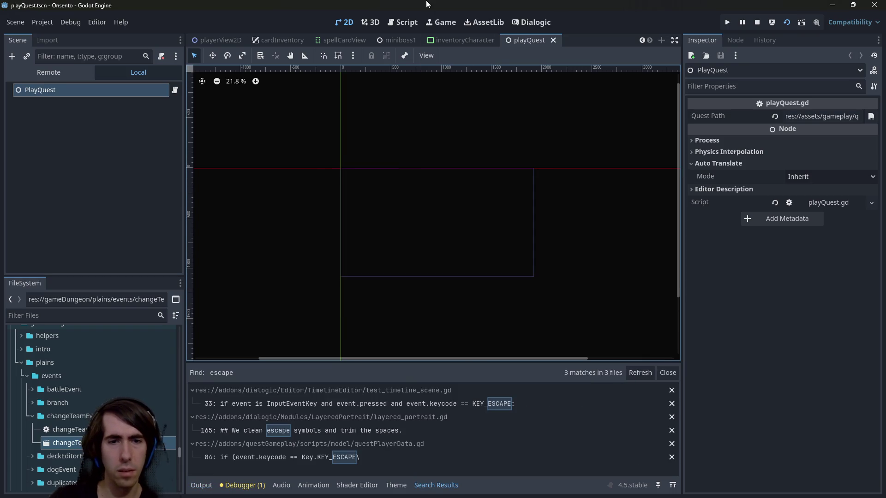
{"action": "left_click", "coordinate": [423, 457]}
{"action": "left_click", "coordinate": [341, 247]}
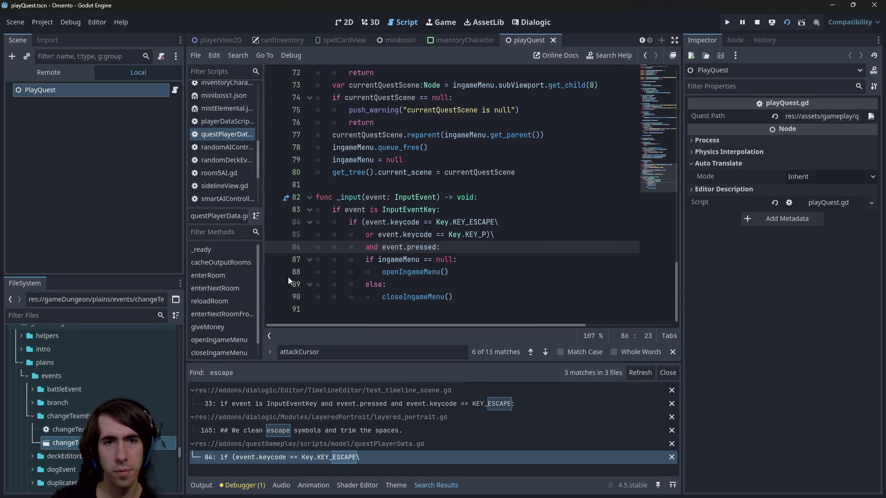
{"action": "left_click", "coordinate": [273, 272]}
{"action": "left_click", "coordinate": [273, 297]}
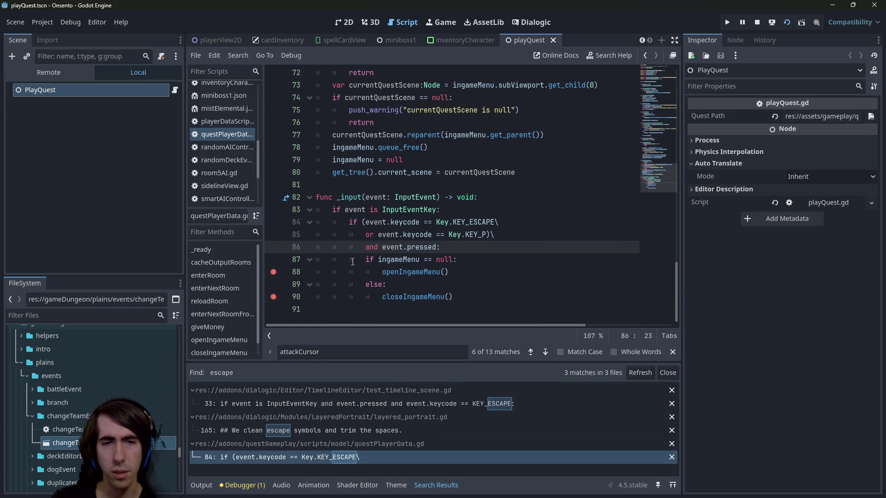
- Inspect the closeIngameMenu definition and currentQuestScene declaration, then return to the input handler
{"action": "left_click", "coordinate": [401, 298], "text": "ctrl"}
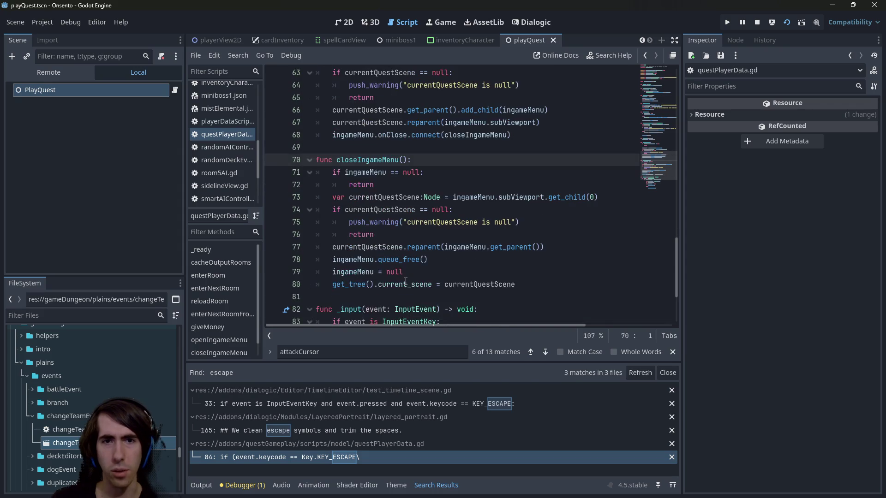
{"action": "left_click", "coordinate": [422, 198]}
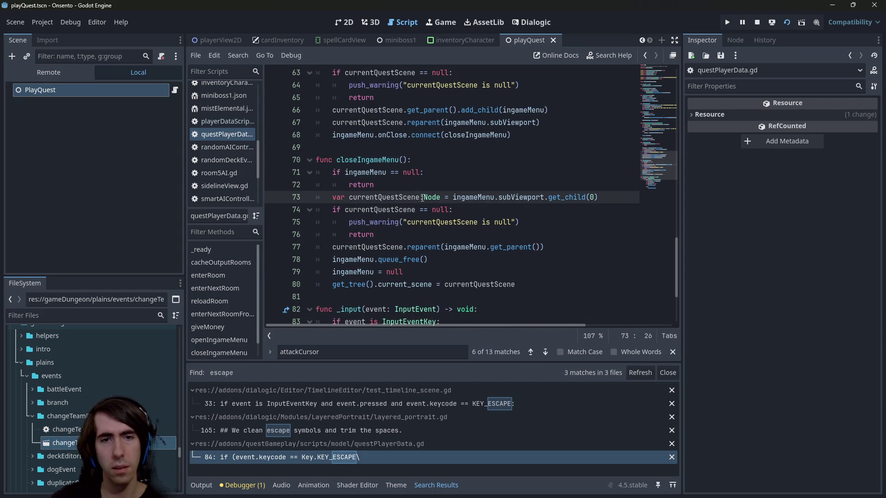
{"action": "key", "text": "alt+Left"}
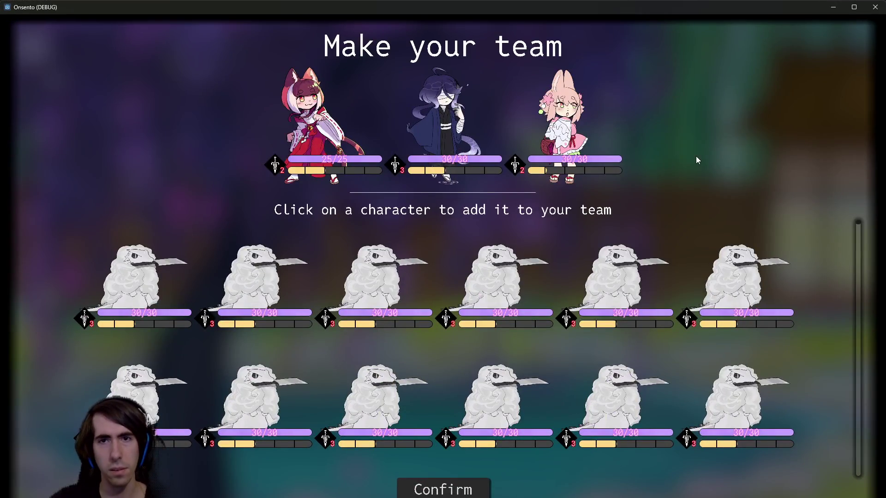
- Press Escape in the game to hit the breakpoint, resume, and return to the editor
{"action": "key", "text": "Escape"}
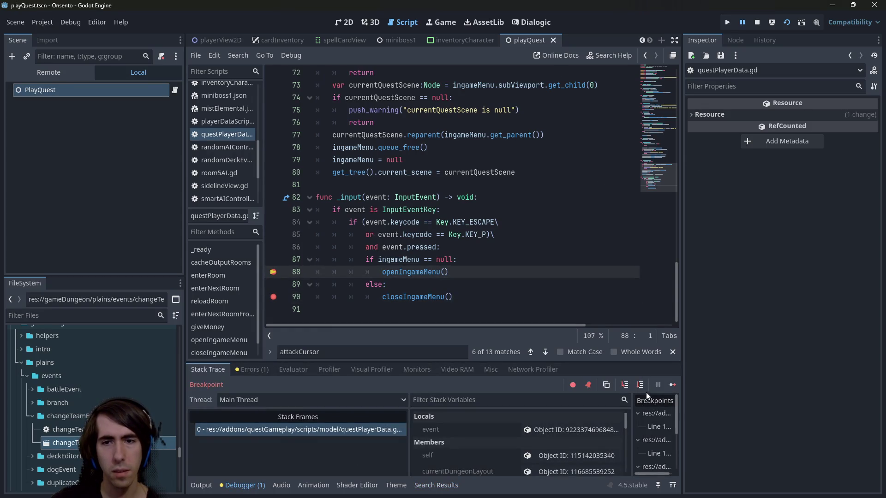
{"action": "left_click", "coordinate": [668, 387]}
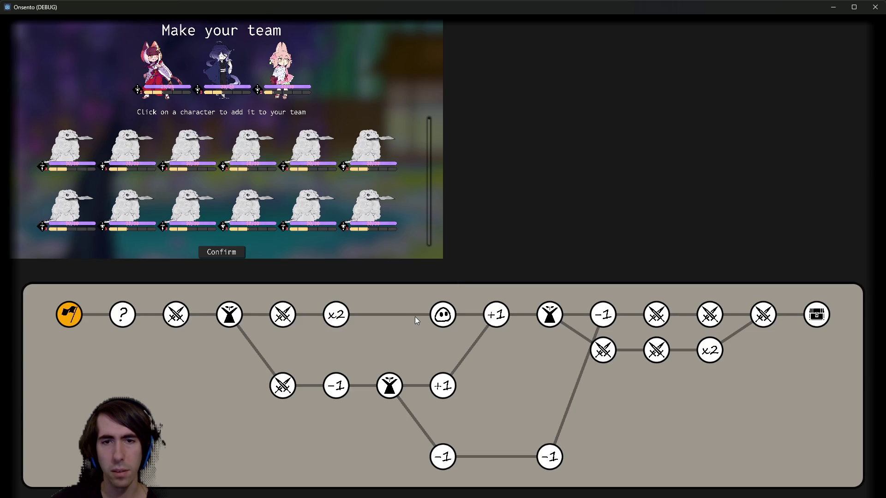
{"action": "key", "text": "alt+Tab"}
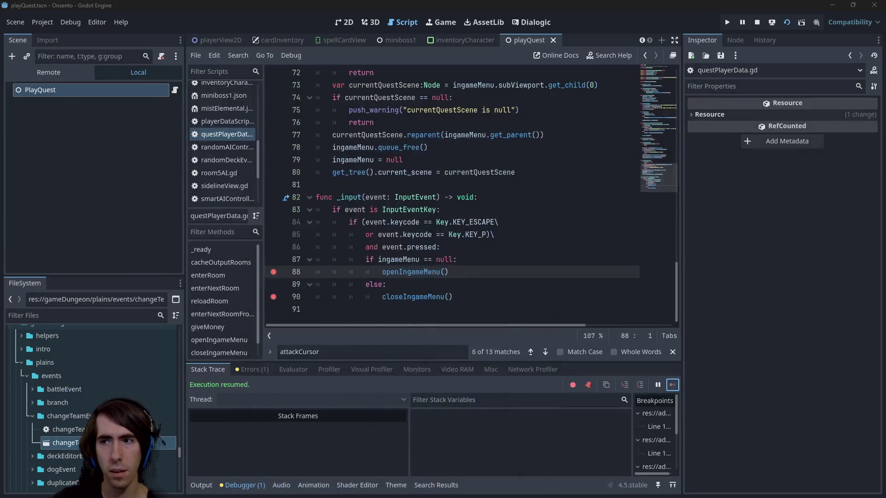